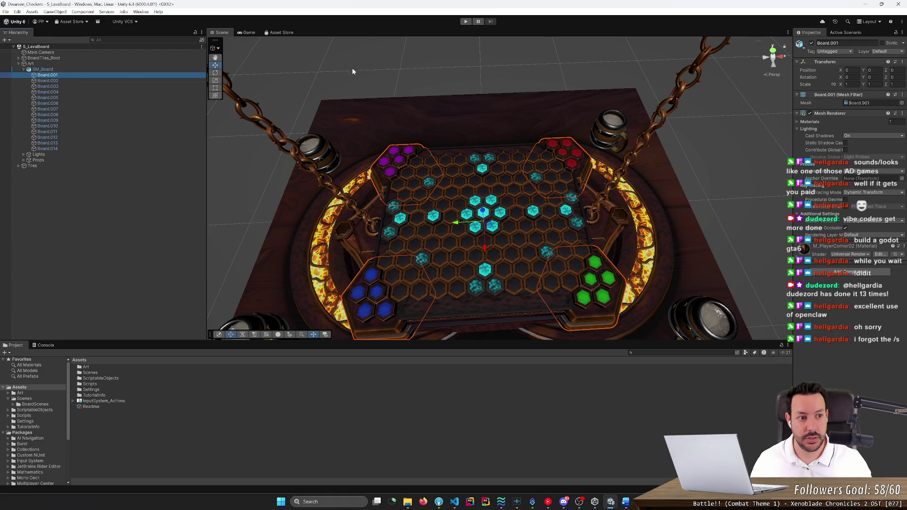
# Identify pieces Board.001 through Board.007 by temporarily moving, deleting and hiding them, undoing each change
pyautogui.moveTo(838, 69); pyautogui.dragTo(818, 71)
pyautogui.hotkey('ctrl', 'z')
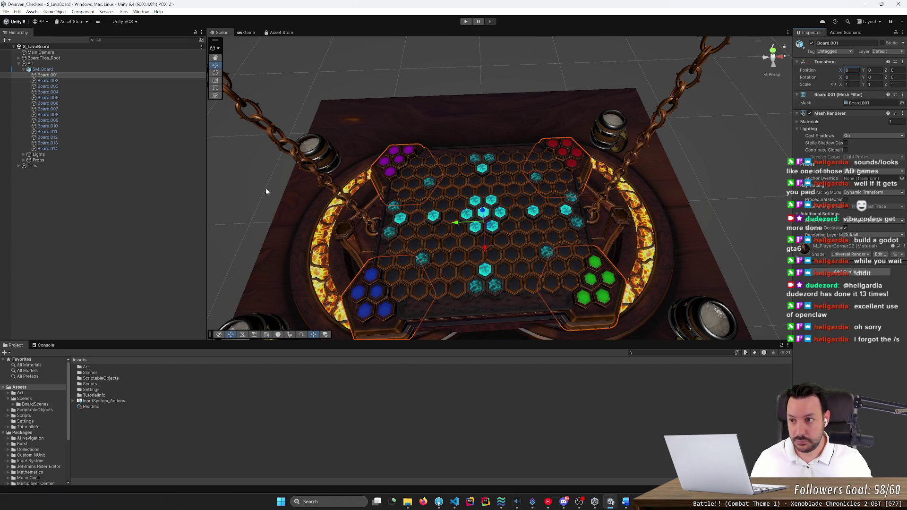
pyautogui.click(79, 82)
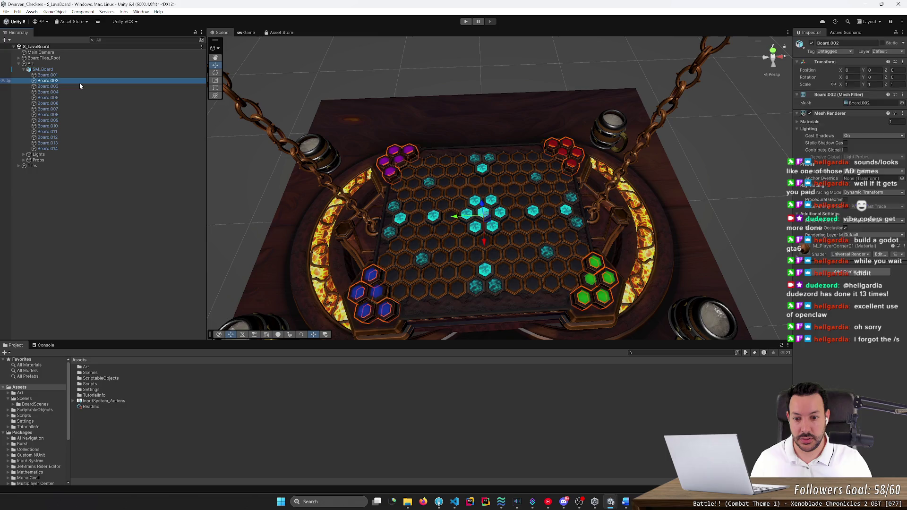
pyautogui.press('Delete')
pyautogui.hotkey('ctrl', 'z')
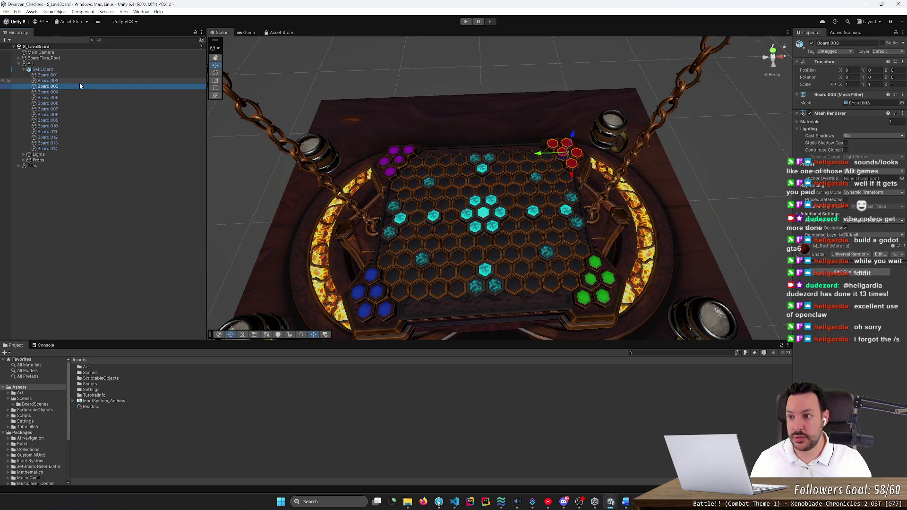
pyautogui.hotkey('ctrl', 'z')
pyautogui.hotkey('ctrl', 'y')
pyautogui.hotkey('ctrl', 'z')
pyautogui.press('Down')
pyautogui.press('Down')
pyautogui.press('Down')
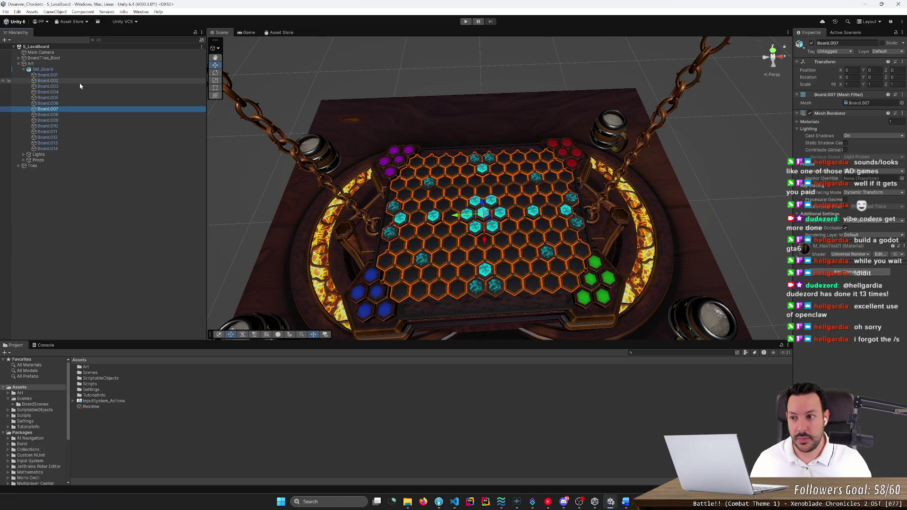
pyautogui.hotkey('alt', 'shift', 'a')
pyautogui.hotkey('alt', 'shift', 'a')
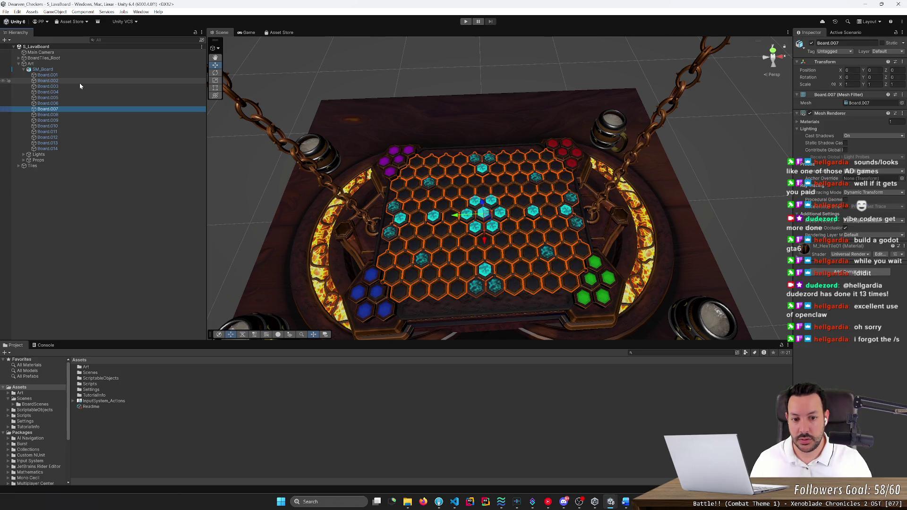
# Select the whole SM_Board model, frame it in view, and widen the Inspector panel
pyautogui.scroll(-5, 263, 187)
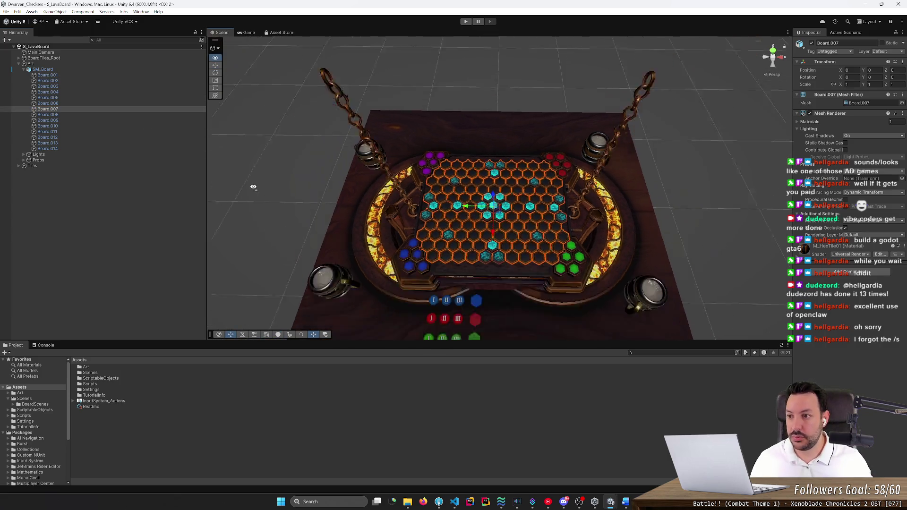
pyautogui.click(59, 70)
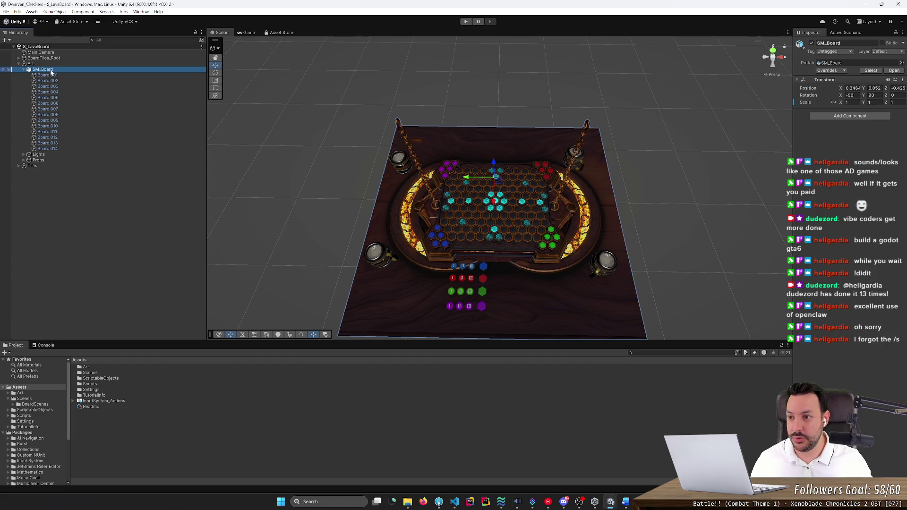
pyautogui.doubleClick(38, 71)
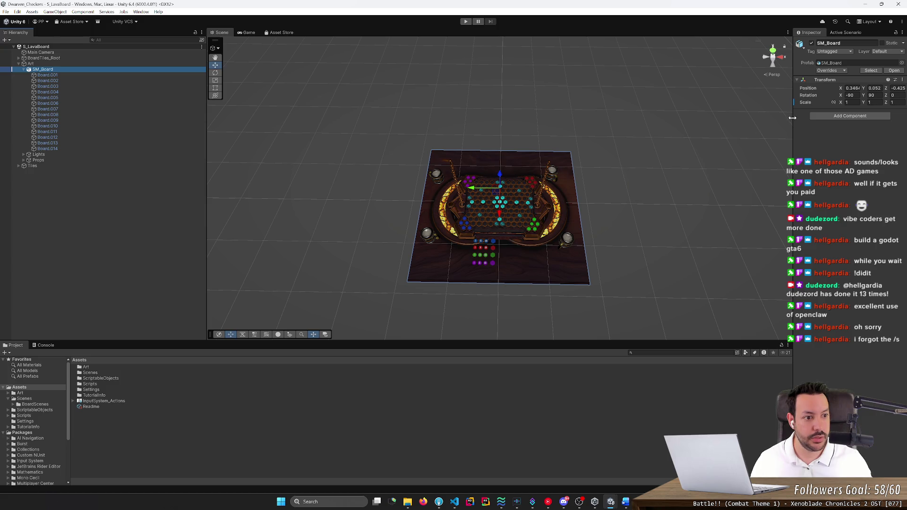
pyautogui.moveTo(794, 117); pyautogui.dragTo(700, 117)
# Reselect SM_Board, check its context menu and app chooser, then cancel both without changes
pyautogui.click(60, 109)
pyautogui.click(44, 70)
pyautogui.rightClick(44, 71)
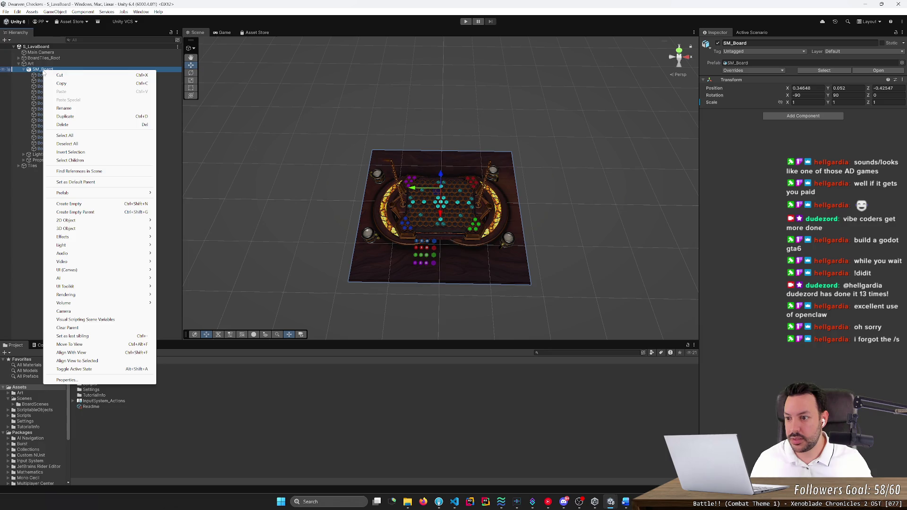
pyautogui.moveTo(94, 193)
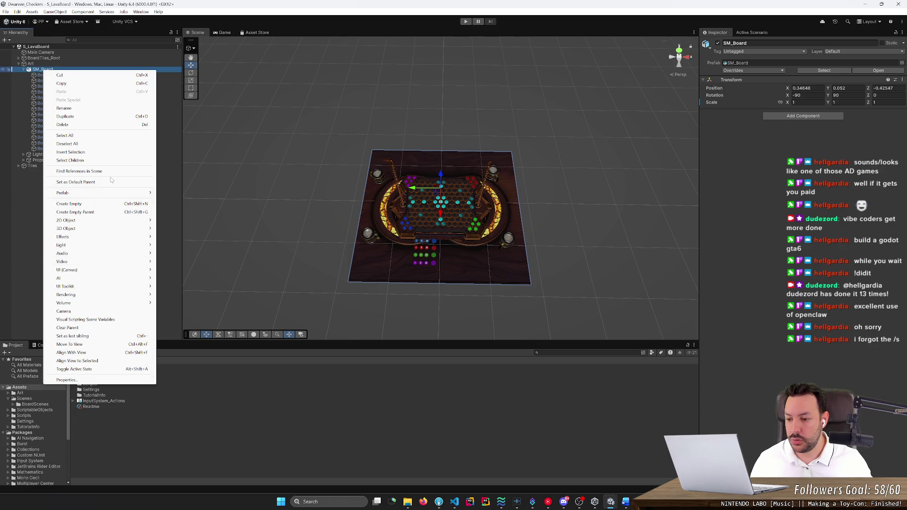
pyautogui.click(189, 400)
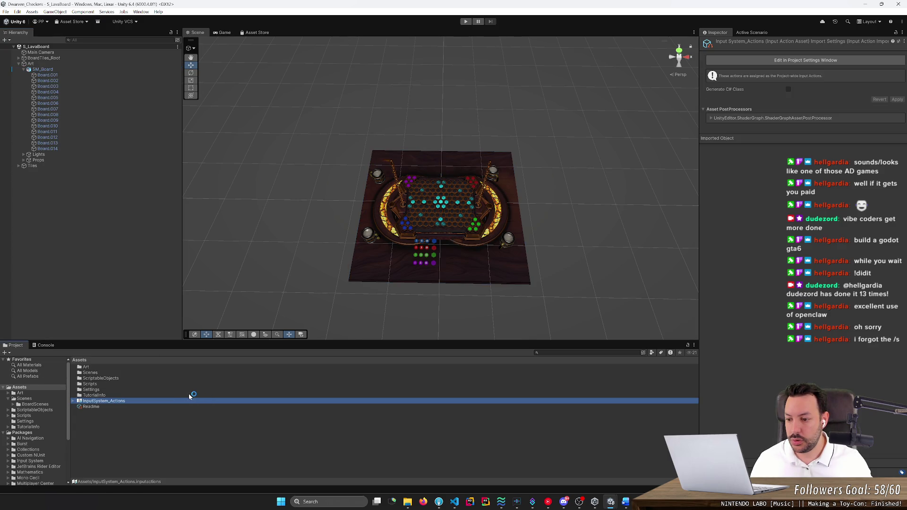
pyautogui.click(89, 69)
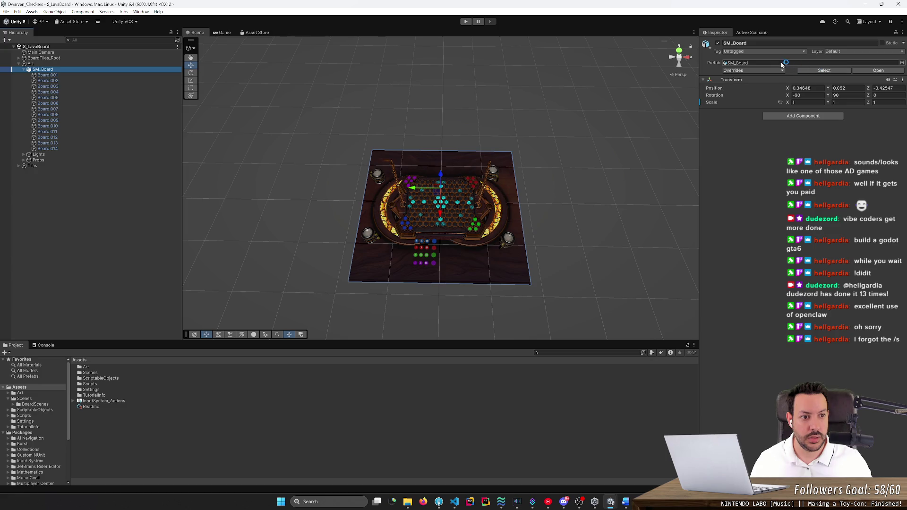
pyautogui.click(881, 71)
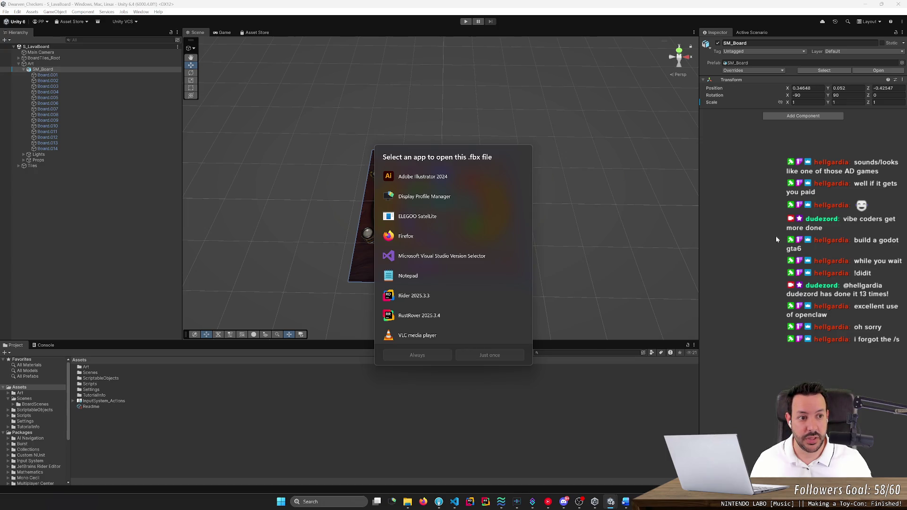
pyautogui.press('Escape')
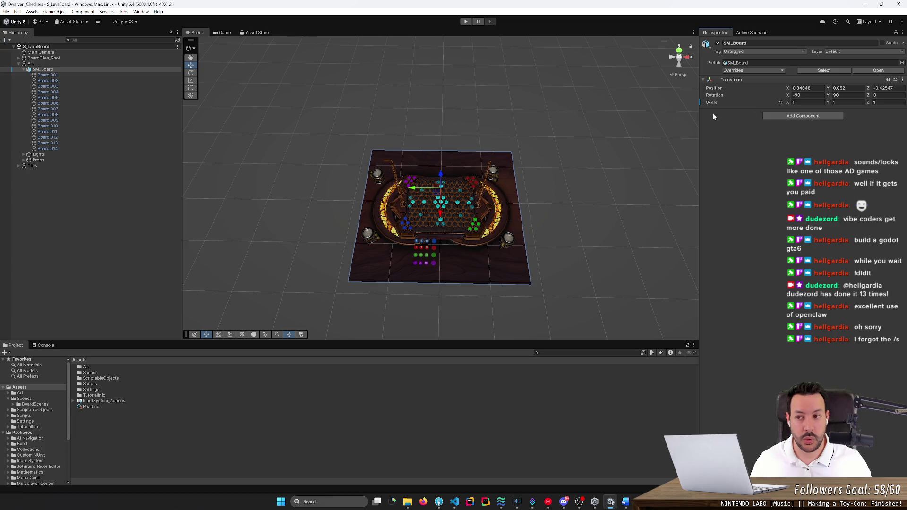
# Collapse SM_Board's pieces in the Hierarchy and display the model's Import Settings
pyautogui.click(30, 70)
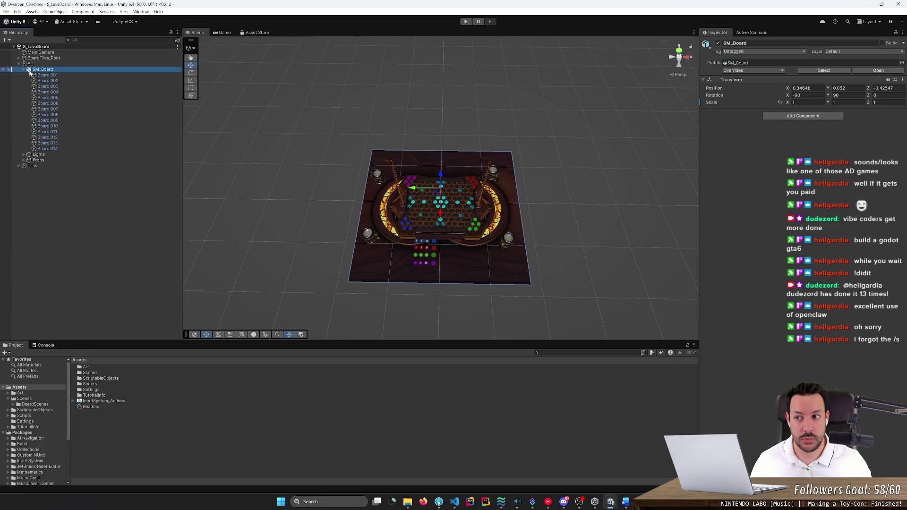
pyautogui.click(24, 69)
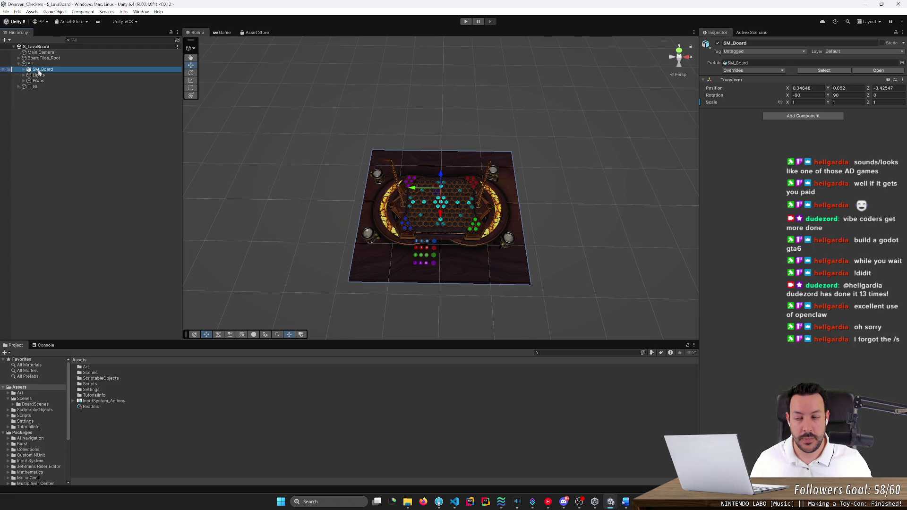
pyautogui.click(843, 70)
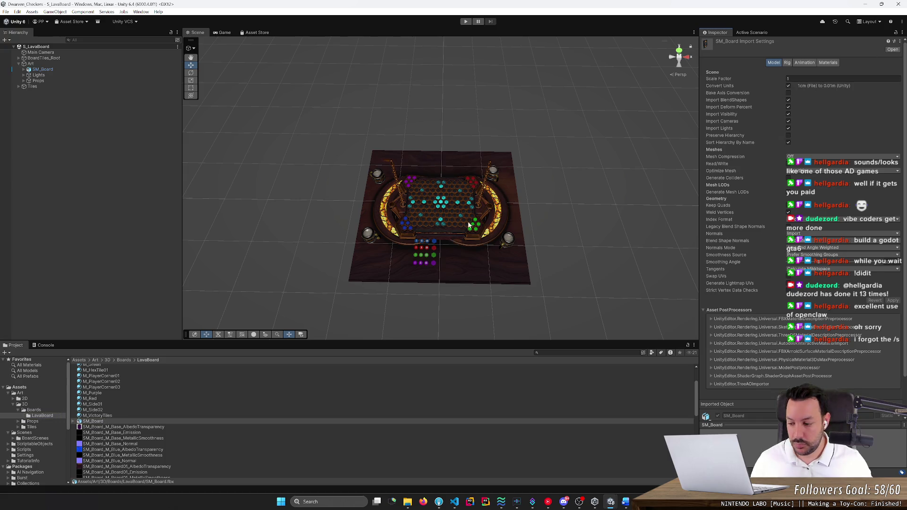
# Create a trial empty GameObject, then cancel its rename and delete it
pyautogui.rightClick(99, 159)
pyautogui.click(63, 170)
pyautogui.rightClick(64, 170)
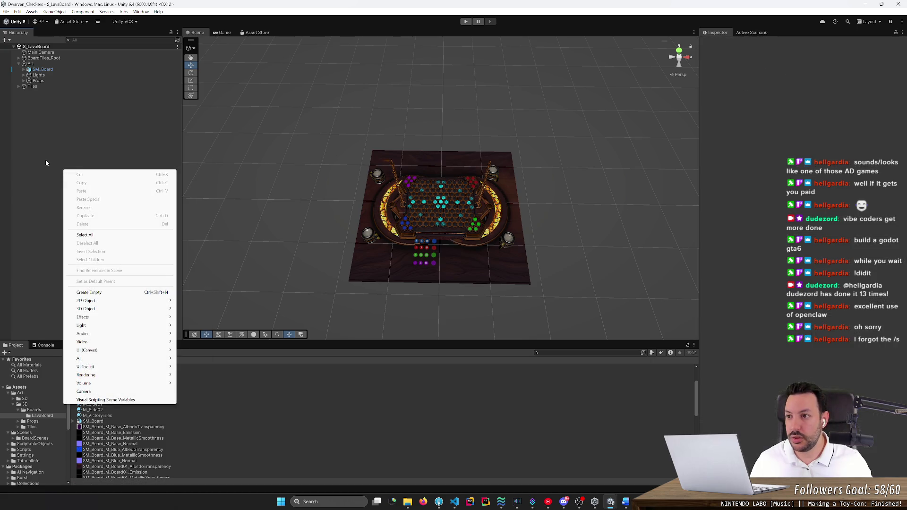
pyautogui.click(45, 161)
pyautogui.rightClick(45, 157)
pyautogui.click(72, 129)
pyautogui.rightClick(65, 136)
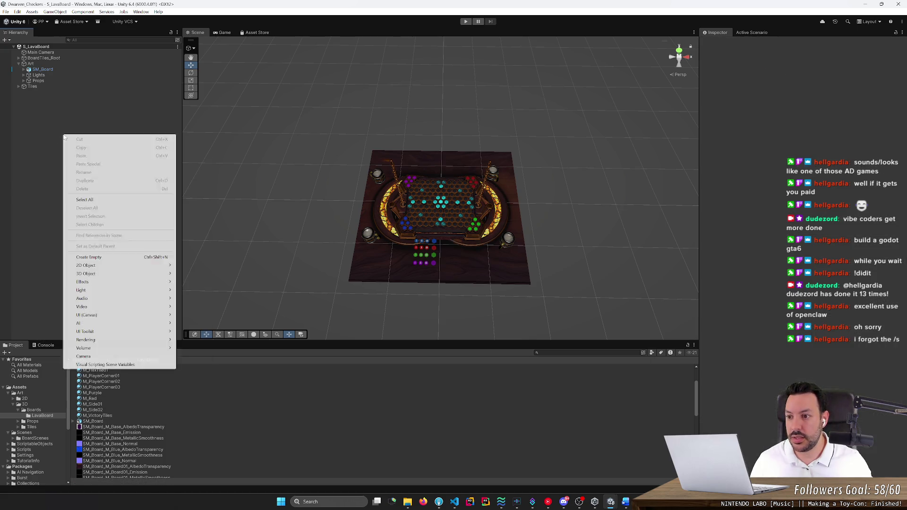
pyautogui.click(105, 258)
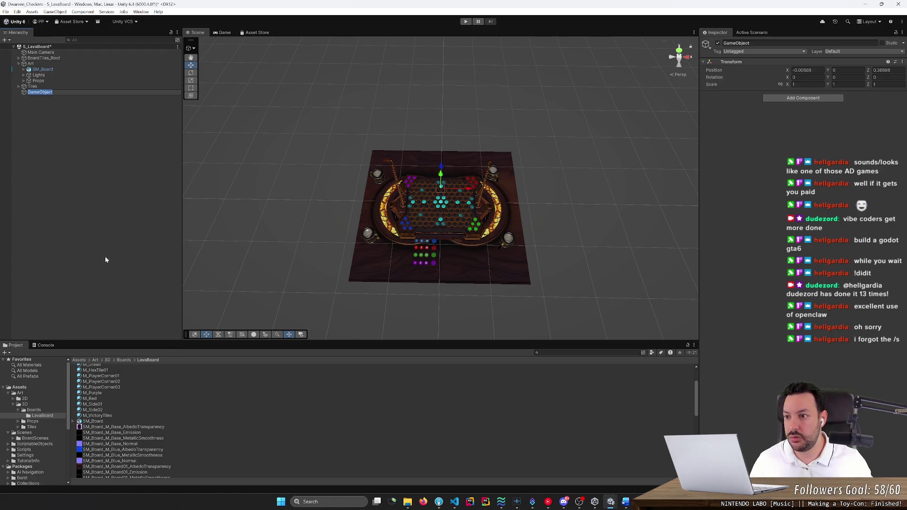
pyautogui.write('B')
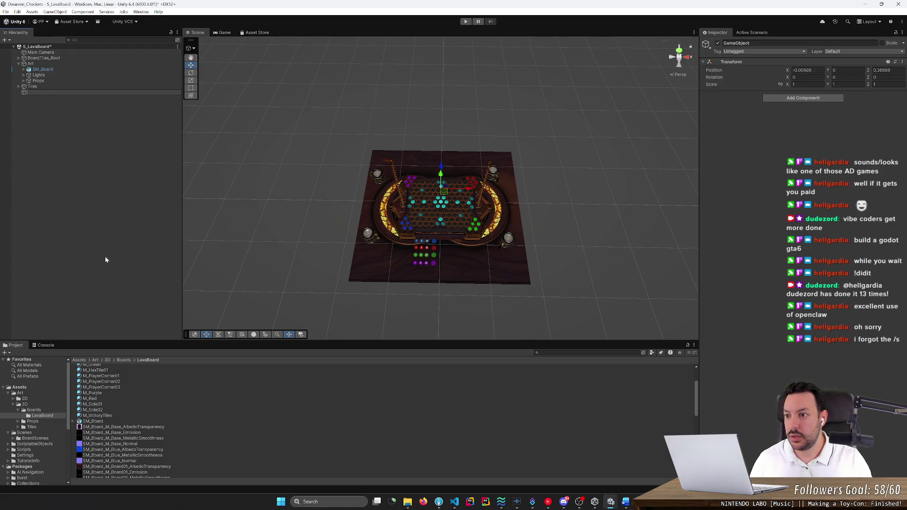
pyautogui.press('Escape')
pyautogui.press('Delete')
# Expand Tiles and Combat to browse their colour groups and Movement, ending on Tiles
pyautogui.press('Down')
pyautogui.press('Down')
pyautogui.press('Down')
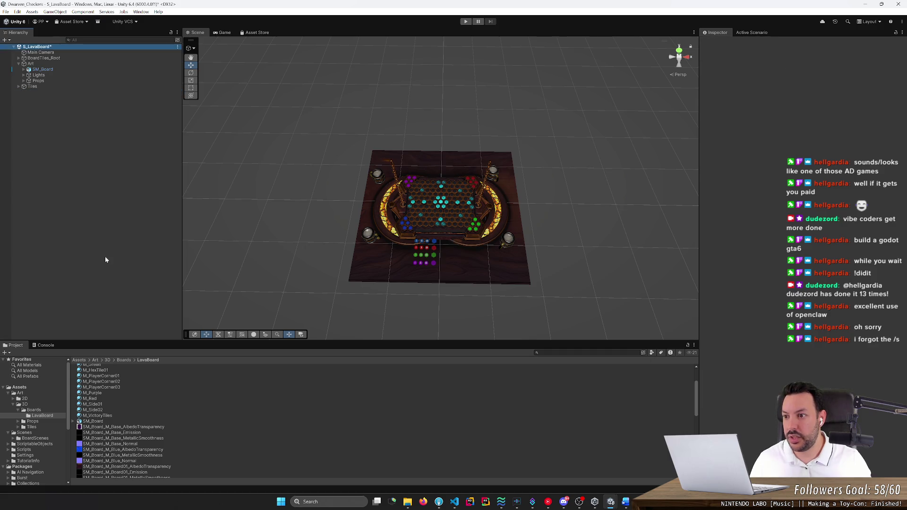
pyautogui.press('Right')
pyautogui.press('Down')
pyautogui.press('Right')
pyautogui.press('Down')
pyautogui.press('Up')
pyautogui.press('Down')
pyautogui.press('Up')
pyautogui.press('Up')
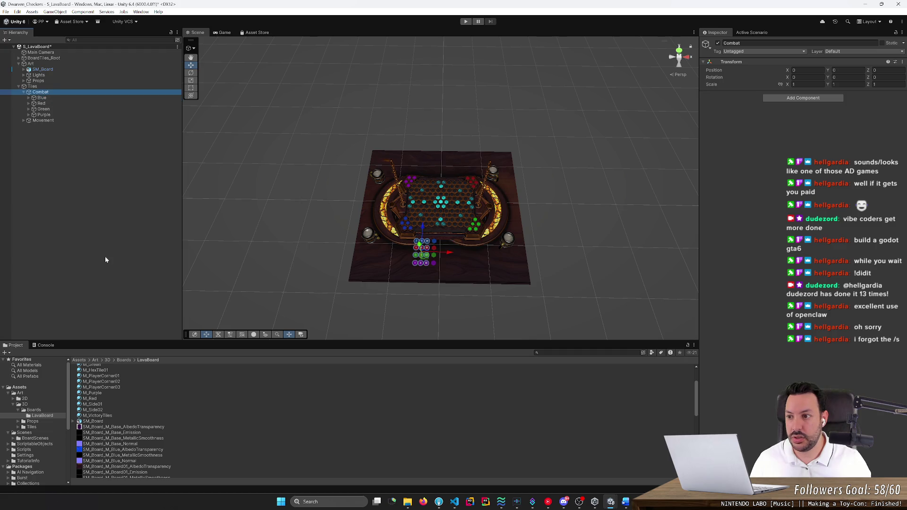
pyautogui.press('Down')
pyautogui.press('Down')
pyautogui.press('Down')
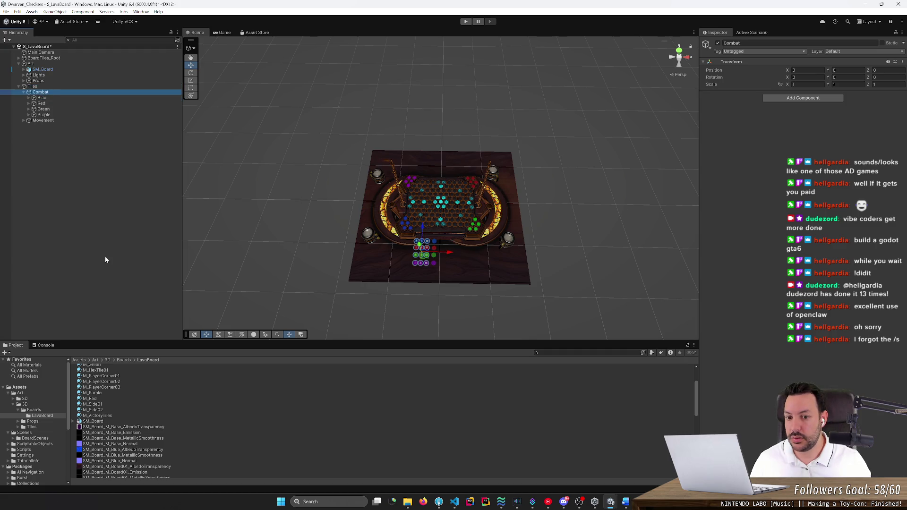
pyautogui.press('Up')
pyautogui.press('Up')
pyautogui.press('Up')
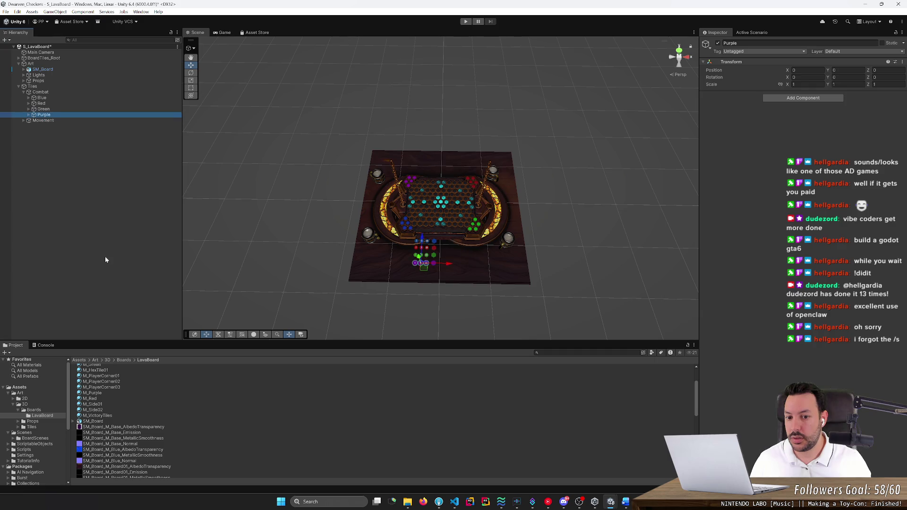
pyautogui.press('Down')
pyautogui.press('Down')
pyautogui.press('Down')
pyautogui.press('Down')
pyautogui.press('Down')
pyautogui.press('Up')
pyautogui.press('Up')
pyautogui.press('Up')
pyautogui.press('Left')
pyautogui.press('Down')
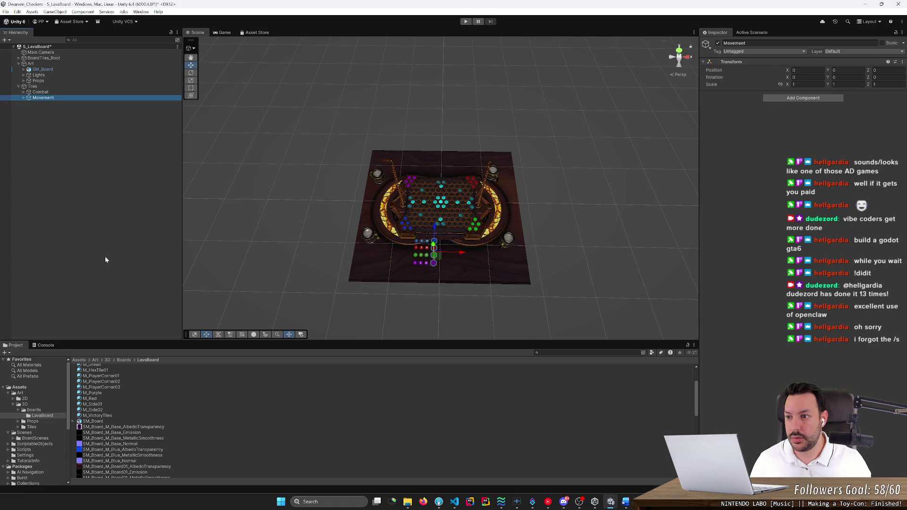
pyautogui.press('Up')
pyautogui.press('Up')
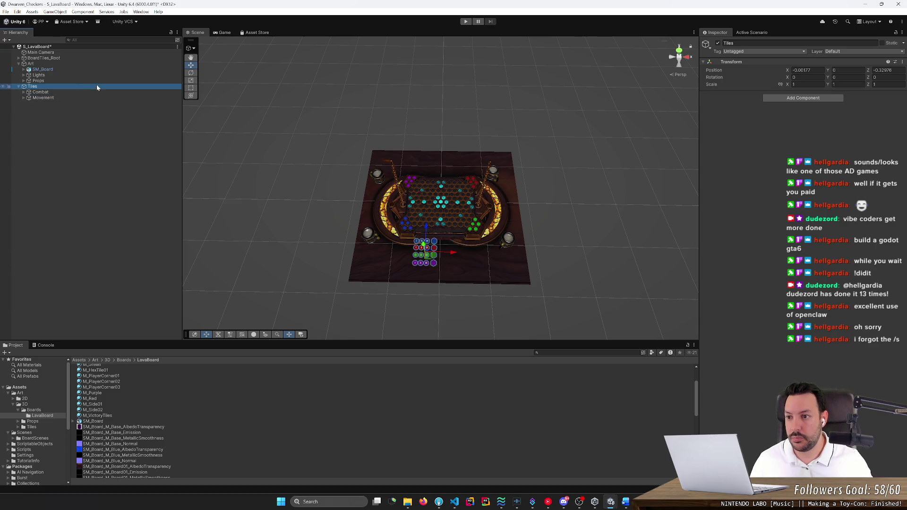
# Create an empty child object under Tiles and name it Grid
pyautogui.rightClick(96, 86)
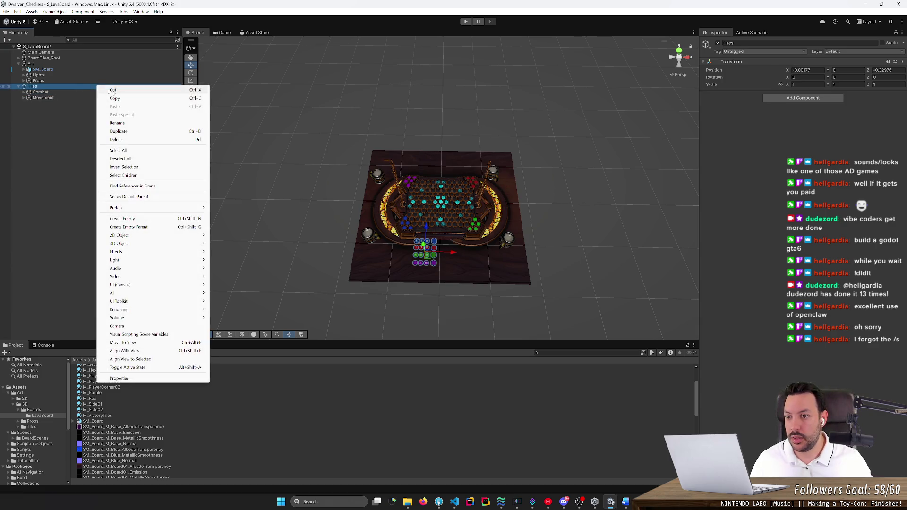
pyautogui.click(123, 219)
pyautogui.write('Grid')
pyautogui.press('Return')
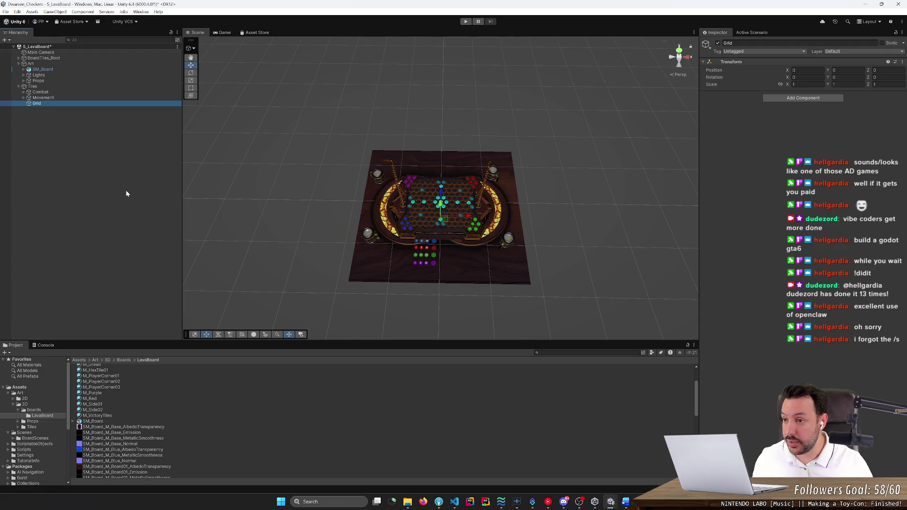
# Orbit, tilt and zoom the Scene view down onto the hex tiles around the Grid object
pyautogui.scroll(10, 450, 235)
pyautogui.moveTo(450, 235); pyautogui.dragTo(451, 229)
pyautogui.scroll(-10, 460, 223)
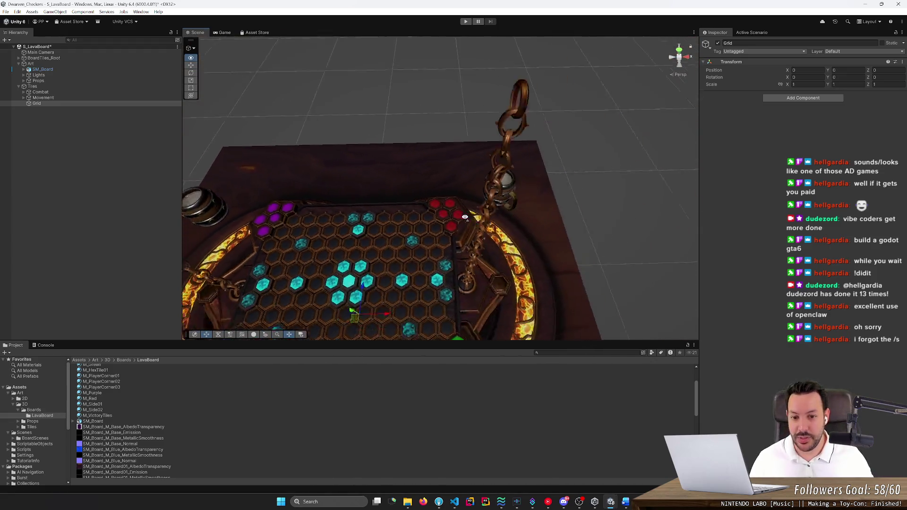
pyautogui.moveTo(464, 217); pyautogui.dragTo(411, 270)
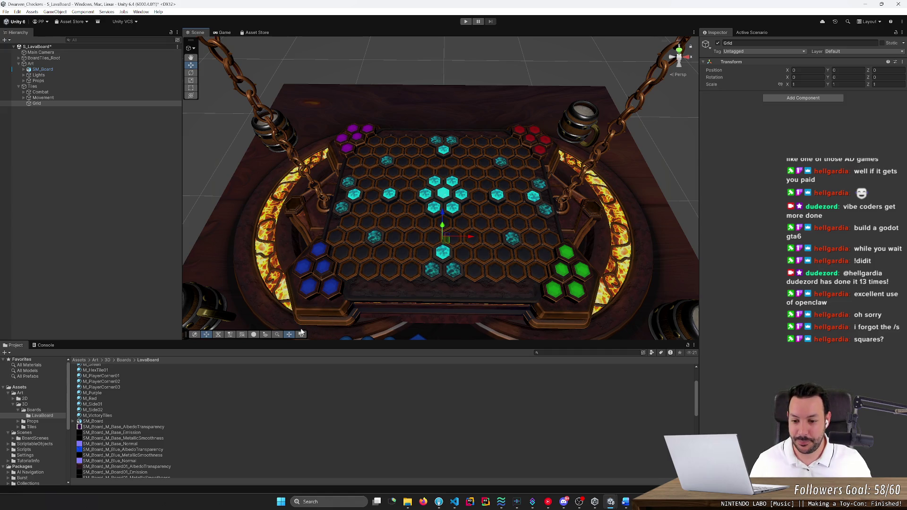
pyautogui.moveTo(316, 311)
pyautogui.mouseDown()
pyautogui.moveTo(337, 293)
pyautogui.moveTo(334, 305)
pyautogui.moveTo(263, 313)
pyautogui.moveTo(431, 318)
pyautogui.moveTo(341, 310)
pyautogui.moveTo(341, 263)
pyautogui.moveTo(324, 299)
pyautogui.moveTo(333, 315)
pyautogui.moveTo(357, 287)
pyautogui.moveTo(409, 289)
pyautogui.moveTo(406, 309)
pyautogui.moveTo(341, 345)
pyautogui.mouseUp()
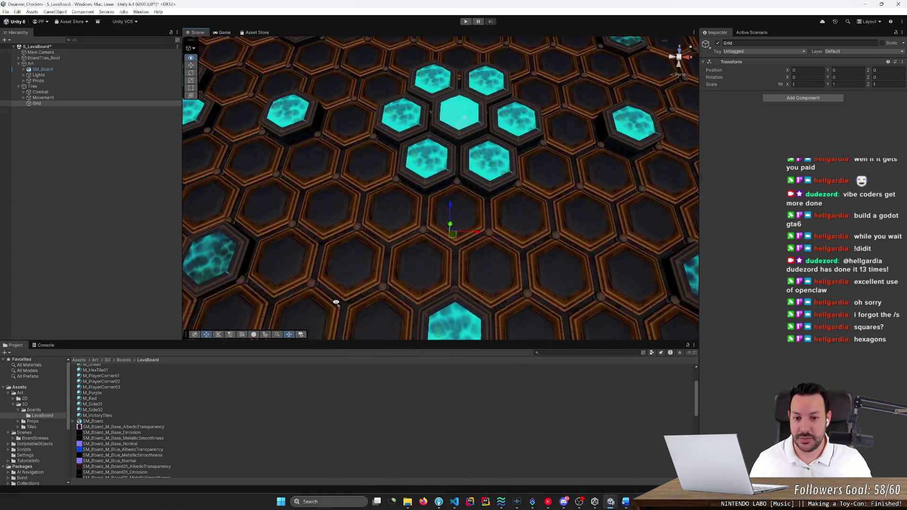
pyautogui.scroll(-10, 375, 318)
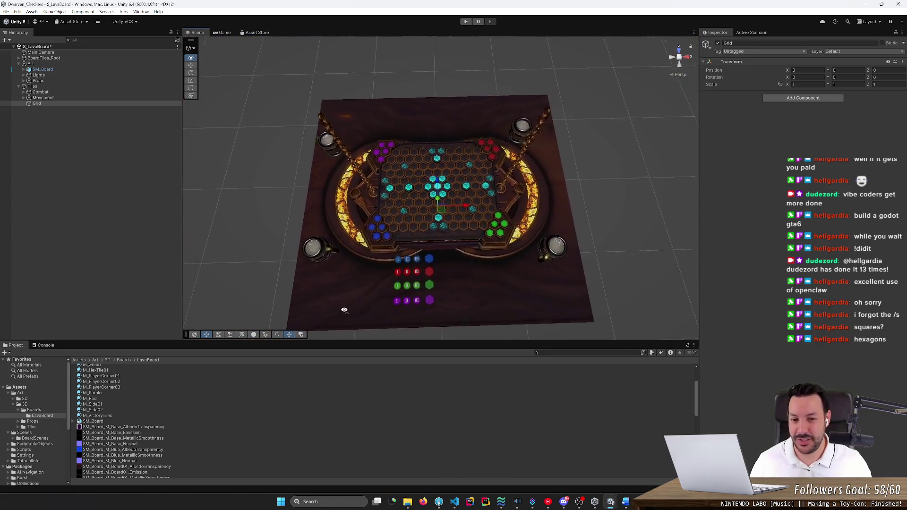
pyautogui.scroll(10, 341, 310)
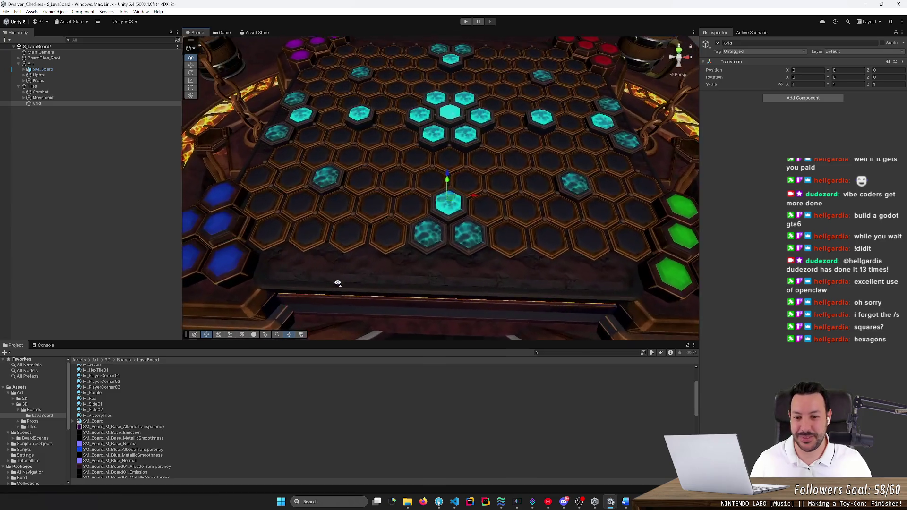
pyautogui.scroll(5, 340, 276)
pyautogui.scroll(-2, 324, 299)
pyautogui.scroll(4, 361, 290)
pyautogui.scroll(5, 405, 307)
# Deselect Grid and fly the camera back to a close, angled view of the whole lava board
pyautogui.press('w')
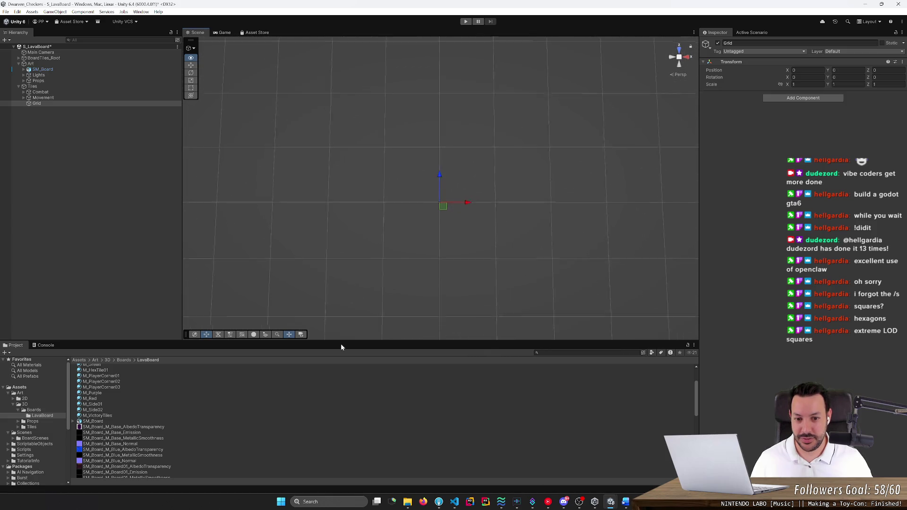
pyautogui.click(387, 294)
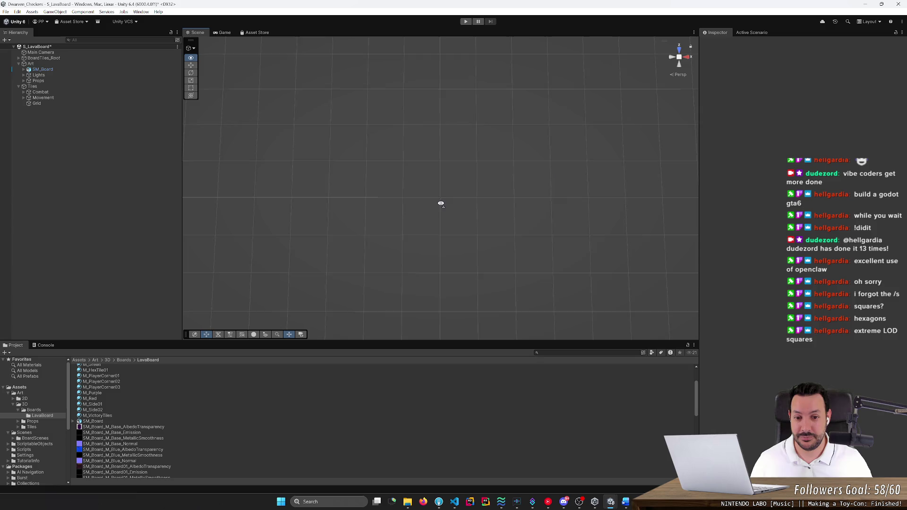
pyautogui.scroll(3, 441, 203)
pyautogui.press('w')
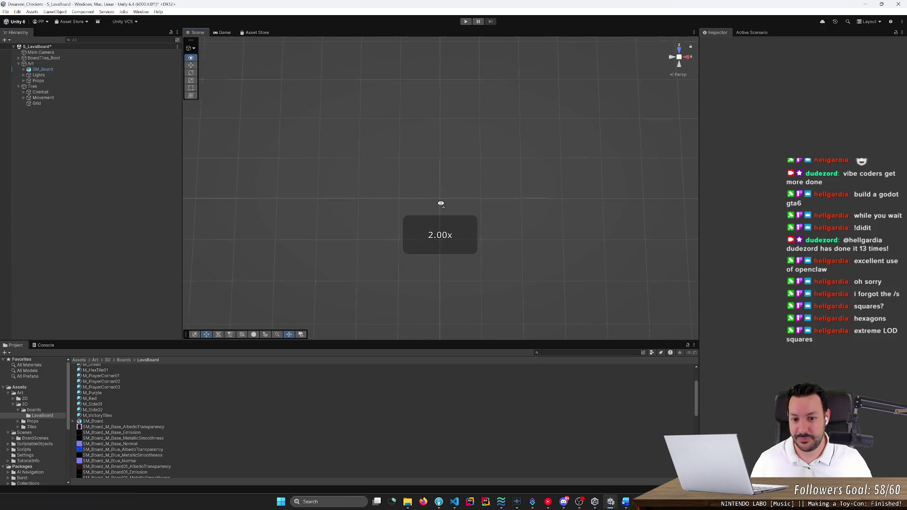
pyautogui.press('s')
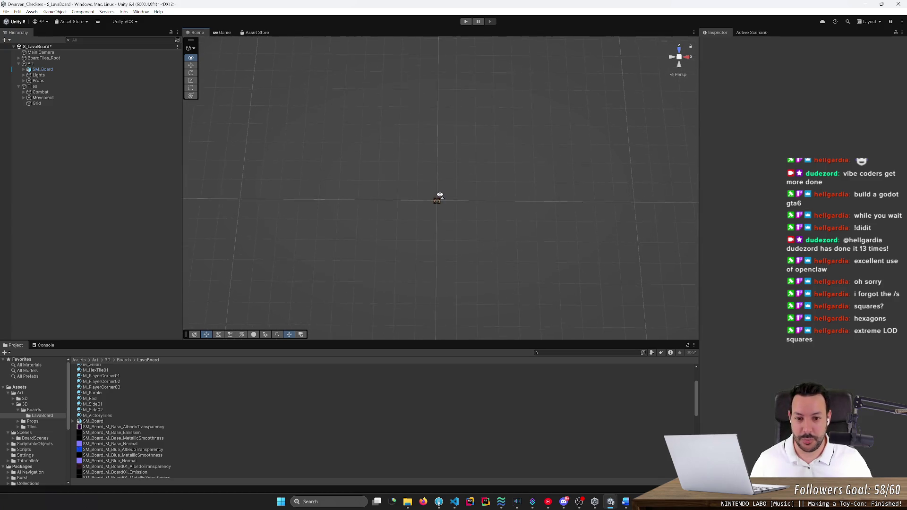
pyautogui.scroll(1, 435, 201)
pyautogui.press('w')
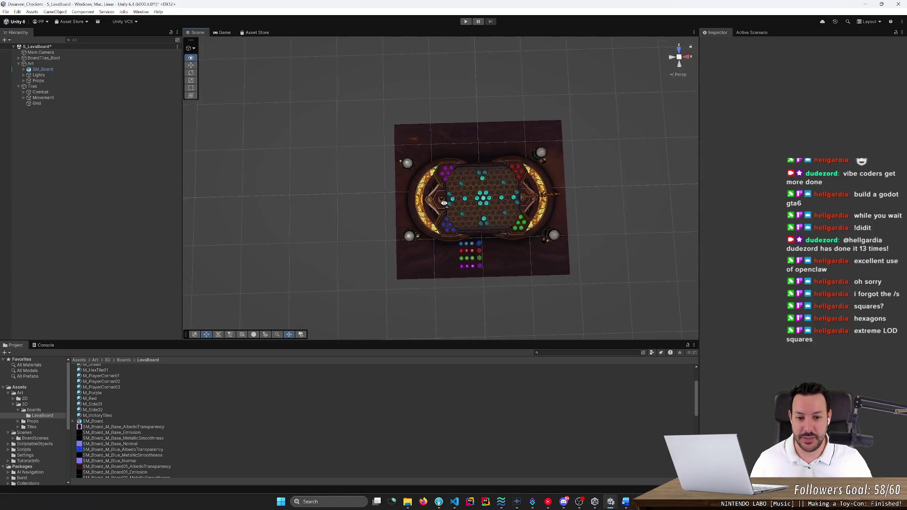
pyautogui.scroll(-3, 444, 203)
pyautogui.scroll(-2, 435, 178)
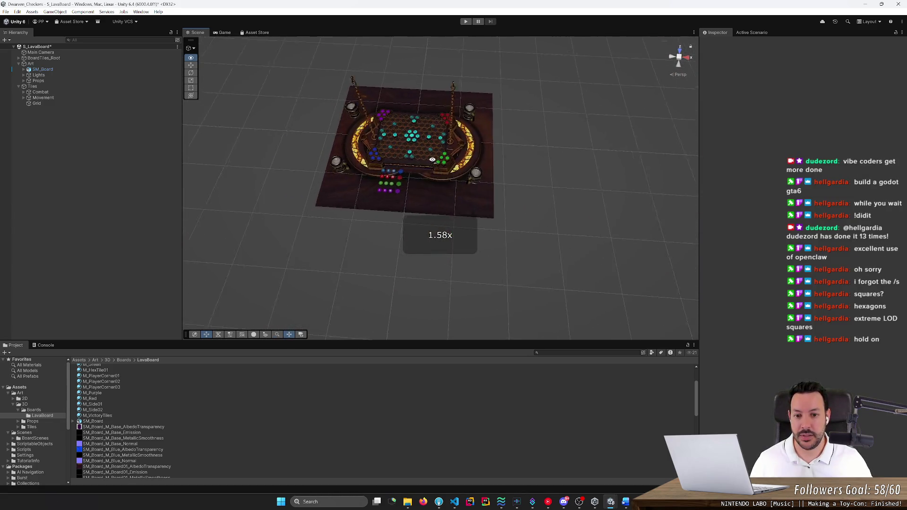
pyautogui.press('w')
pyautogui.press('s')
pyautogui.scroll(-1, 441, 151)
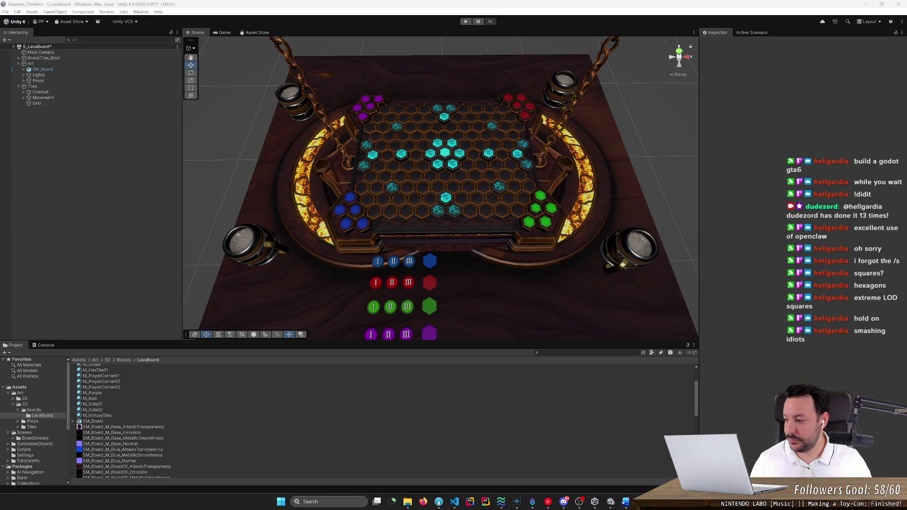
# Orbit top-down, zoom onto the blue home-base hexes, tilt again, then bring up the Word rulebook
pyautogui.hotkey('alt', 'Tab')
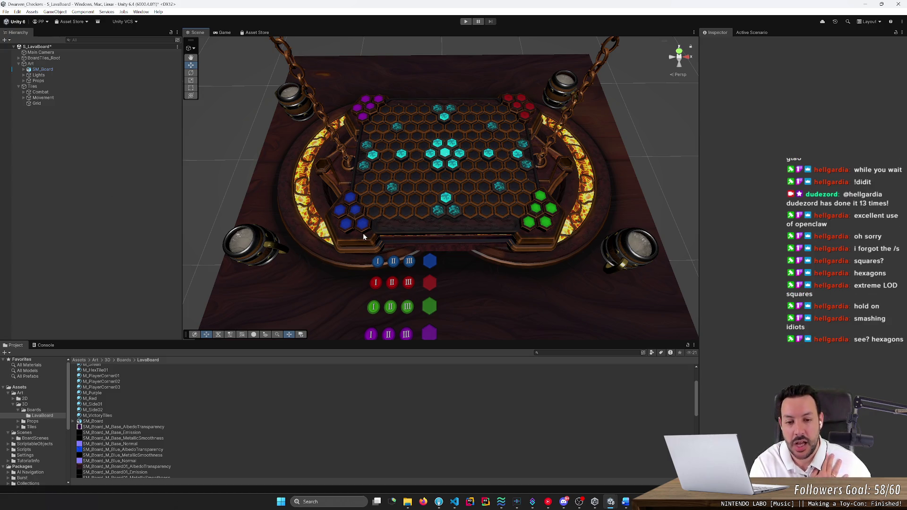
pyautogui.moveTo(423, 247); pyautogui.dragTo(420, 301)
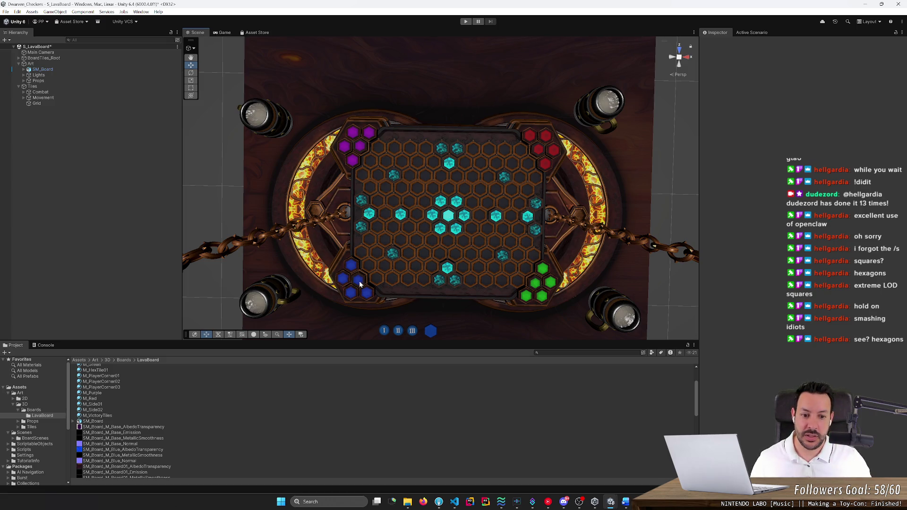
pyautogui.scroll(10, 360, 284)
pyautogui.moveTo(334, 277); pyautogui.dragTo(409, 190)
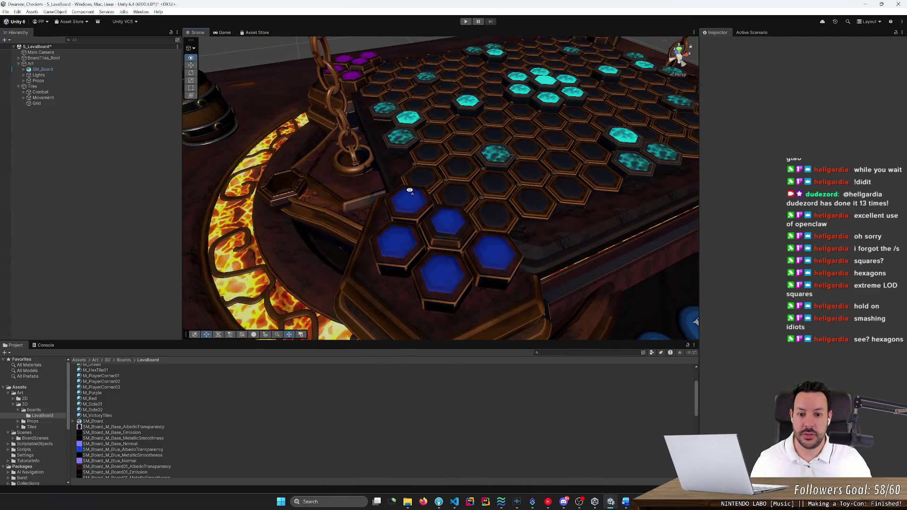
pyautogui.click(626, 502)
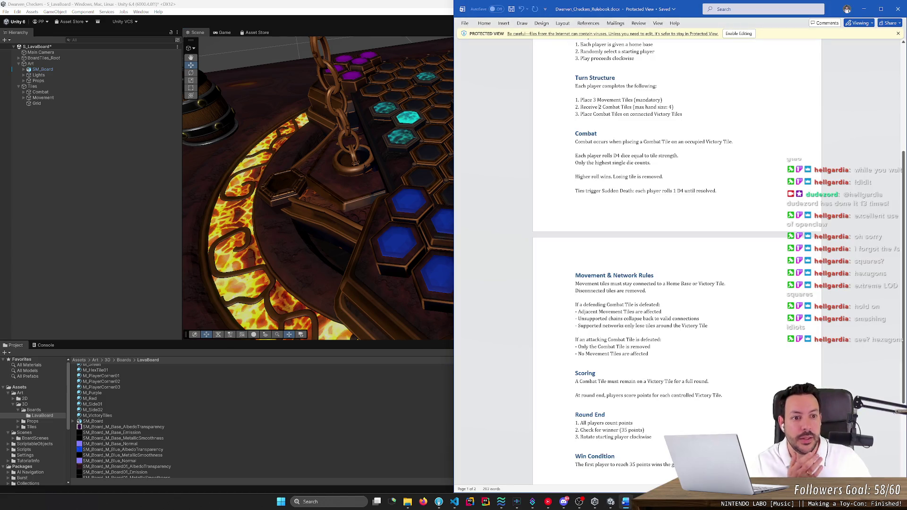
# Scroll up to Turn Structure, highlight '(max hand size: 4)', and switch back to Unity
pyautogui.scroll(3, 676, 260)
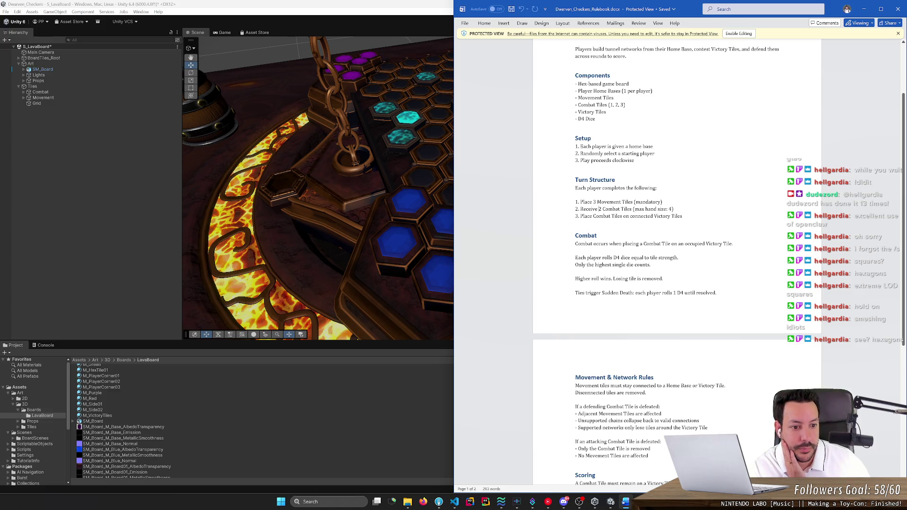
pyautogui.moveTo(633, 209); pyautogui.dragTo(674, 209)
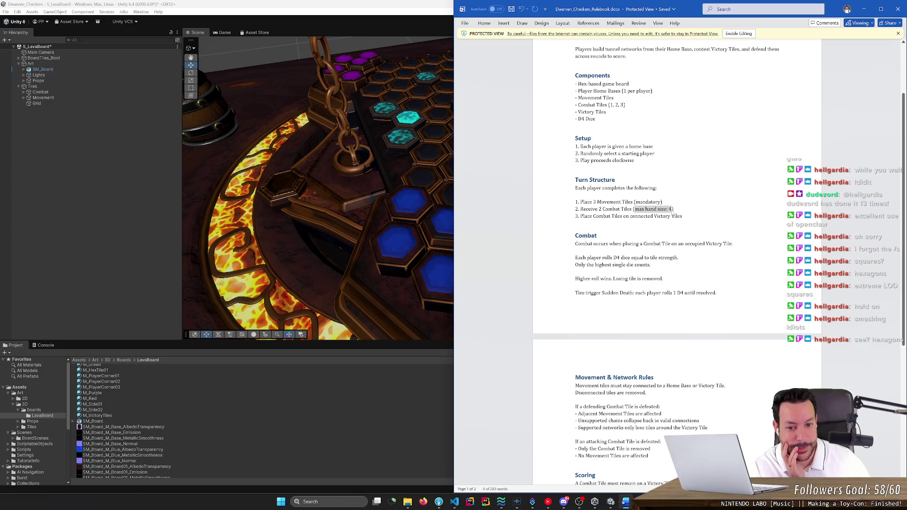
pyautogui.click(398, 248)
# Orbit across the hex board, frame it with F, and swing to a top-down view
pyautogui.moveTo(399, 221)
pyautogui.mouseDown()
pyautogui.moveTo(441, 259)
pyautogui.moveTo(396, 259)
pyautogui.moveTo(376, 207)
pyautogui.mouseUp()
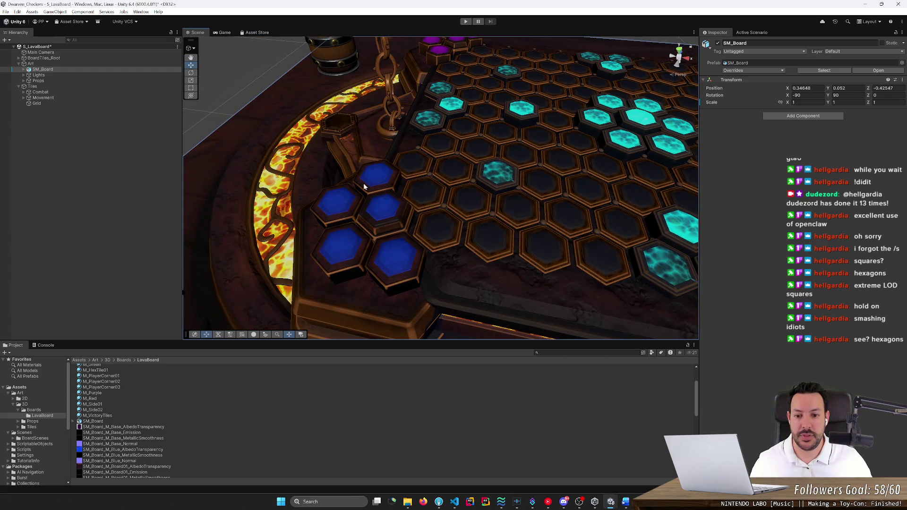
pyautogui.moveTo(398, 263); pyautogui.dragTo(389, 250)
pyautogui.press('f')
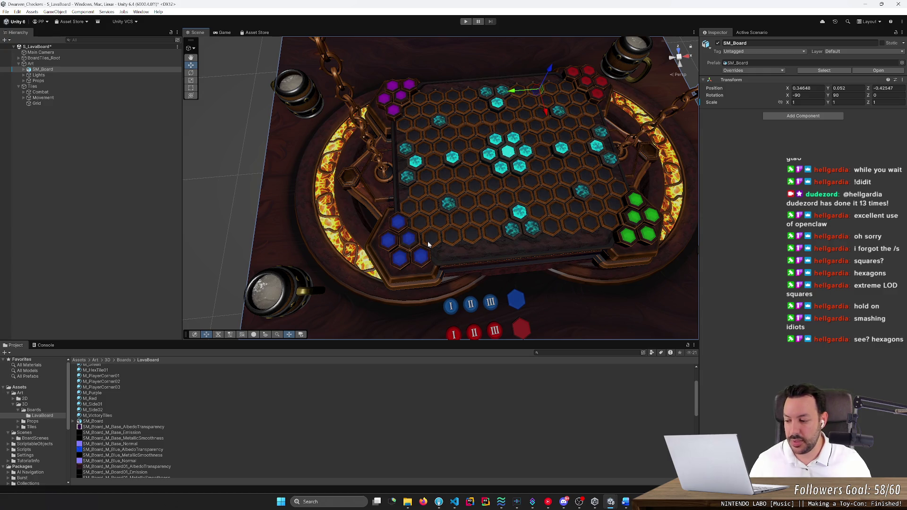
pyautogui.moveTo(428, 244)
pyautogui.mouseDown()
pyautogui.moveTo(430, 234)
pyautogui.moveTo(415, 290)
pyautogui.moveTo(425, 308)
pyautogui.moveTo(425, 265)
pyautogui.mouseUp()
pyautogui.scroll(-3, 415, 289)
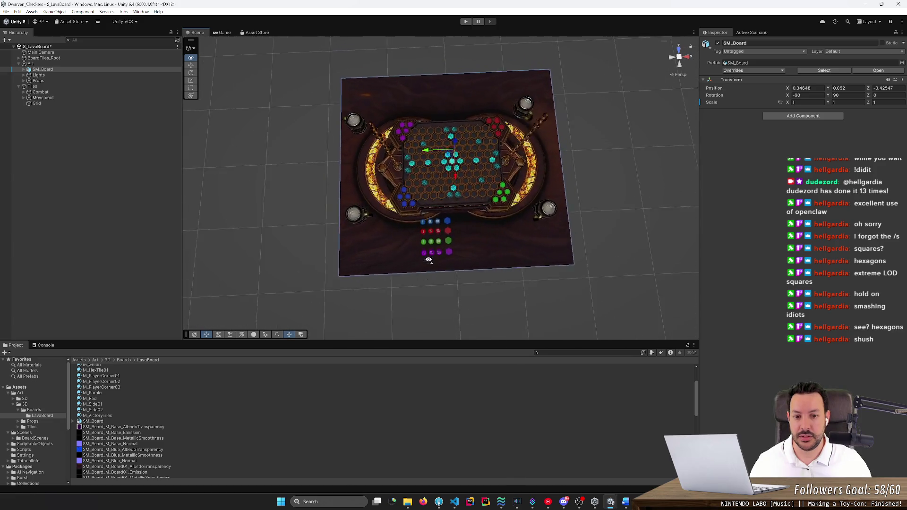
pyautogui.scroll(6, 425, 265)
pyautogui.scroll(-3, 424, 229)
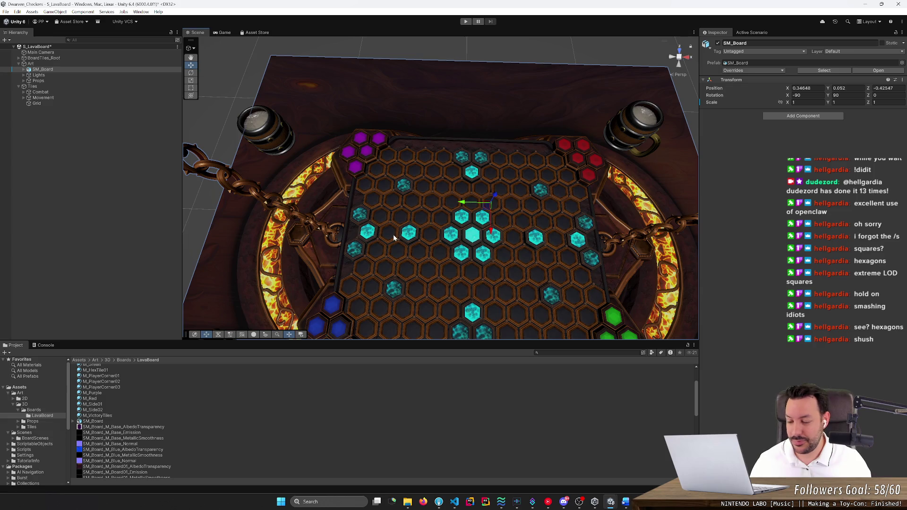
pyautogui.scroll(-10, 409, 231)
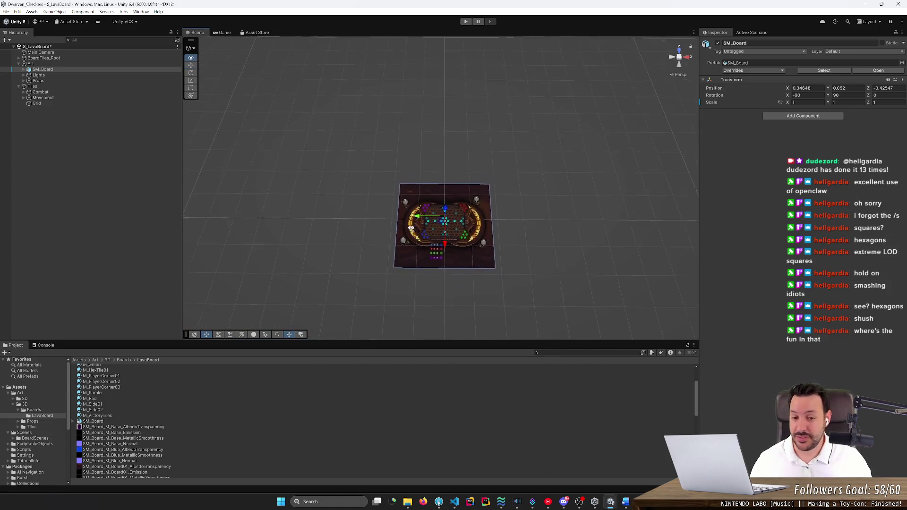
# Try angled perspective views toward the blue corner, then select the Board.010 piece
pyautogui.moveTo(411, 228); pyautogui.dragTo(414, 248)
pyautogui.scroll(10, 411, 230)
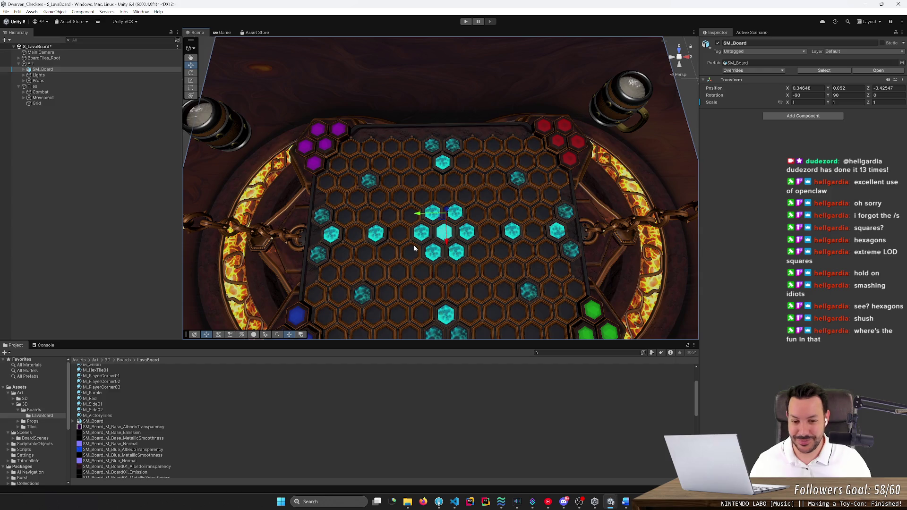
pyautogui.scroll(-10, 414, 248)
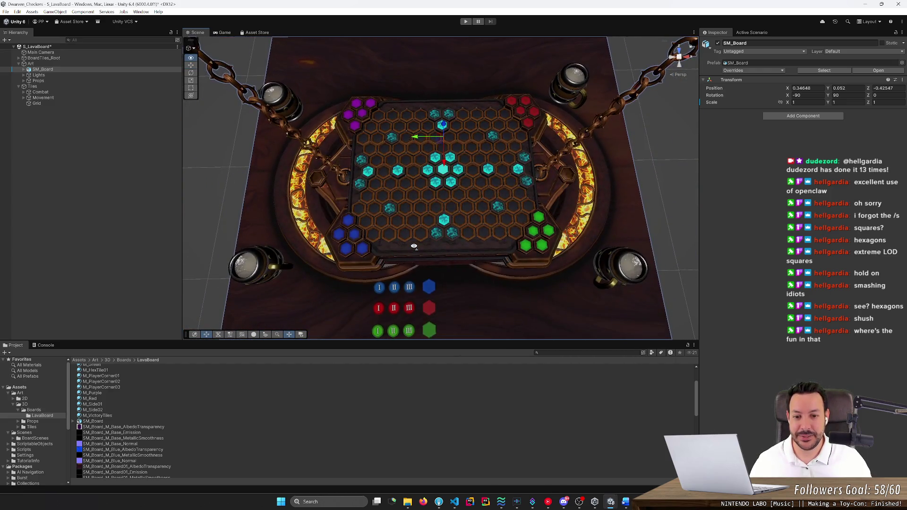
pyautogui.moveTo(413, 246); pyautogui.dragTo(451, 202)
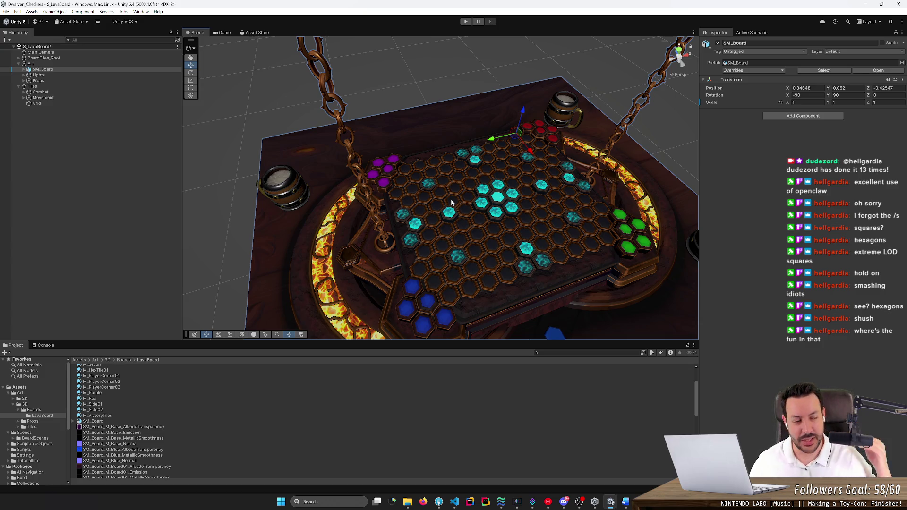
pyautogui.moveTo(470, 207); pyautogui.dragTo(450, 215)
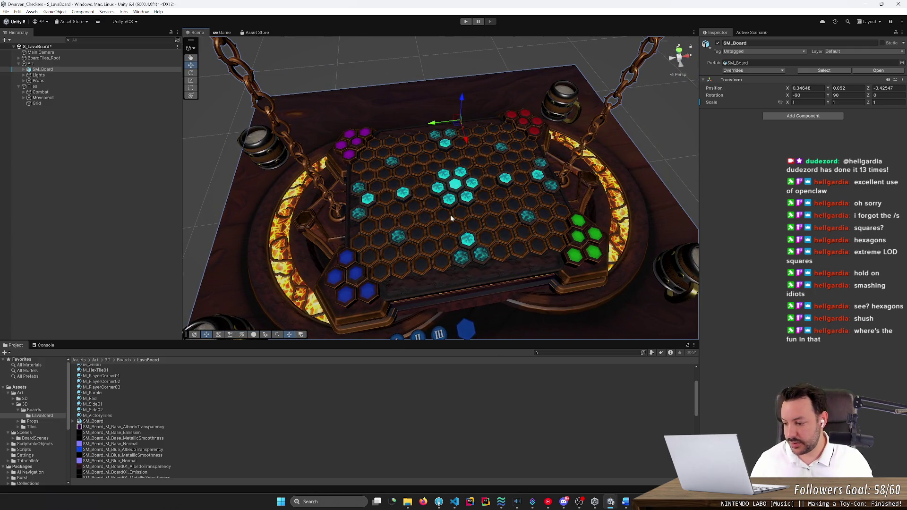
pyautogui.scroll(-5, 451, 217)
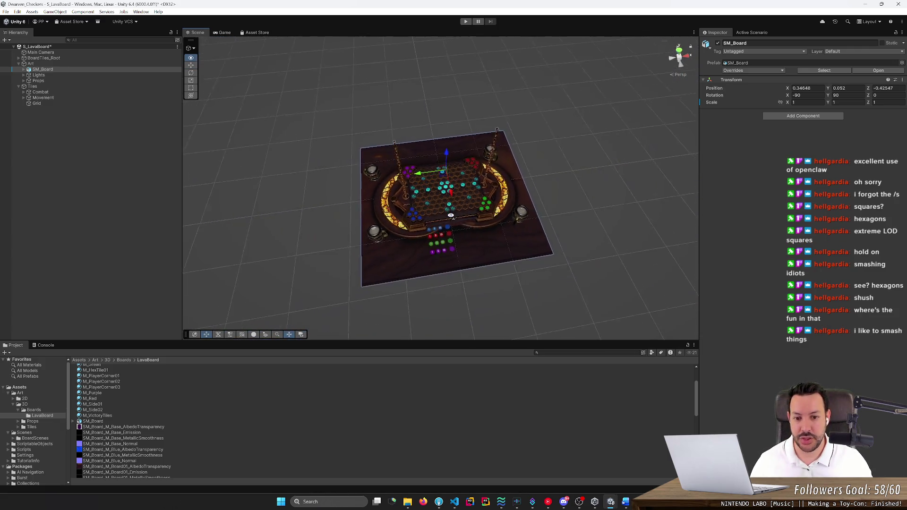
pyautogui.scroll(8, 451, 216)
pyautogui.scroll(-5, 451, 216)
pyautogui.moveTo(450, 217)
pyautogui.mouseDown()
pyautogui.moveTo(427, 238)
pyautogui.moveTo(447, 113)
pyautogui.mouseUp()
pyautogui.scroll(5, 437, 234)
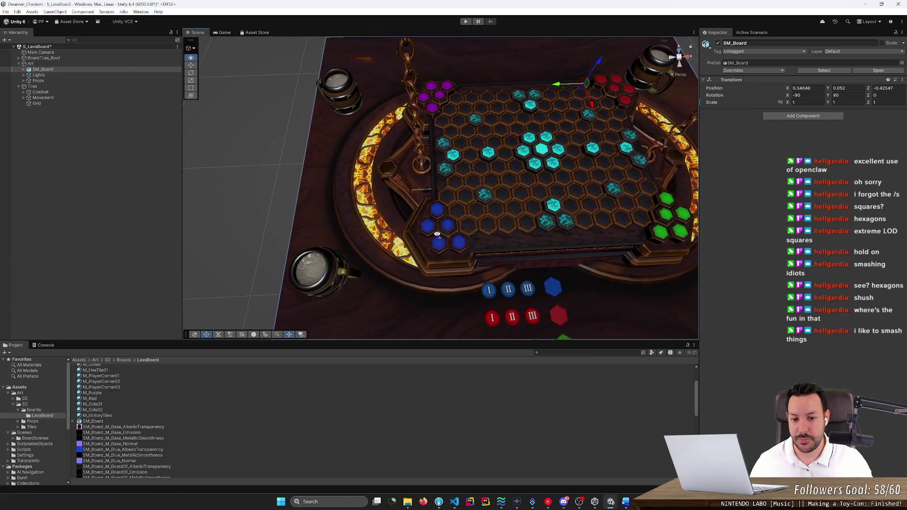
pyautogui.scroll(4, 427, 239)
pyautogui.click(448, 95)
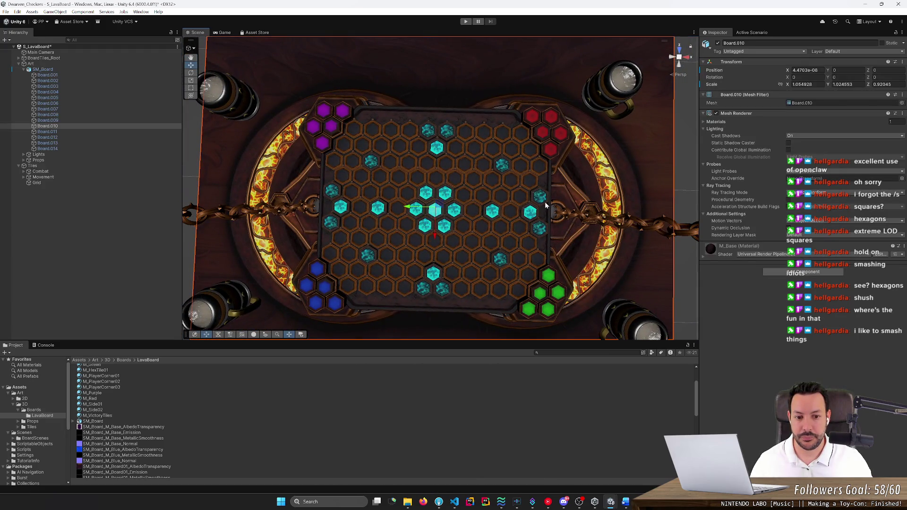
# Line up the board view and snip a rectangle around the hex board
pyautogui.click(614, 100)
pyautogui.moveTo(615, 100)
pyautogui.mouseDown()
pyautogui.moveTo(551, 74)
pyautogui.moveTo(552, 86)
pyautogui.mouseUp()
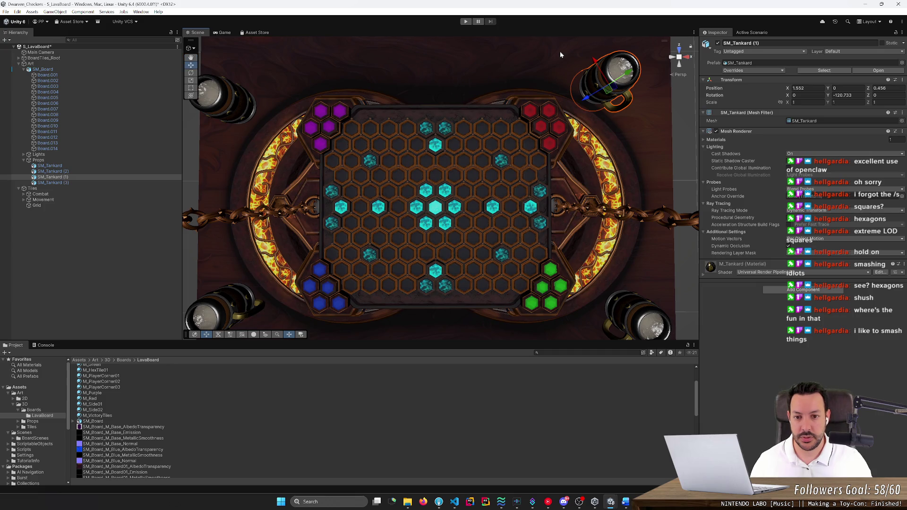
pyautogui.press('super+shift+s')
pyautogui.moveTo(276, 81); pyautogui.dragTo(589, 334)
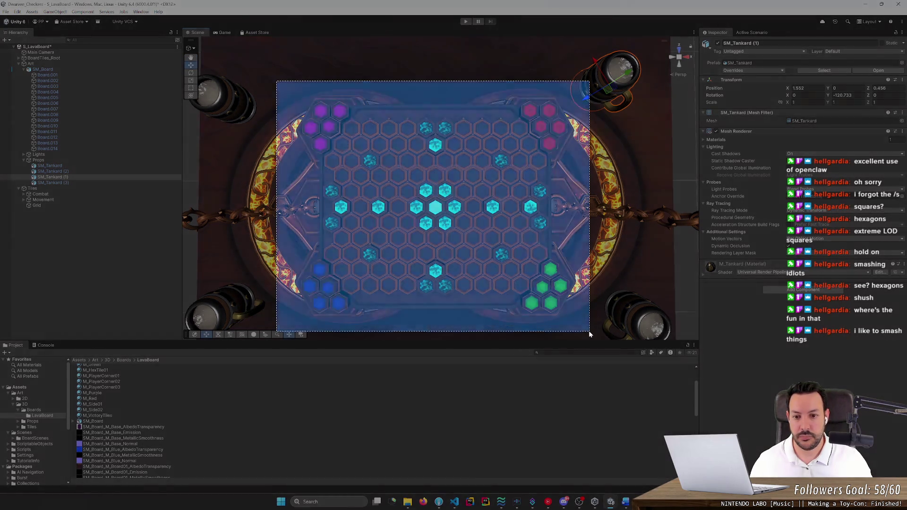
# Launch Paint from Start search and paste the board screenshot onto the canvas
pyautogui.press('super')
pyautogui.write('paint')
pyautogui.press('Return')
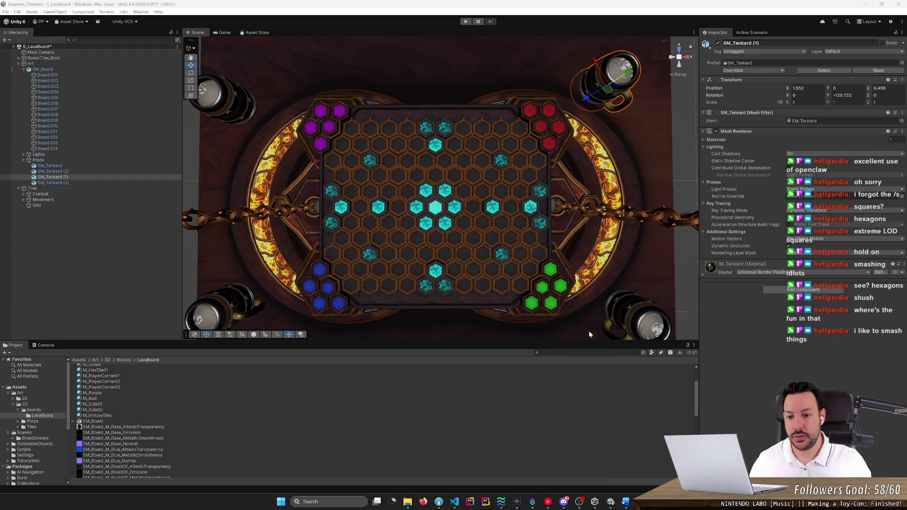
pyautogui.hotkey('ctrl', 'v')
pyautogui.scroll(3, 440, 321)
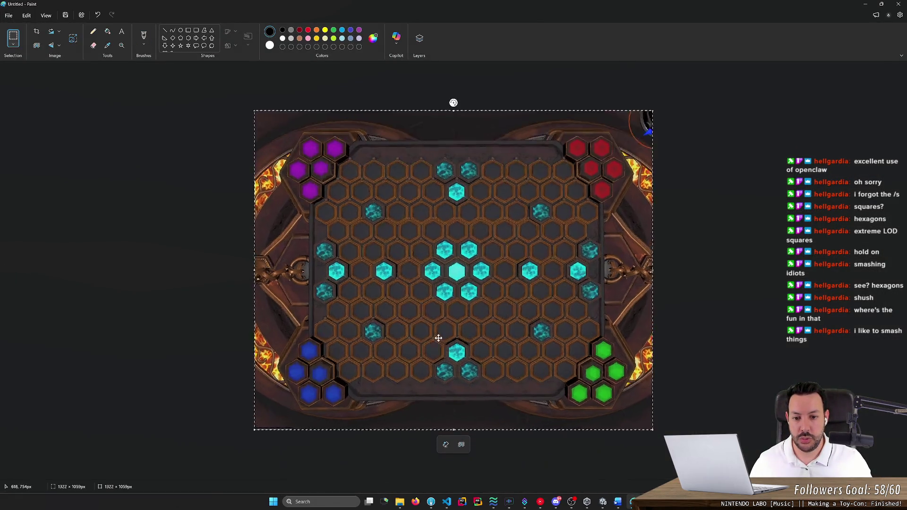
# Test a white brush stroke on the board image, undo it, and choose the Line tool
pyautogui.scroll(-2, 407, 340)
pyautogui.scroll(3, 415, 350)
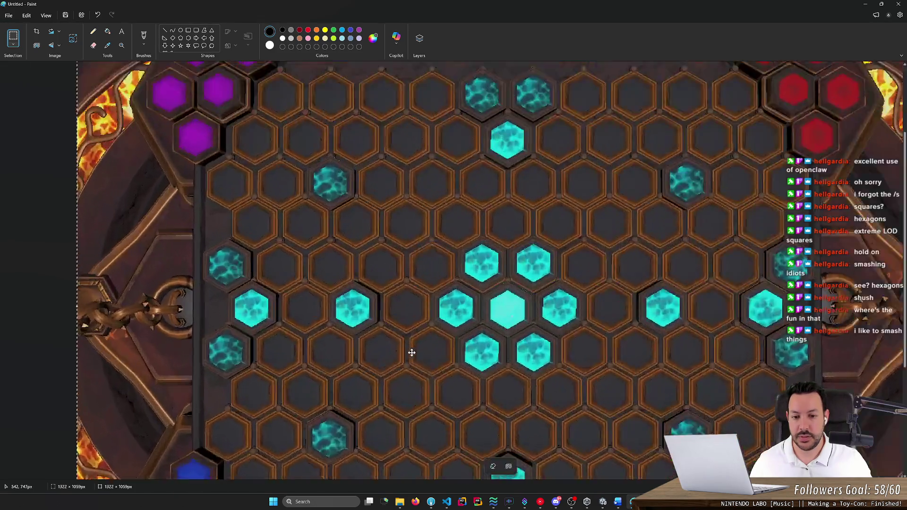
pyautogui.scroll(-3, 411, 352)
pyautogui.scroll(1, 410, 353)
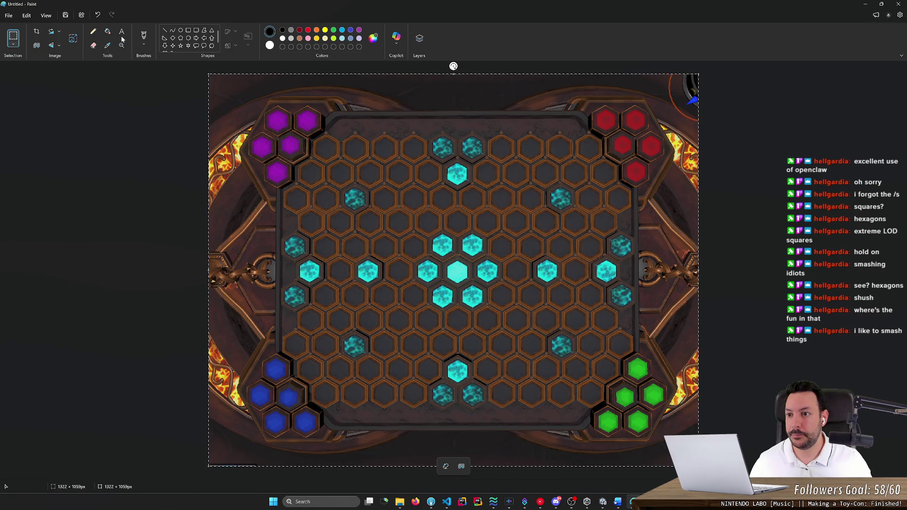
pyautogui.click(144, 35)
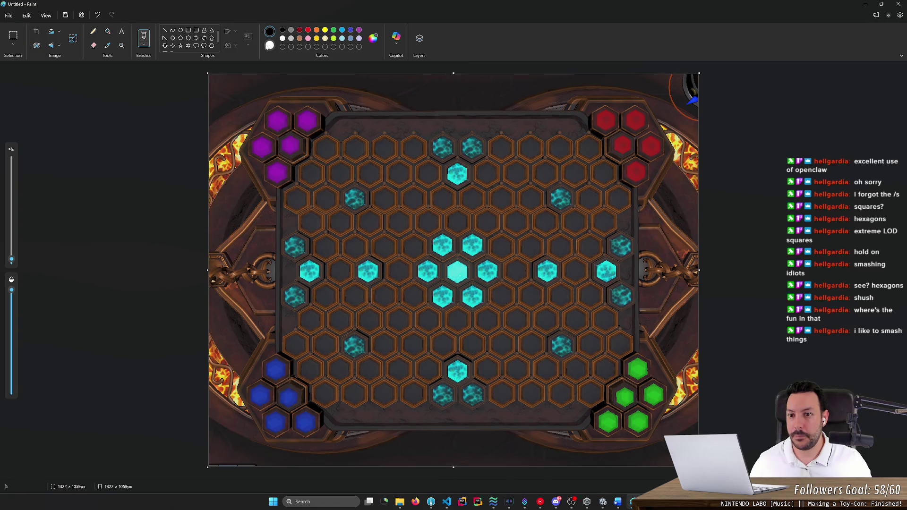
pyautogui.click(283, 38)
pyautogui.moveTo(392, 198); pyautogui.dragTo(390, 201)
pyautogui.hotkey('ctrl', 'z')
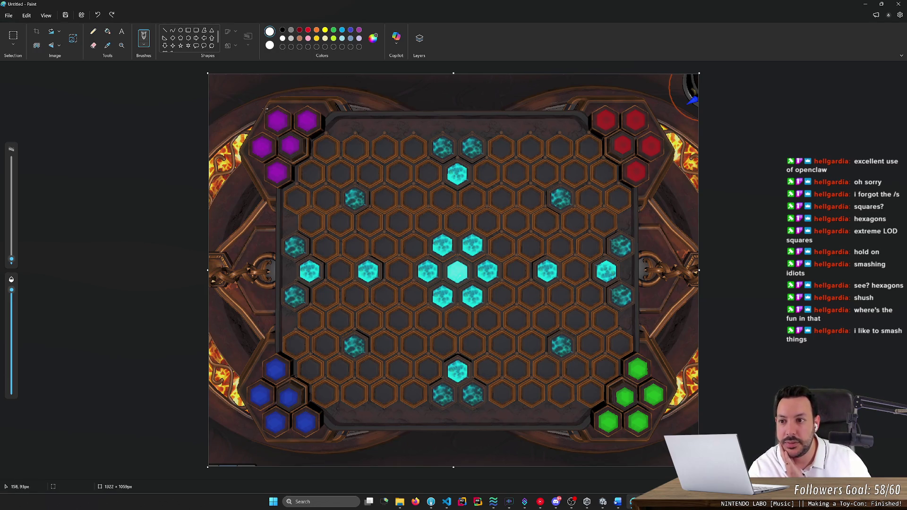
pyautogui.click(164, 30)
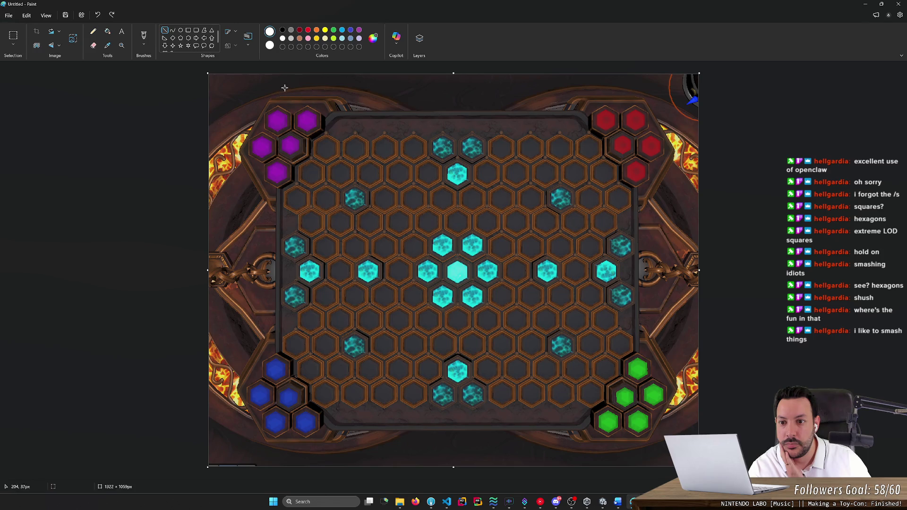
# Draw white lines down the grid's left and right edges and across its top and bottom rows
pyautogui.moveTo(296, 79); pyautogui.dragTo(296, 451)
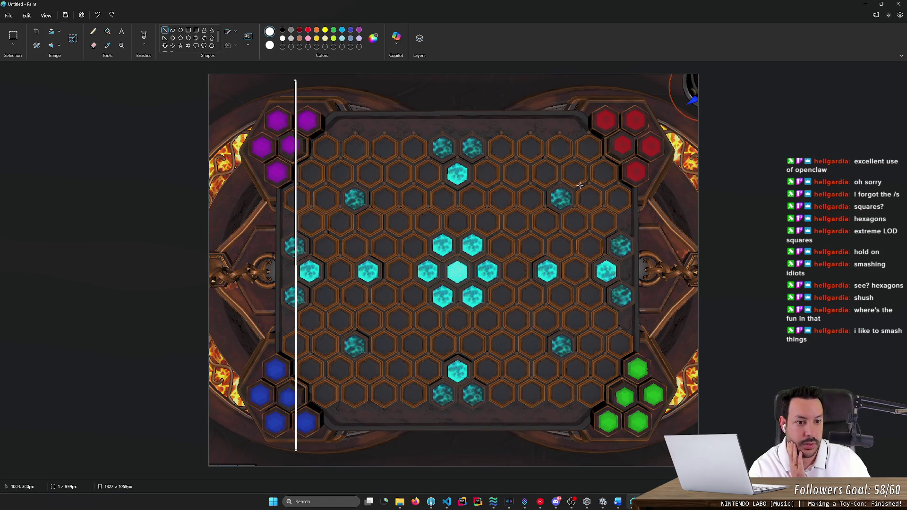
pyautogui.moveTo(622, 82); pyautogui.dragTo(624, 457)
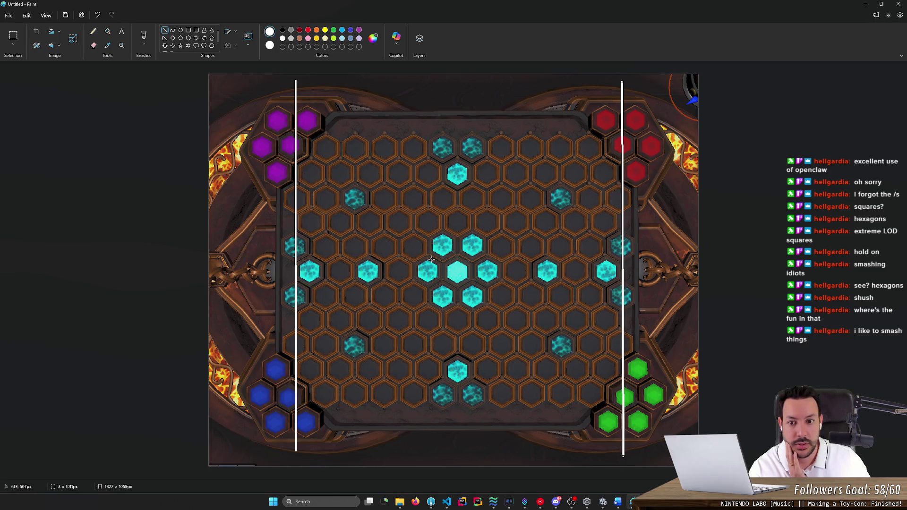
pyautogui.moveTo(286, 146); pyautogui.dragTo(671, 147)
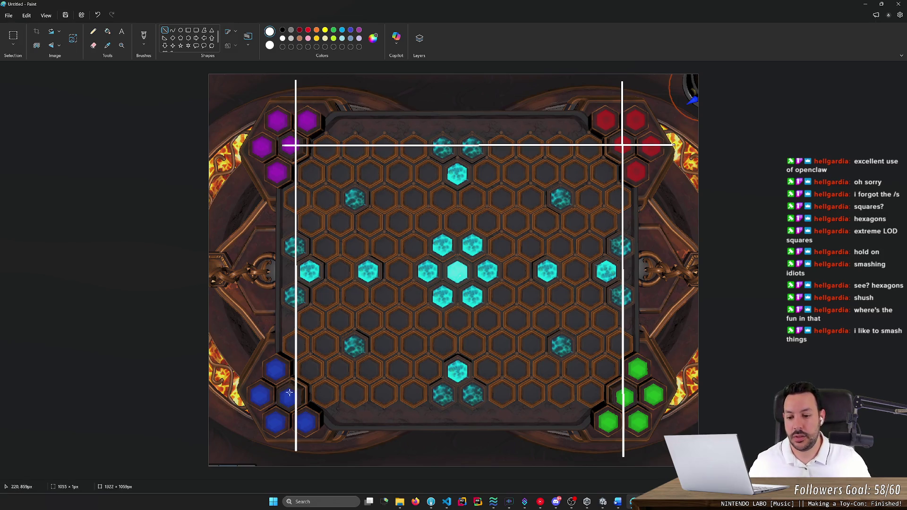
pyautogui.moveTo(280, 395); pyautogui.dragTo(689, 395)
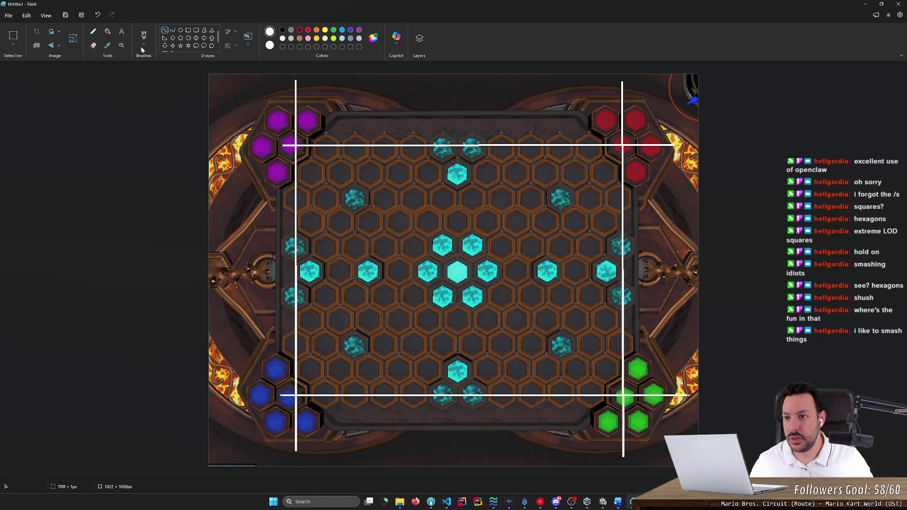
pyautogui.scroll(2, 303, 114)
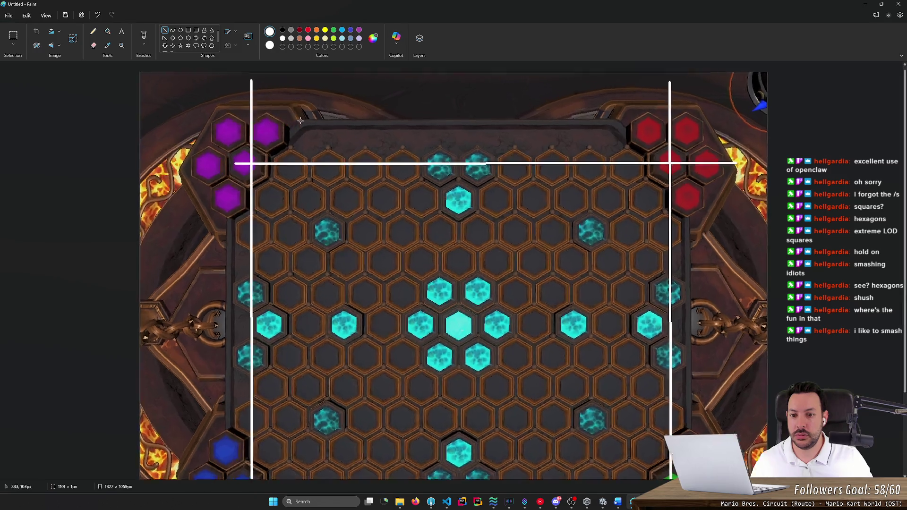
# With the Pencil, write 0,0, 0,1 and 0,2 down the first column of hexes
pyautogui.scroll(-2, 279, 131)
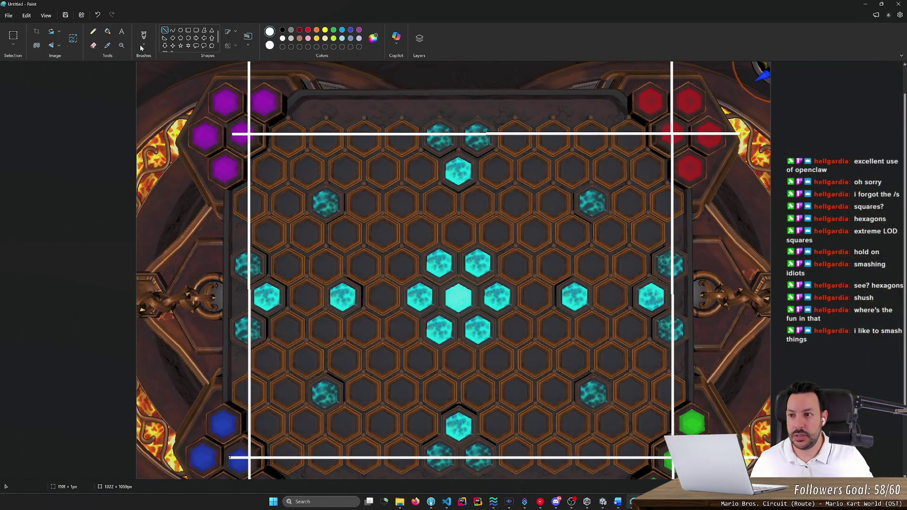
pyautogui.click(95, 35)
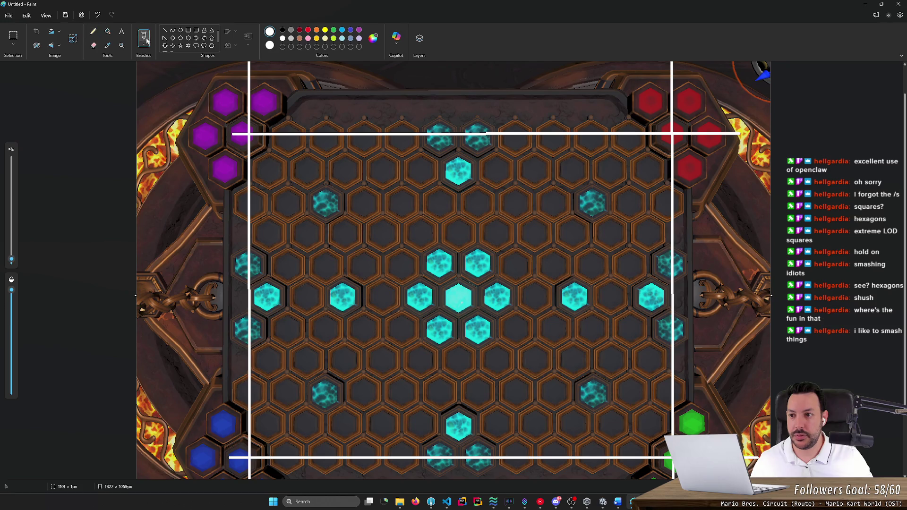
pyautogui.scroll(1, 191, 115)
pyautogui.scroll(1, 191, 115)
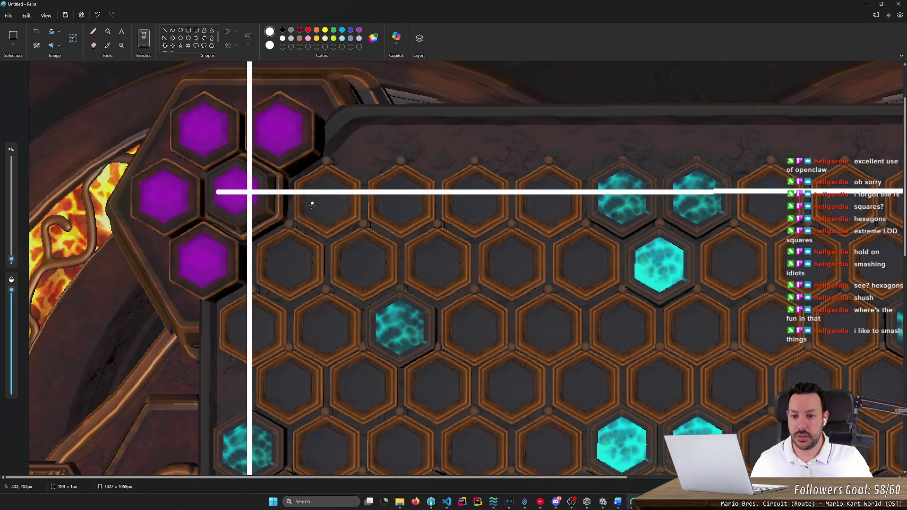
pyautogui.moveTo(317, 204)
pyautogui.mouseDown()
pyautogui.moveTo(328, 219)
pyautogui.moveTo(342, 200)
pyautogui.mouseUp()
pyautogui.click(329, 206)
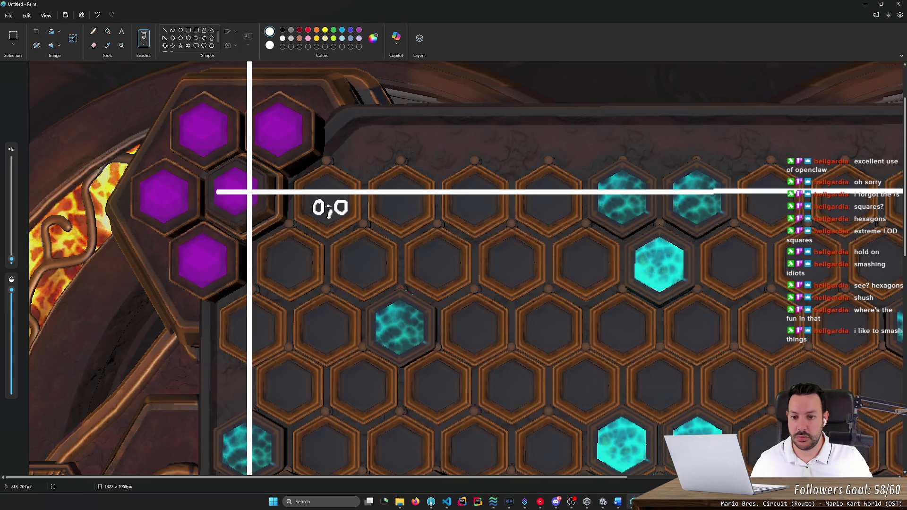
pyautogui.moveTo(283, 257)
pyautogui.mouseDown()
pyautogui.moveTo(274, 273)
pyautogui.moveTo(284, 258)
pyautogui.moveTo(286, 278)
pyautogui.moveTo(301, 272)
pyautogui.mouseUp()
pyautogui.moveTo(261, 323)
pyautogui.mouseDown()
pyautogui.moveTo(254, 329)
pyautogui.moveTo(261, 324)
pyautogui.moveTo(265, 341)
pyautogui.moveTo(288, 335)
pyautogui.mouseUp()
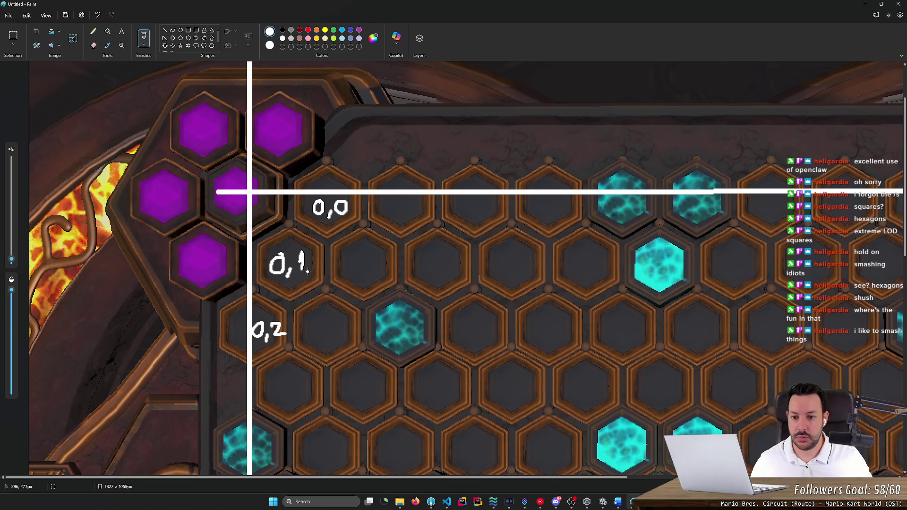
# Number the second-row hexes 1 to 4 and the top-row hexes 1 to 3
pyautogui.scroll(-3, 308, 272)
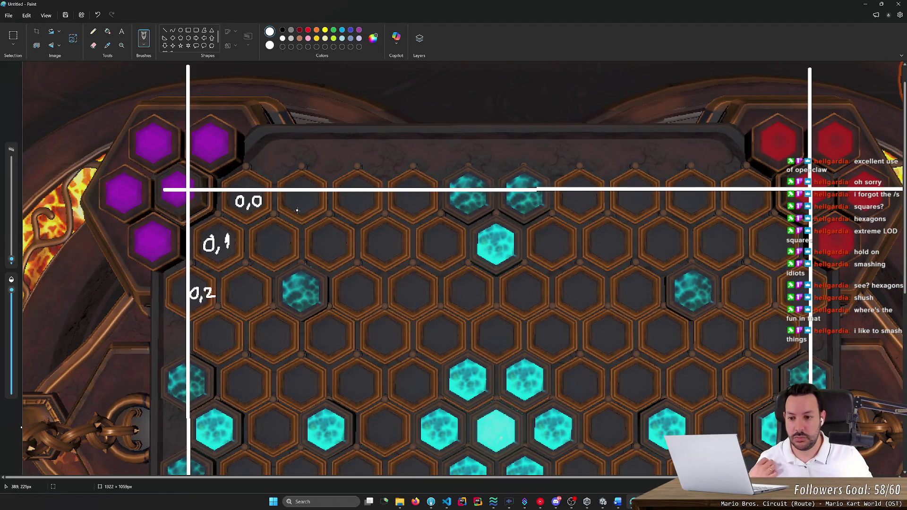
pyautogui.moveTo(265, 238)
pyautogui.mouseDown()
pyautogui.moveTo(267, 252)
pyautogui.moveTo(379, 242)
pyautogui.moveTo(371, 250)
pyautogui.mouseUp()
pyautogui.moveTo(429, 234); pyautogui.dragTo(439, 250)
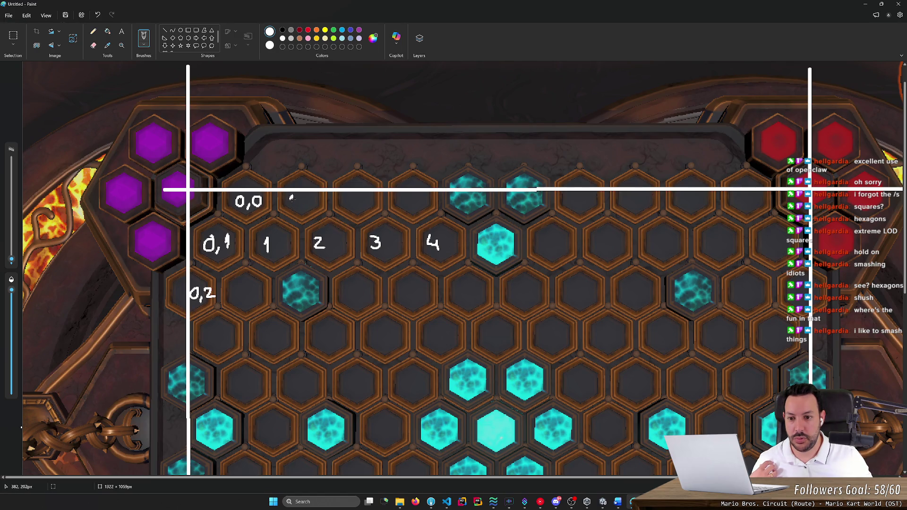
pyautogui.moveTo(344, 195)
pyautogui.mouseDown()
pyautogui.moveTo(358, 203)
pyautogui.moveTo(406, 198)
pyautogui.moveTo(402, 205)
pyautogui.mouseUp()
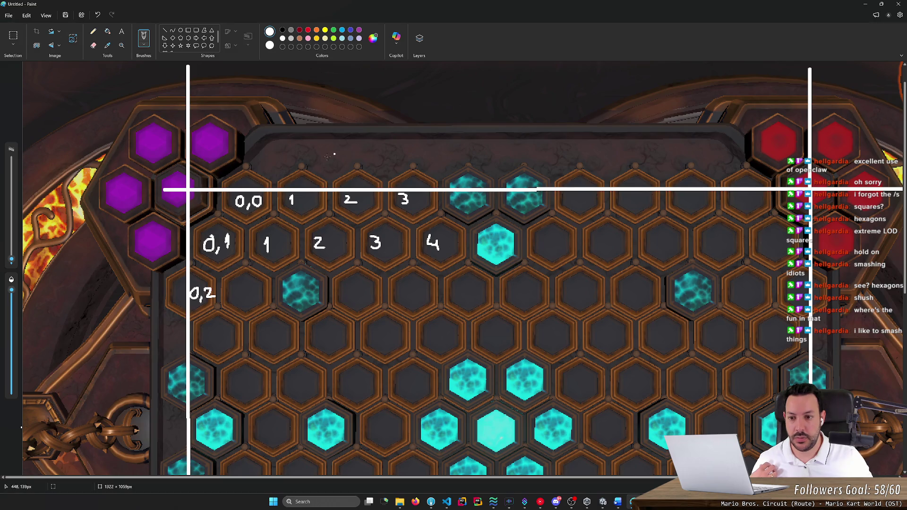
# Draw four arrows above the top row, pointing down into it
pyautogui.moveTo(315, 107)
pyautogui.mouseDown()
pyautogui.moveTo(280, 143)
pyautogui.moveTo(293, 142)
pyautogui.mouseUp()
pyautogui.moveTo(370, 112); pyautogui.dragTo(329, 149)
pyautogui.moveTo(329, 133); pyautogui.dragTo(338, 146)
pyautogui.moveTo(425, 110); pyautogui.dragTo(385, 147)
pyautogui.moveTo(386, 133)
pyautogui.mouseDown()
pyautogui.moveTo(385, 147)
pyautogui.moveTo(398, 147)
pyautogui.mouseUp()
pyautogui.moveTo(483, 111)
pyautogui.mouseDown()
pyautogui.moveTo(442, 151)
pyautogui.moveTo(458, 148)
pyautogui.mouseUp()
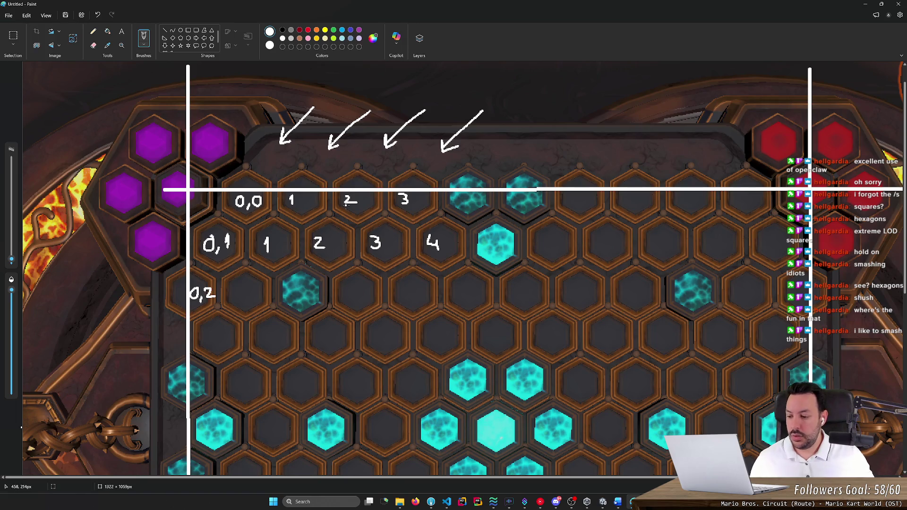
pyautogui.scroll(-3, 366, 177)
pyautogui.keyDown('ctrl'); pyautogui.scroll(-5, 350, 184); pyautogui.keyUp('ctrl')
pyautogui.keyDown('ctrl'); pyautogui.scroll(2, 342, 194); pyautogui.keyUp('ctrl')
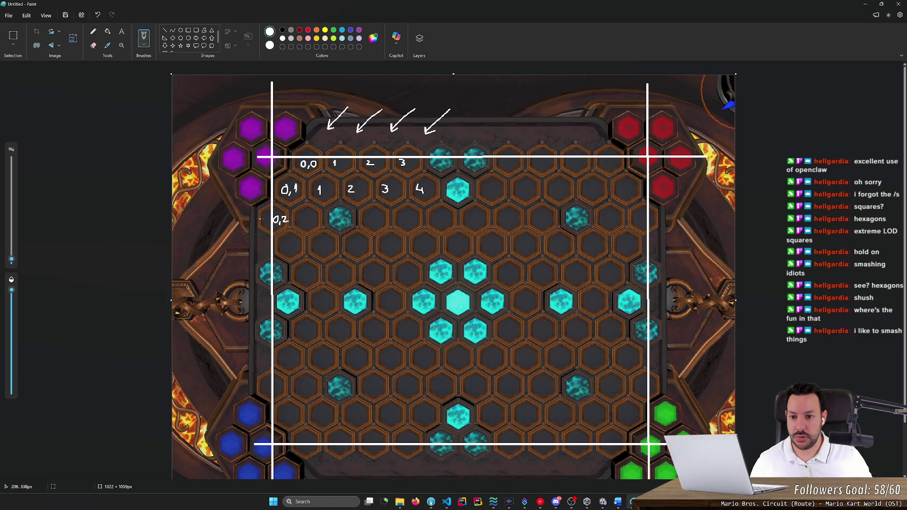
# Add the 1,2 and 1, labels and a diagonal line from the top-row 3 down-left
pyautogui.moveTo(298, 218); pyautogui.dragTo(316, 221)
pyautogui.moveTo(281, 243); pyautogui.dragTo(288, 253)
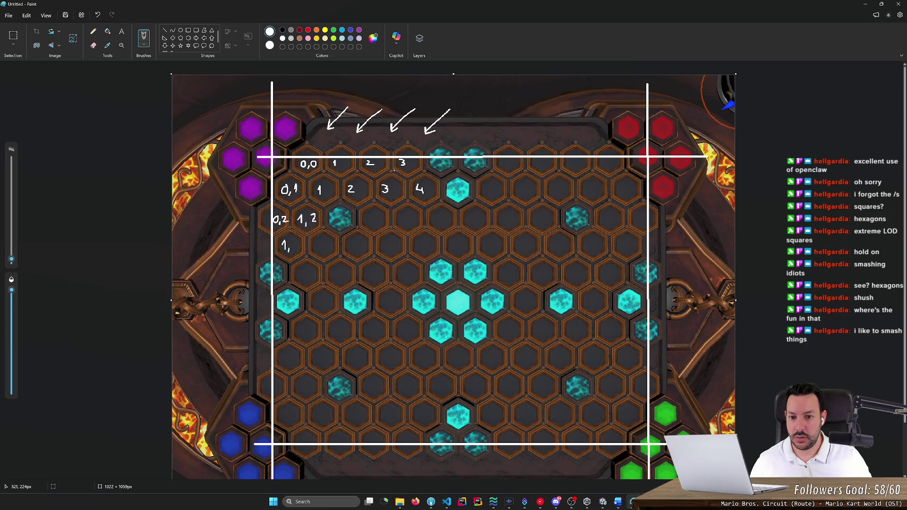
pyautogui.moveTo(414, 156); pyautogui.dragTo(265, 397)
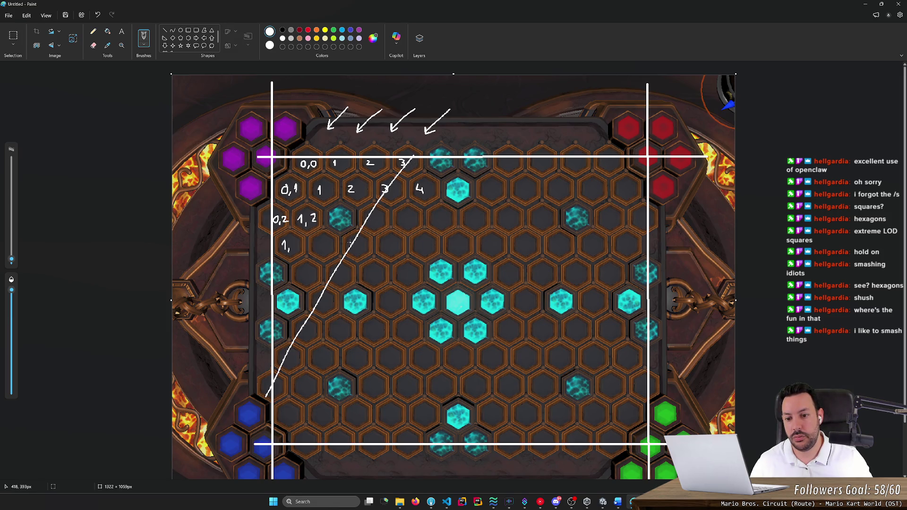
# Undo the diagonal line and labels, then mark 0s and 1s in the first-column hexes
pyautogui.hotkey('ctrl', 'z')
pyautogui.hotkey('ctrl', 'z')
pyautogui.hotkey('ctrl', 'z')
pyautogui.hotkey('ctrl', 'z')
pyautogui.hotkey('ctrl', 'z')
pyautogui.hotkey('ctrl', 'z')
pyautogui.hotkey('ctrl', 'z')
pyautogui.hotkey('ctrl', 'z')
pyautogui.hotkey('ctrl', 'z')
pyautogui.hotkey('ctrl', 'z')
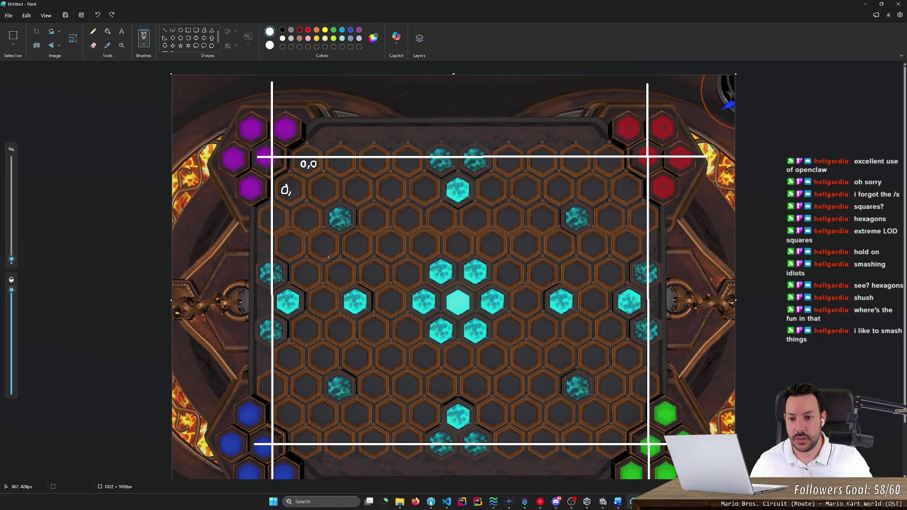
pyautogui.hotkey('ctrl', 'z')
pyautogui.hotkey('ctrl', 'z')
pyautogui.hotkey('ctrl', 'z')
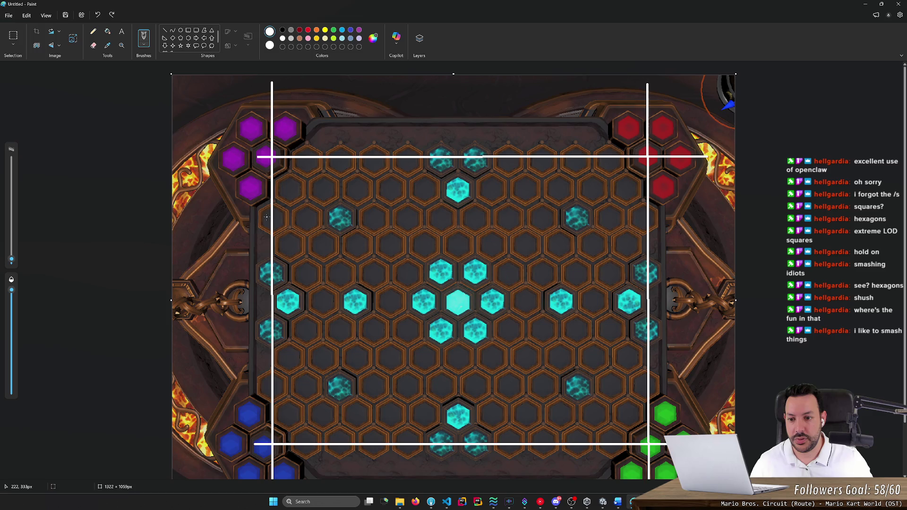
pyautogui.moveTo(269, 216)
pyautogui.mouseDown()
pyautogui.moveTo(263, 225)
pyautogui.moveTo(266, 217)
pyautogui.mouseUp()
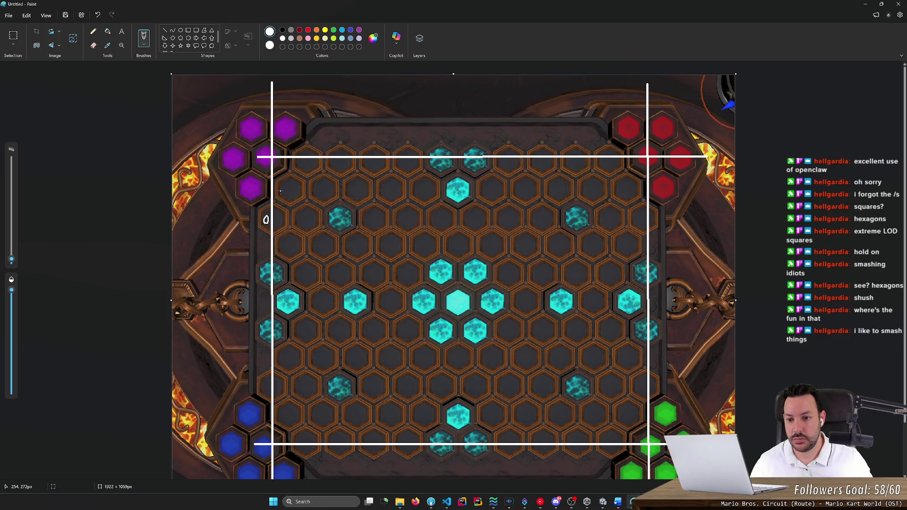
pyautogui.moveTo(300, 216); pyautogui.dragTo(303, 223)
pyautogui.moveTo(283, 186)
pyautogui.mouseDown()
pyautogui.moveTo(300, 159)
pyautogui.moveTo(299, 168)
pyautogui.mouseUp()
pyautogui.moveTo(284, 238); pyautogui.dragTo(283, 239)
pyautogui.moveTo(265, 268)
pyautogui.mouseDown()
pyautogui.moveTo(263, 276)
pyautogui.moveTo(266, 268)
pyautogui.mouseUp()
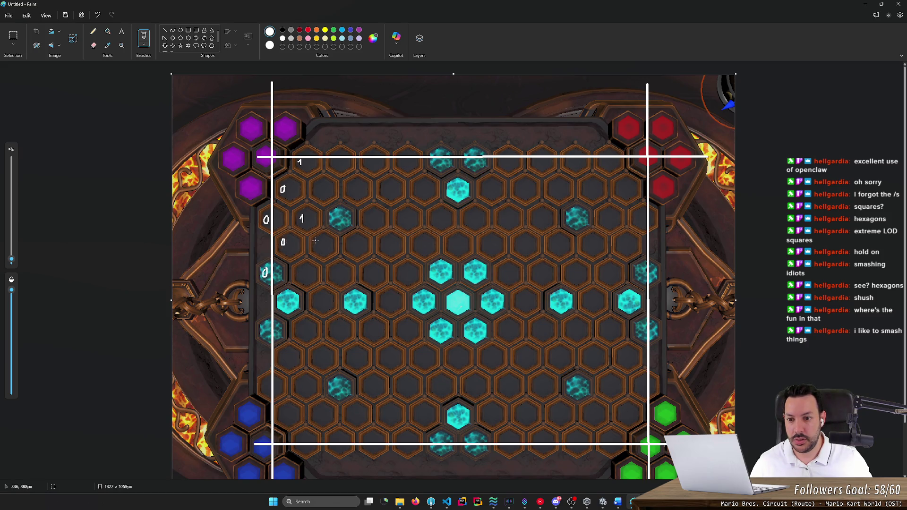
pyautogui.moveTo(315, 185); pyautogui.dragTo(317, 195)
# Add a zigzag above the board and continue the 0 and 1 marks down the columns
pyautogui.moveTo(342, 81)
pyautogui.mouseDown()
pyautogui.moveTo(350, 88)
pyautogui.moveTo(345, 141)
pyautogui.mouseUp()
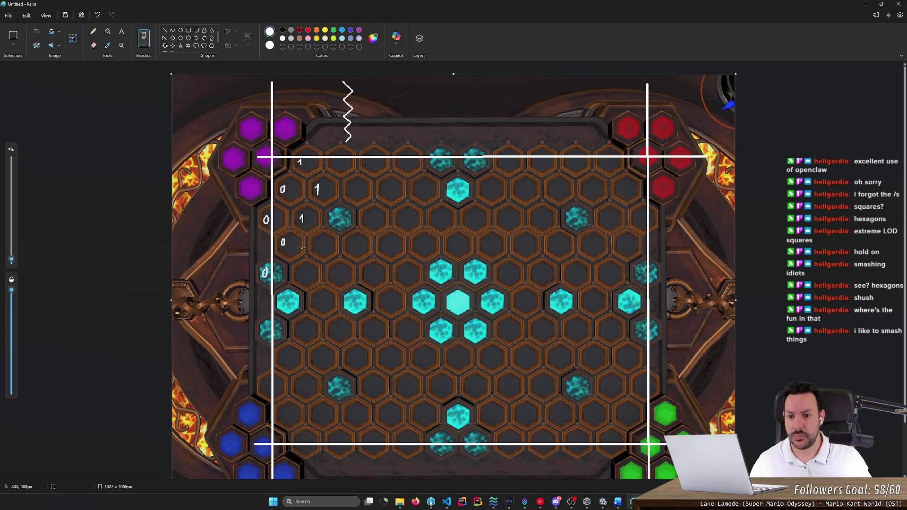
pyautogui.moveTo(314, 244); pyautogui.dragTo(297, 279)
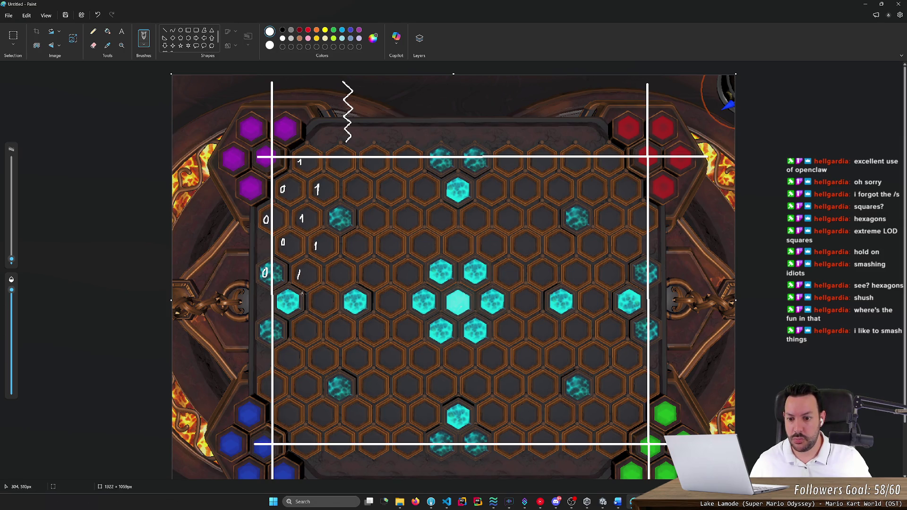
pyautogui.moveTo(298, 323); pyautogui.dragTo(298, 332)
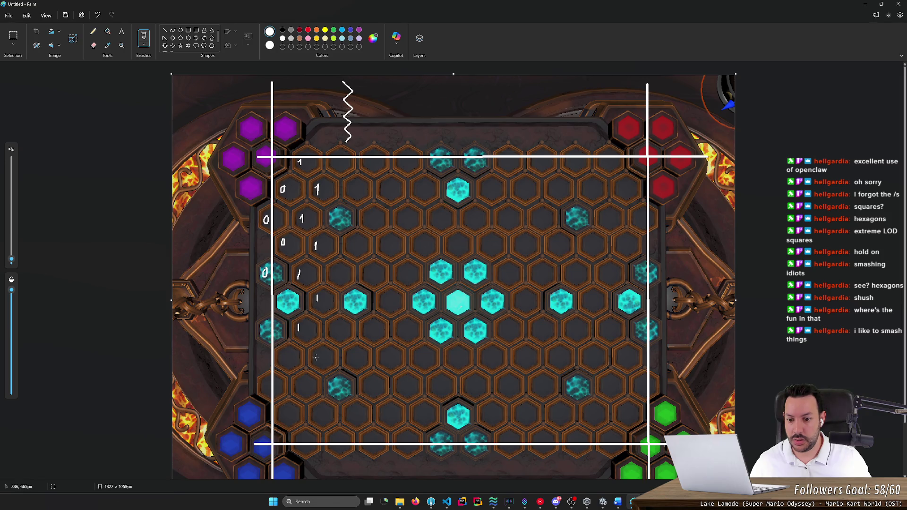
pyautogui.moveTo(316, 408); pyautogui.dragTo(296, 442)
pyautogui.moveTo(284, 410); pyautogui.dragTo(261, 386)
pyautogui.moveTo(284, 357); pyautogui.dragTo(267, 330)
pyautogui.moveTo(283, 298); pyautogui.dragTo(285, 297)
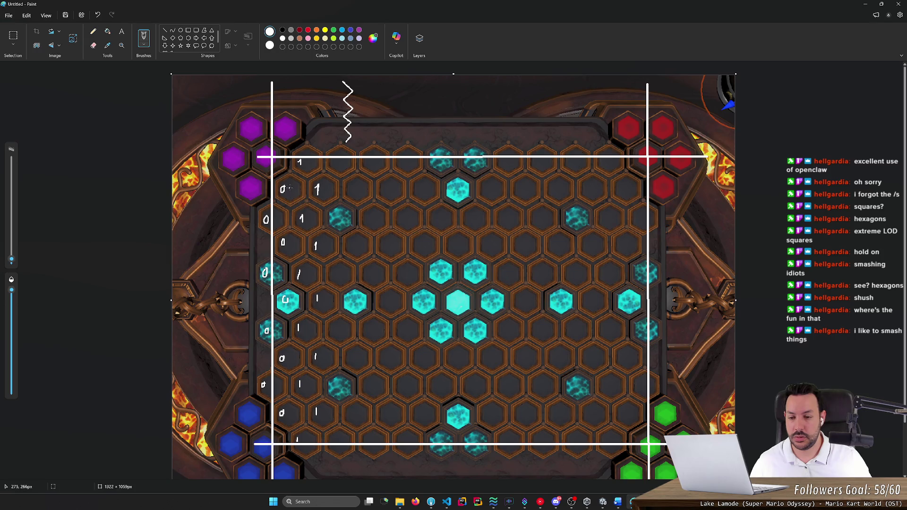
pyautogui.moveTo(312, 159); pyautogui.dragTo(310, 160)
pyautogui.moveTo(292, 189); pyautogui.dragTo(293, 193)
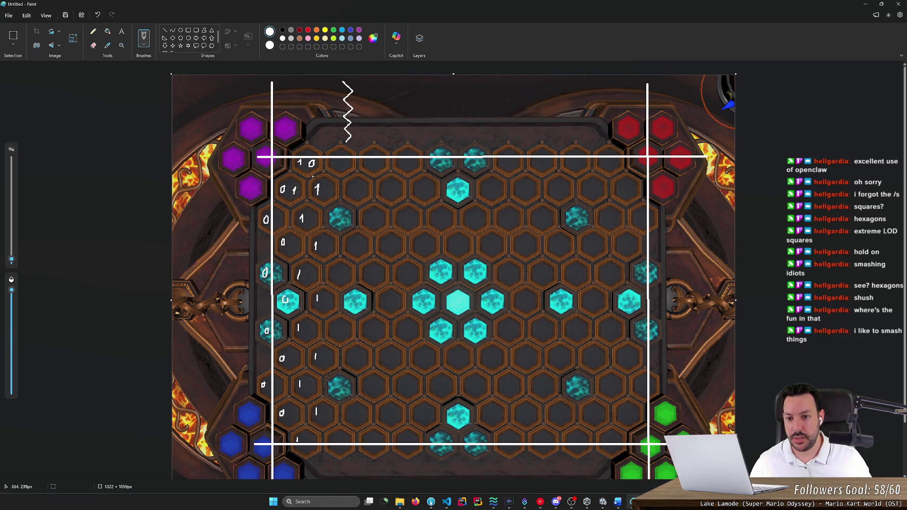
# Trace several lines along the hex rows, undoing each one
pyautogui.moveTo(212, 160); pyautogui.dragTo(642, 161)
pyautogui.hotkey('ctrl', 'z')
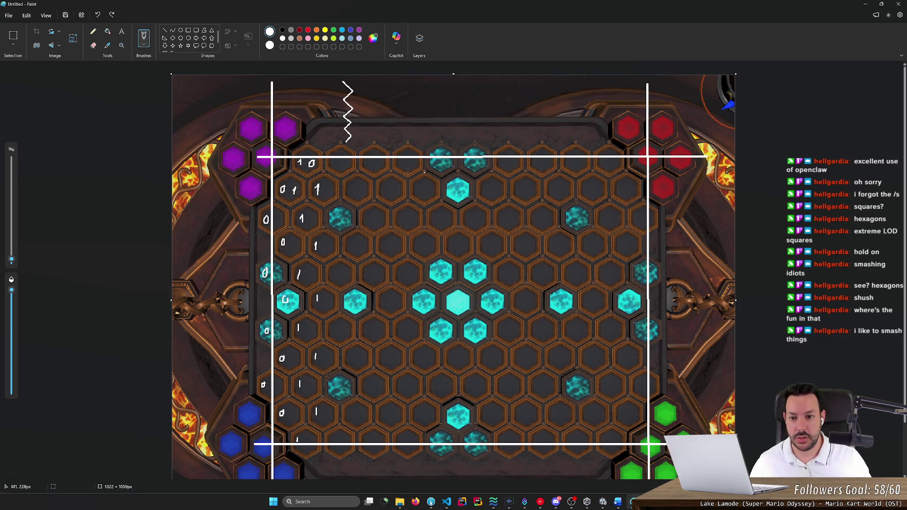
pyautogui.moveTo(246, 159); pyautogui.dragTo(482, 156)
pyautogui.hotkey('ctrl', 'z')
pyautogui.moveTo(242, 160); pyautogui.dragTo(447, 161)
pyautogui.hotkey('ctrl', 'z')
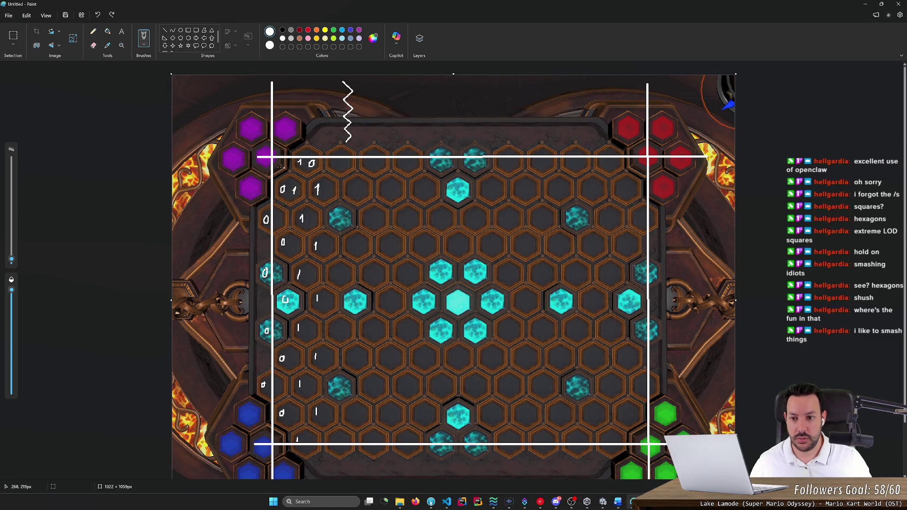
pyautogui.moveTo(248, 186); pyautogui.dragTo(557, 192)
pyautogui.hotkey('ctrl', 'z')
pyautogui.moveTo(299, 213); pyautogui.dragTo(429, 213)
pyautogui.hotkey('ctrl', 'z')
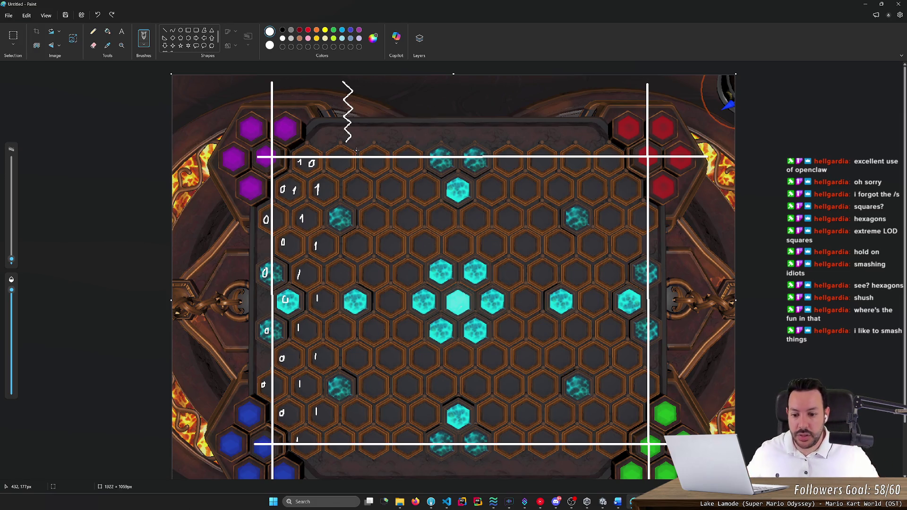
# After checking Unity, draw a 2 beside the third row's 0 and undo one mistaken overwrite
pyautogui.hotkey('alt', 'Tab')
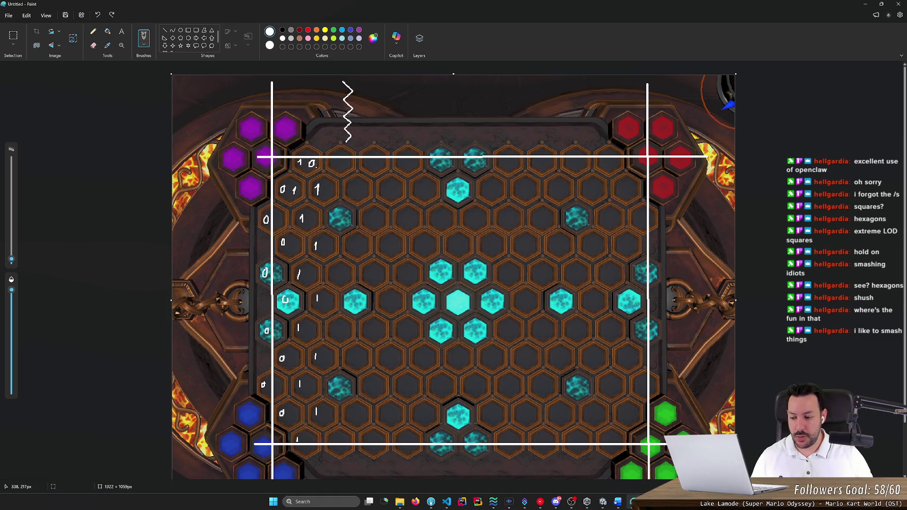
pyautogui.hotkey('alt', 'Tab')
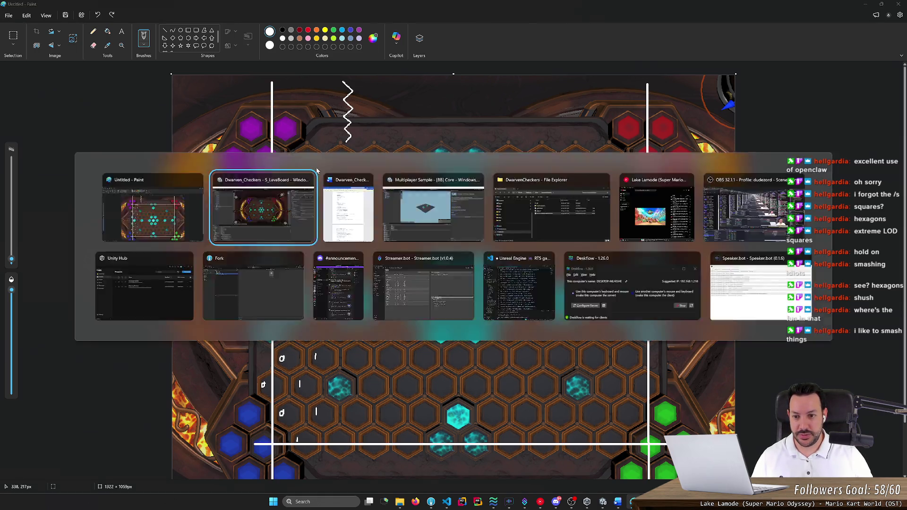
pyautogui.hotkey('alt', 'Tab')
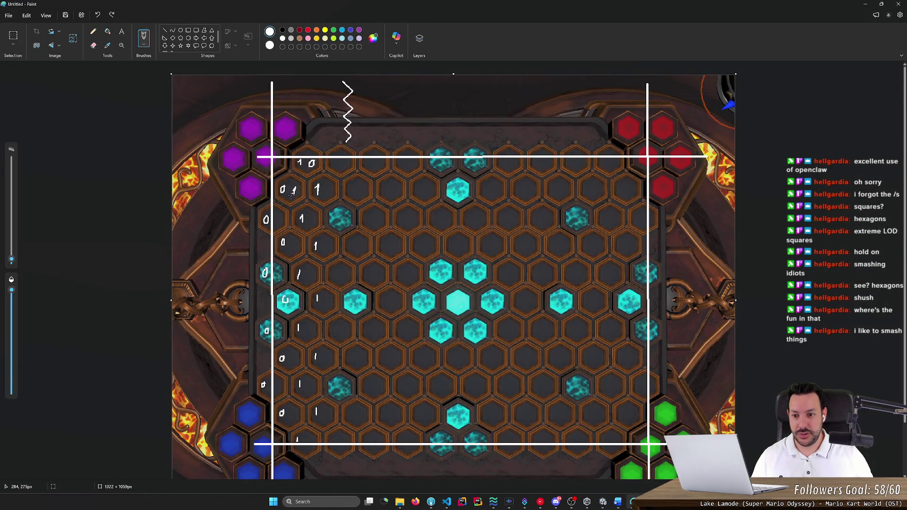
pyautogui.moveTo(277, 217); pyautogui.dragTo(283, 227)
pyautogui.moveTo(299, 159); pyautogui.dragTo(299, 161)
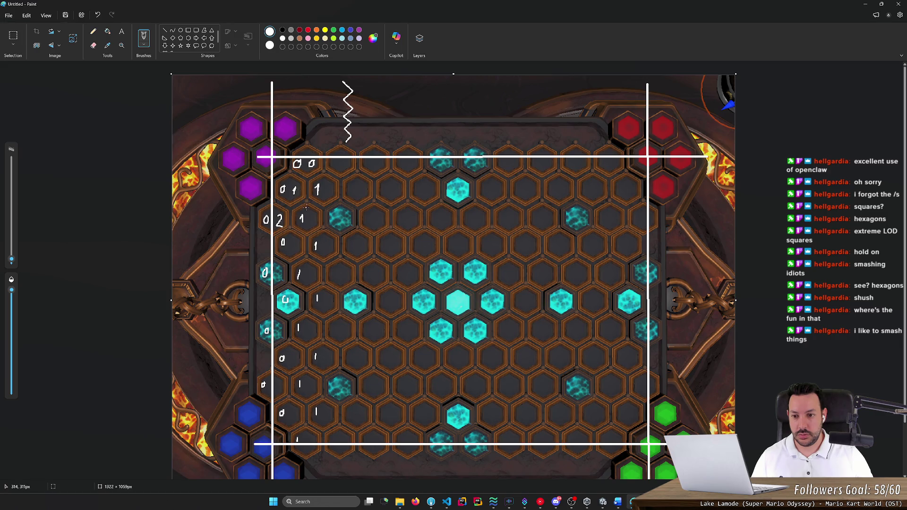
pyautogui.moveTo(303, 213); pyautogui.dragTo(303, 217)
pyautogui.hotkey('ctrl', 'z')
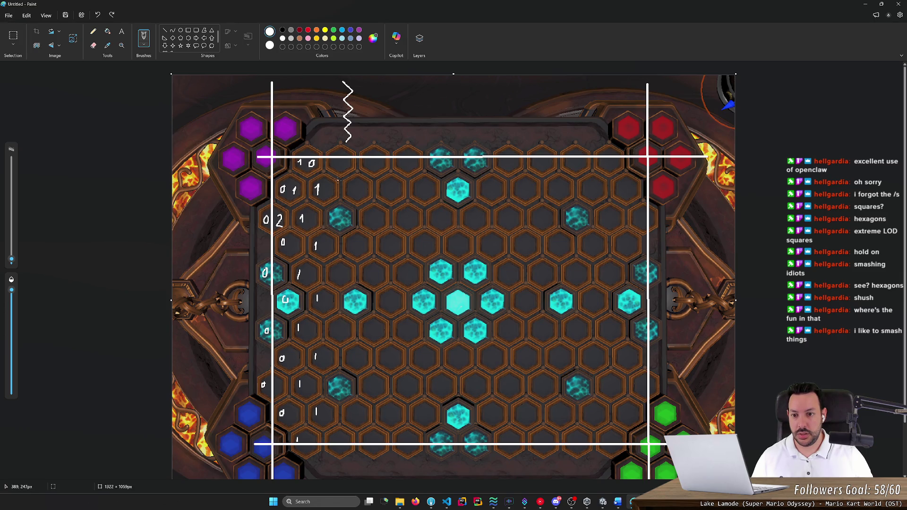
pyautogui.hotkey('alt', 'Tab')
pyautogui.scroll(-3, 351, 113)
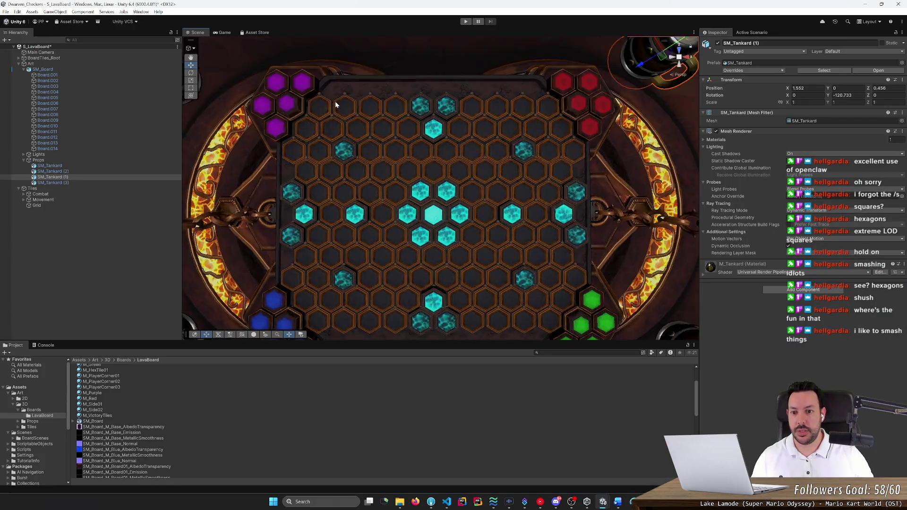
# Create an empty GameObject as a child of Grid in the Hierarchy
pyautogui.scroll(-2, 336, 112)
pyautogui.scroll(6, 354, 132)
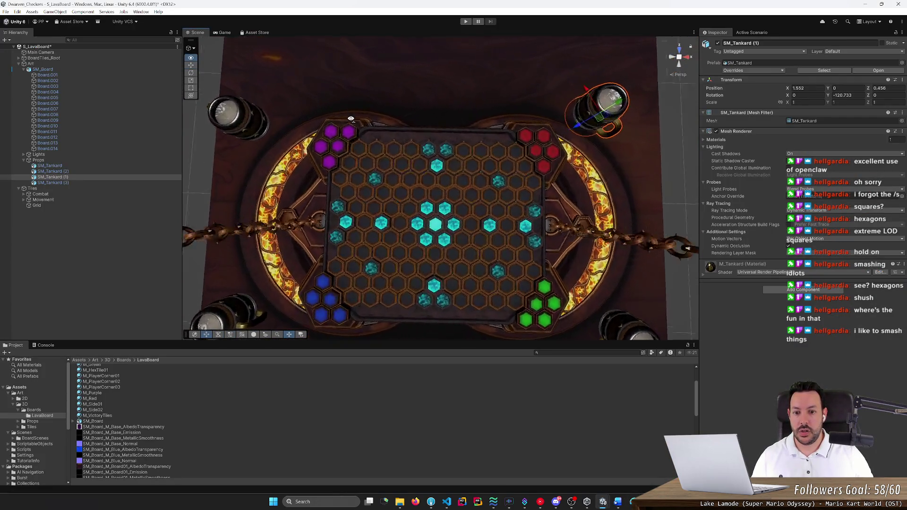
pyautogui.scroll(-4, 354, 141)
pyautogui.scroll(8, 349, 128)
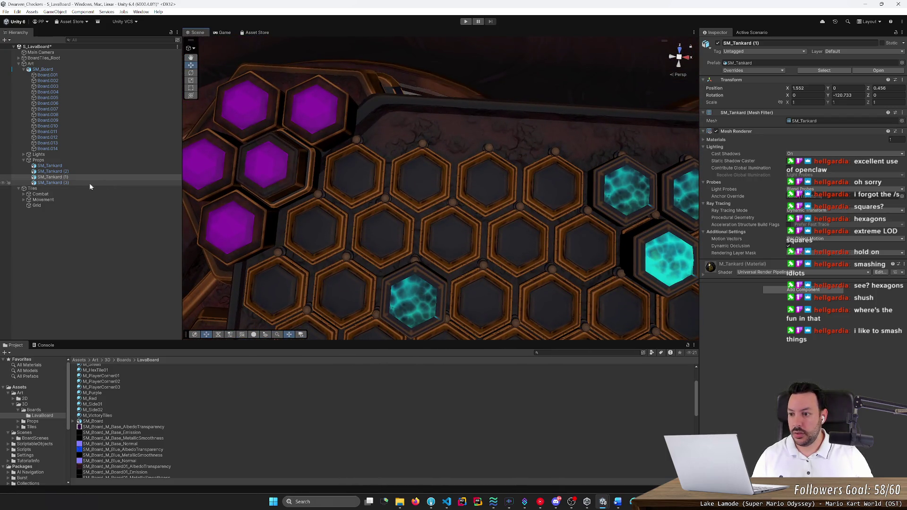
pyautogui.click(76, 205)
pyautogui.rightClick(76, 205)
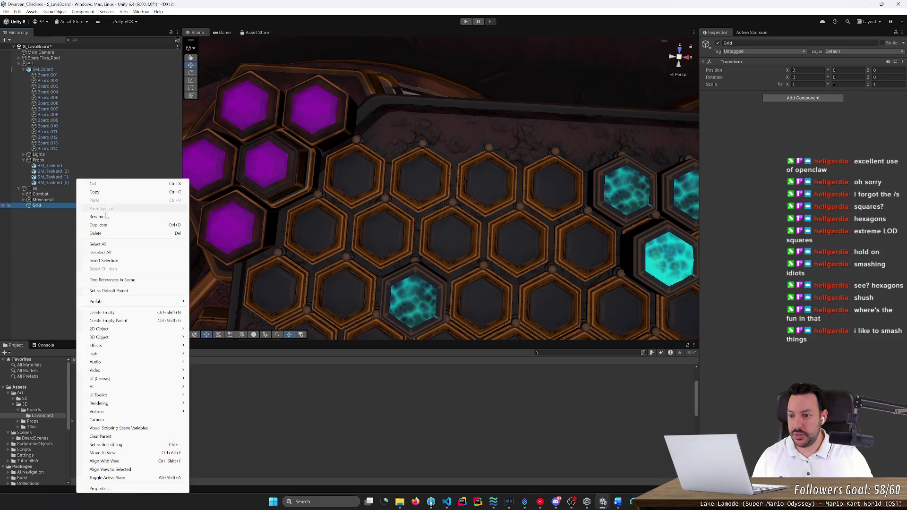
pyautogui.click(123, 315)
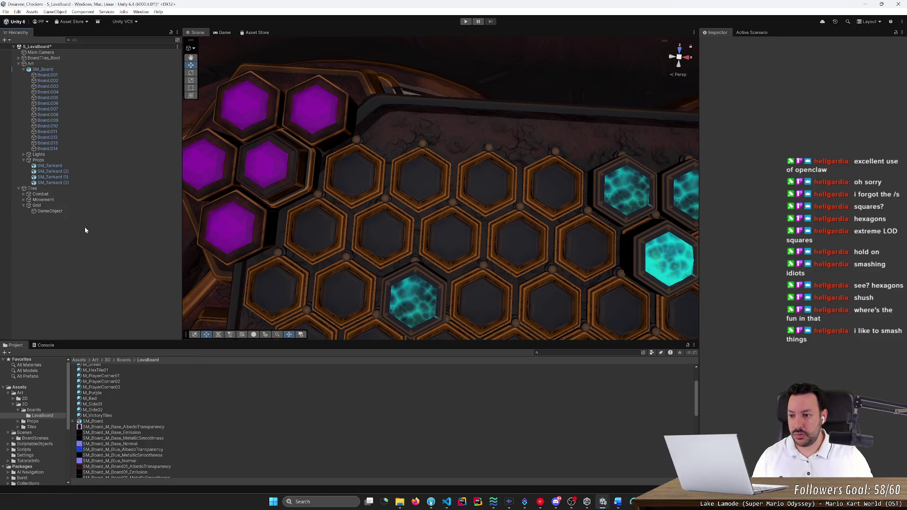
pyautogui.click(87, 212)
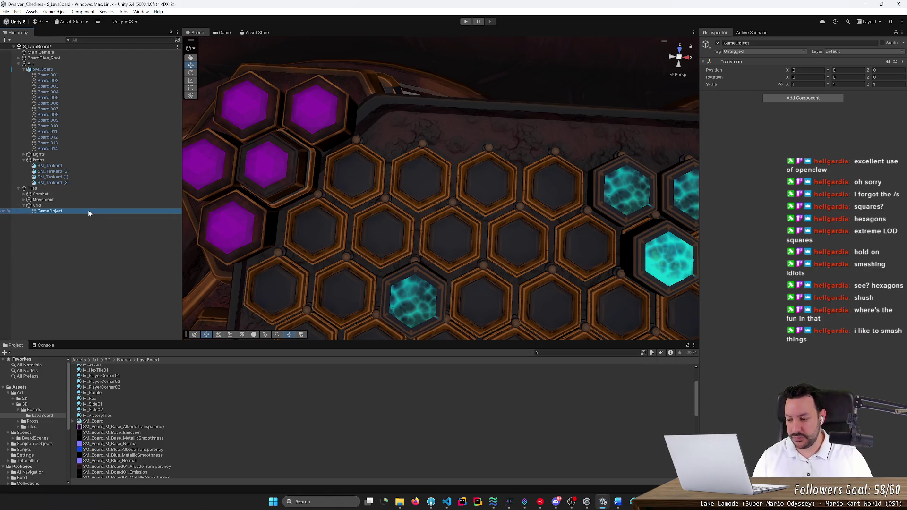
# Attempt to rename the new child object, then bring the Paint sketch back up
pyautogui.hotkey('alt', 'Tab')
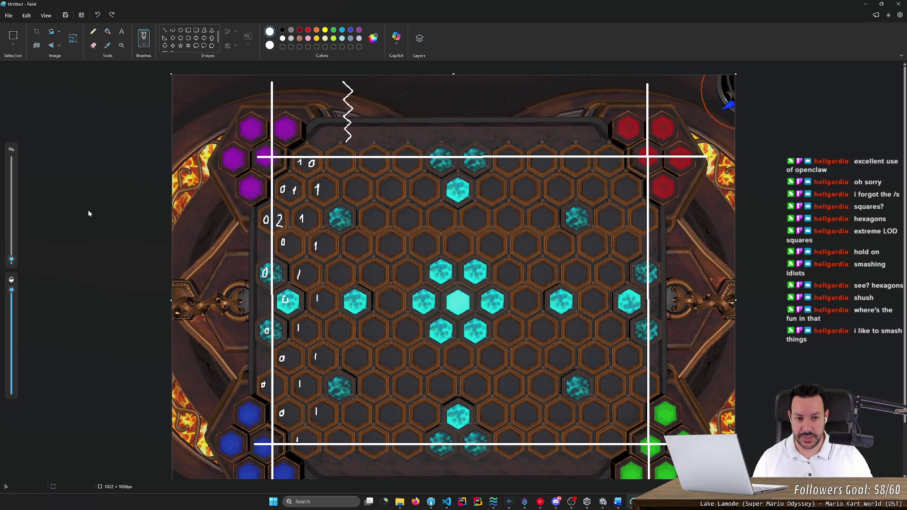
pyautogui.hotkey('alt', 'Tab')
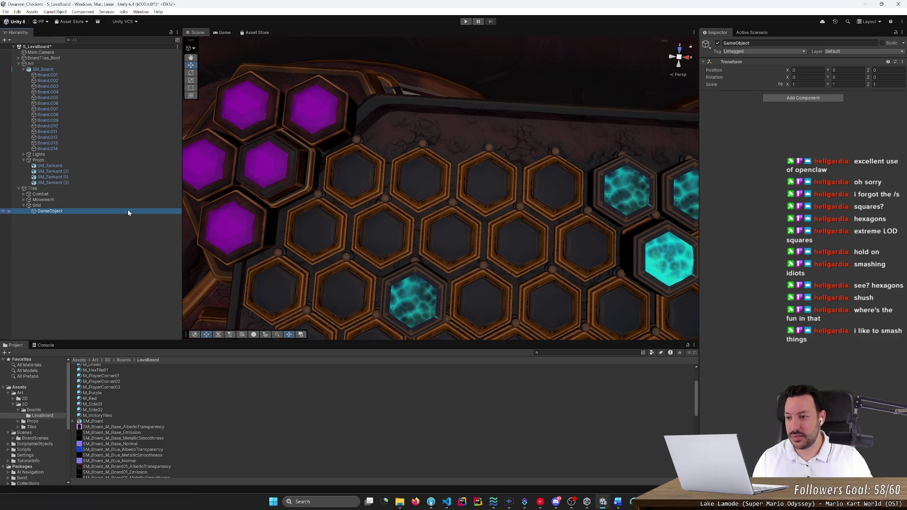
pyautogui.press('F2')
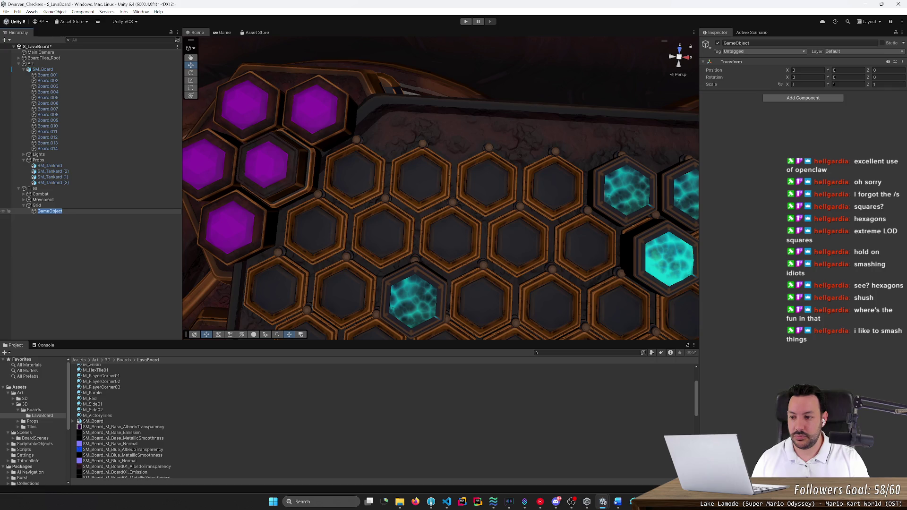
pyautogui.write('0')
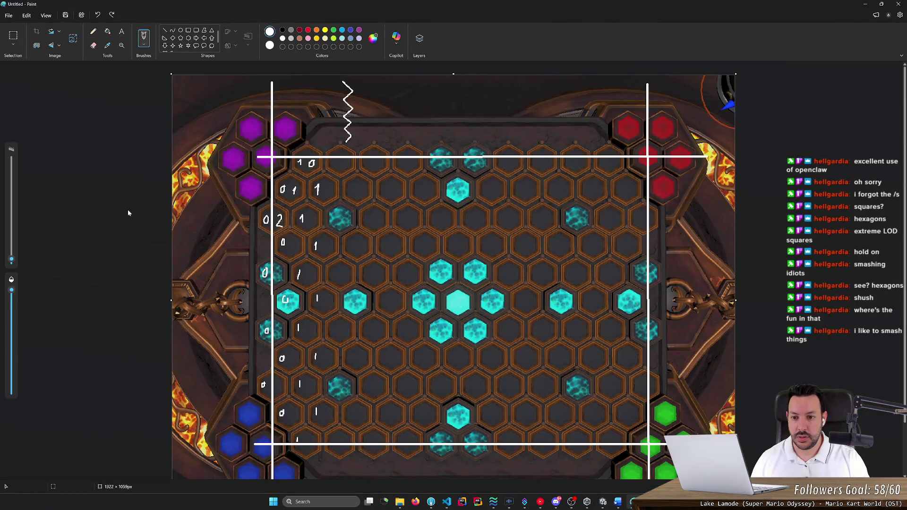
pyautogui.click(128, 213)
pyautogui.rightClick(128, 213)
pyautogui.click(142, 231)
pyautogui.write('TX')
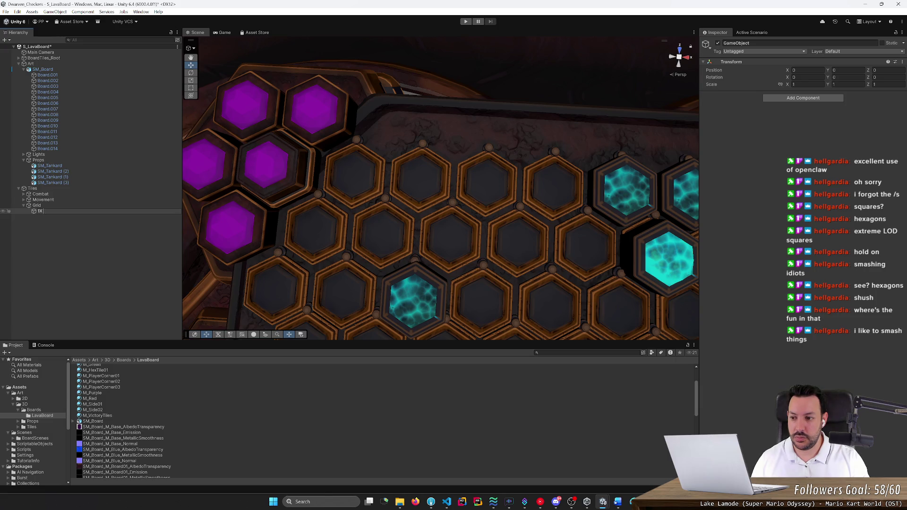
pyautogui.hotkey('alt', 'Tab')
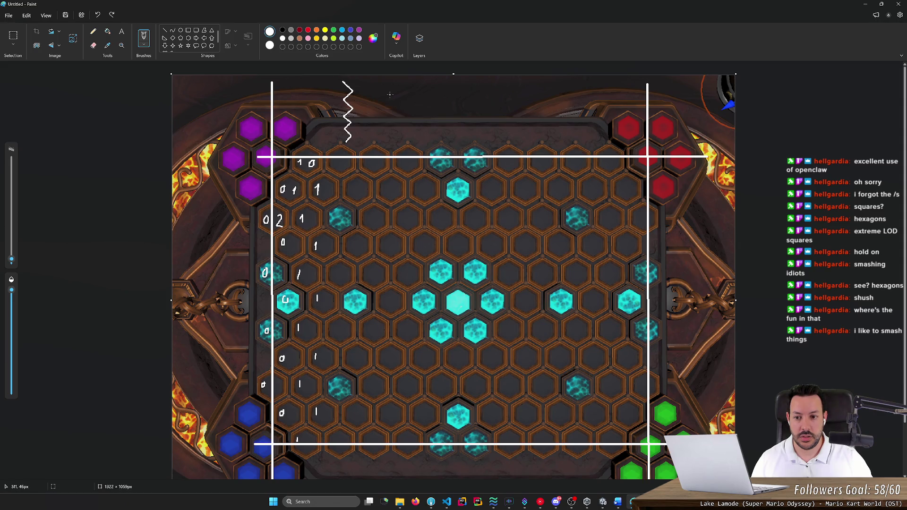
# Handwrite x [0,11] and y [0,10] above the board, then return to Unity
pyautogui.moveTo(383, 95); pyautogui.dragTo(398, 93)
pyautogui.moveTo(392, 94)
pyautogui.mouseDown()
pyautogui.moveTo(397, 103)
pyautogui.moveTo(384, 102)
pyautogui.moveTo(414, 89)
pyautogui.moveTo(424, 103)
pyautogui.moveTo(434, 90)
pyautogui.moveTo(477, 99)
pyautogui.moveTo(468, 100)
pyautogui.mouseUp()
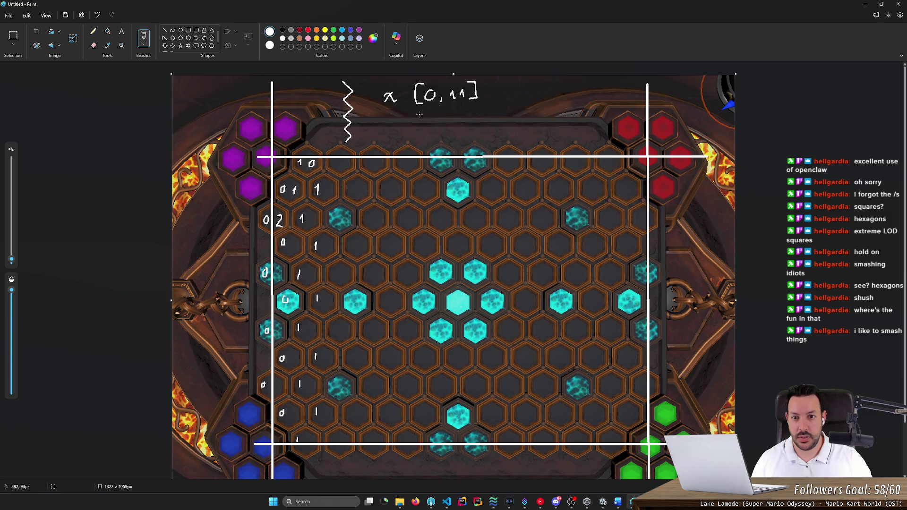
pyautogui.moveTo(390, 114)
pyautogui.mouseDown()
pyautogui.moveTo(400, 126)
pyautogui.moveTo(425, 131)
pyautogui.mouseUp()
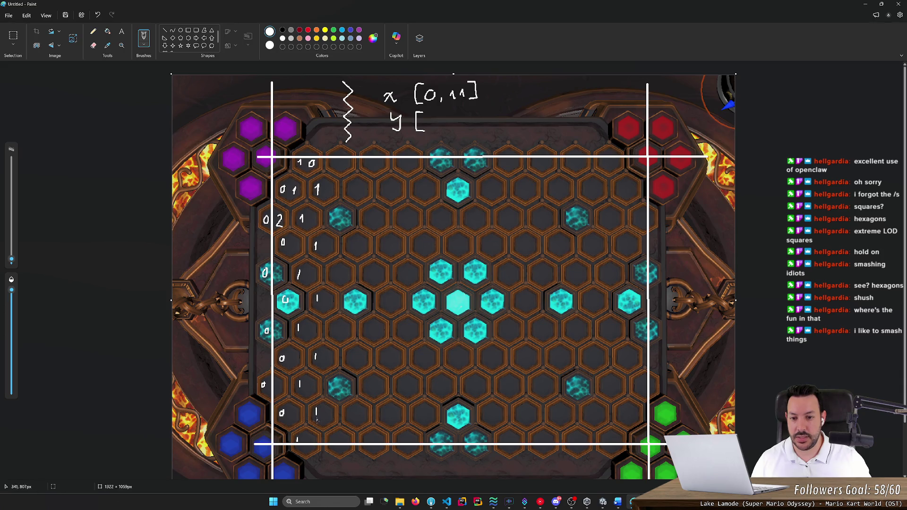
pyautogui.moveTo(432, 117)
pyautogui.mouseDown()
pyautogui.moveTo(430, 123)
pyautogui.moveTo(457, 124)
pyautogui.moveTo(470, 113)
pyautogui.moveTo(485, 129)
pyautogui.moveTo(478, 130)
pyautogui.mouseUp()
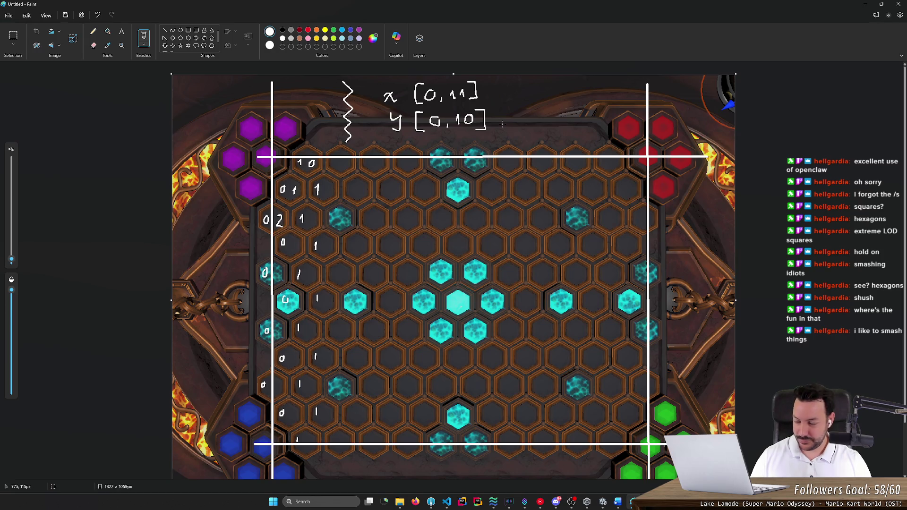
pyautogui.hotkey('alt', 'Tab')
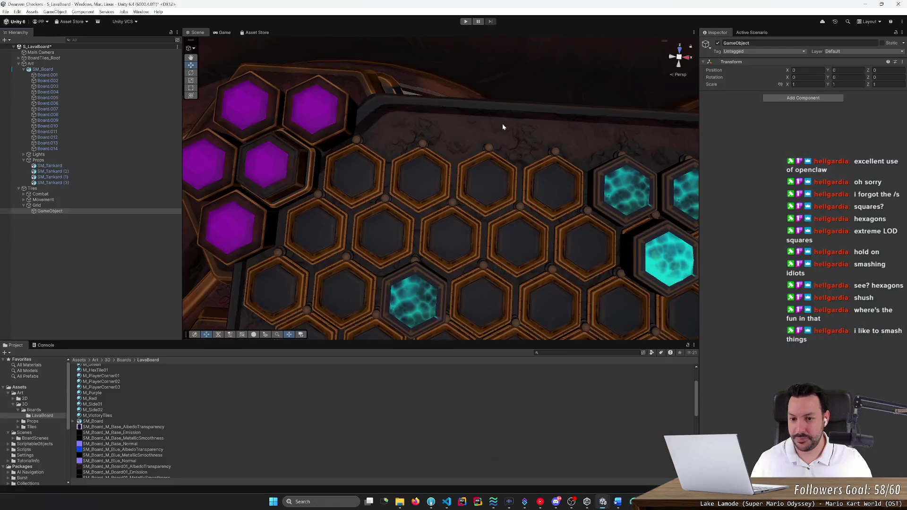
# Rename the new child of Grid to 1,0
pyautogui.scroll(-10, 405, 136)
pyautogui.moveTo(415, 145); pyautogui.dragTo(423, 157)
pyautogui.scroll(10, 420, 154)
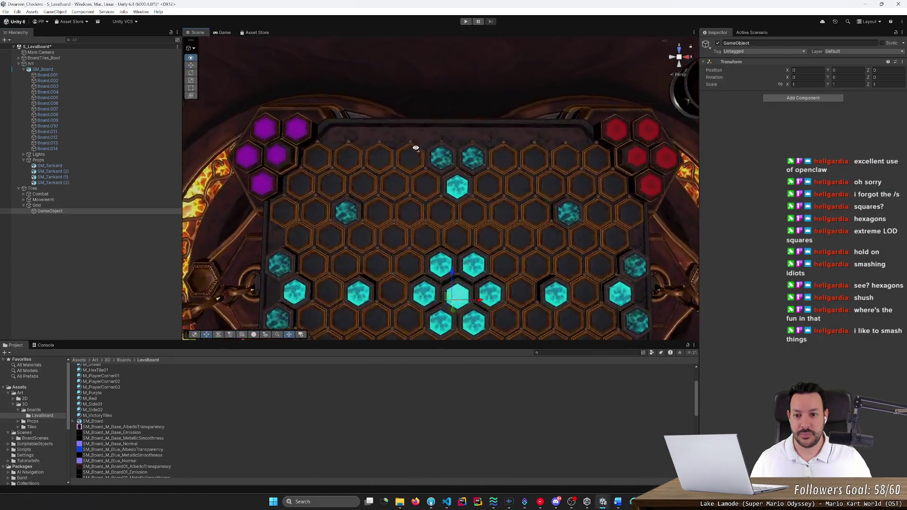
pyautogui.click(115, 211)
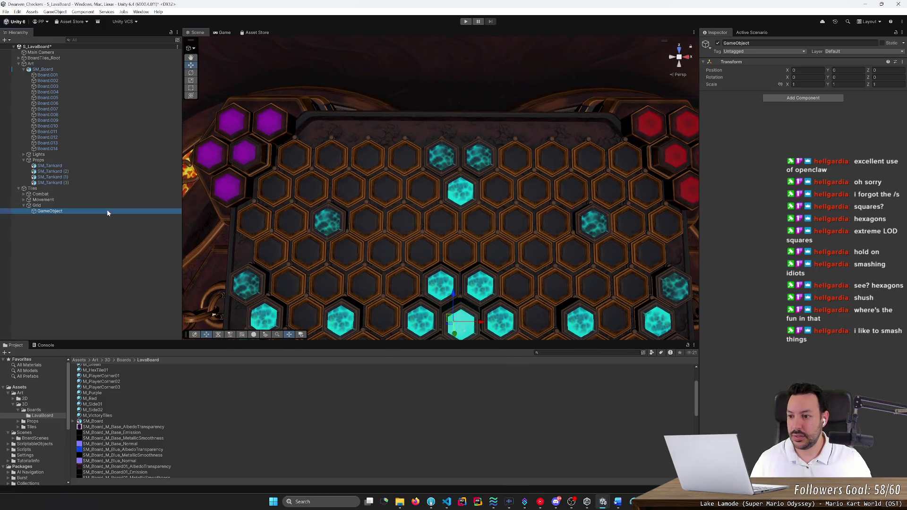
pyautogui.press('F2')
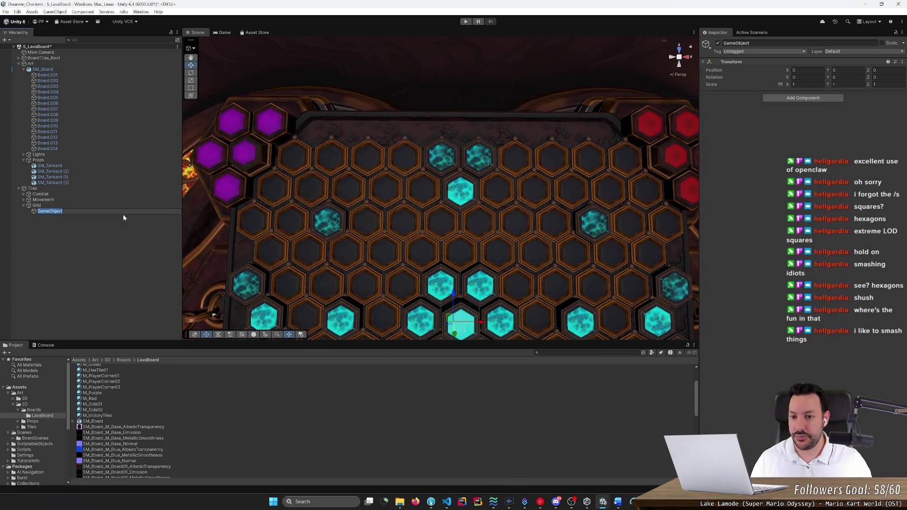
pyautogui.write('0')
pyautogui.press('Escape')
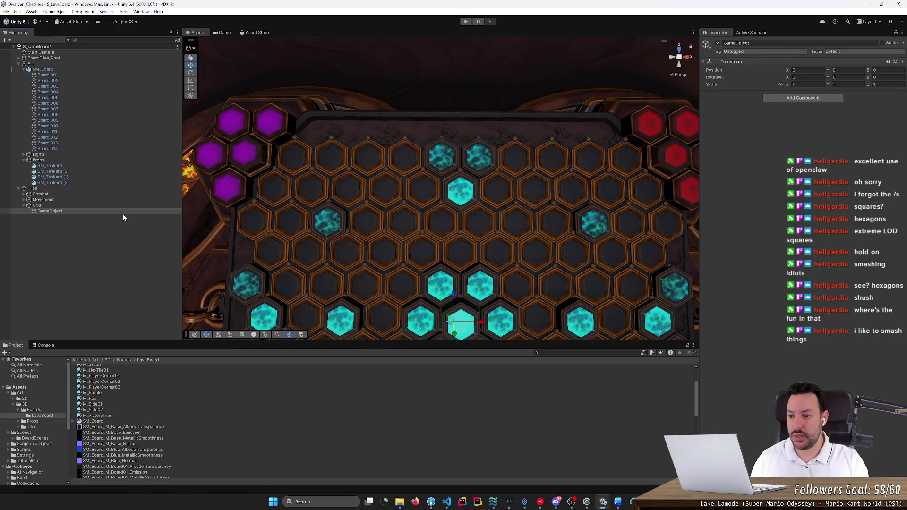
pyautogui.press('F2')
pyautogui.write('1,0')
pyautogui.press('Return')
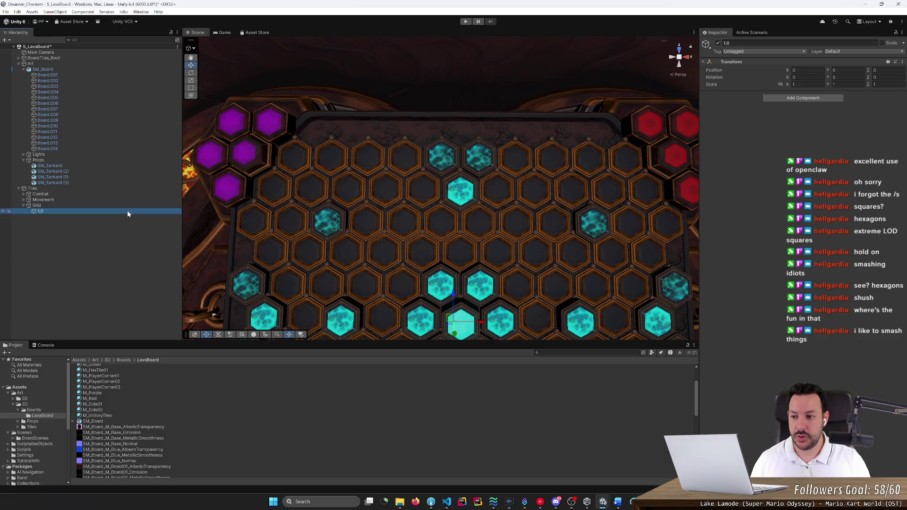
# Move the 1,0 object onto the first hex beside the purple corner, then switch to isometric
pyautogui.moveTo(214, 177)
pyautogui.mouseDown()
pyautogui.moveTo(259, 151)
pyautogui.moveTo(343, 208)
pyautogui.mouseUp()
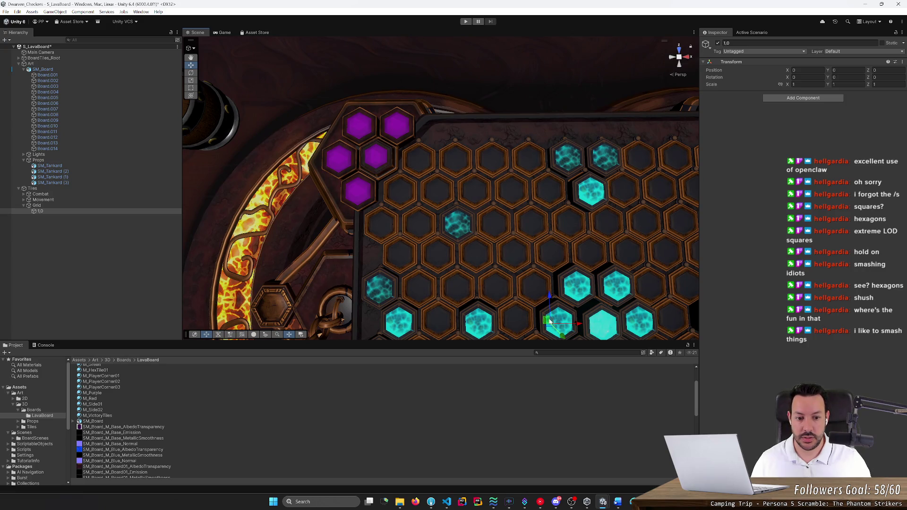
pyautogui.moveTo(549, 300)
pyautogui.mouseDown()
pyautogui.moveTo(542, 142)
pyautogui.moveTo(449, 164)
pyautogui.moveTo(438, 87)
pyautogui.moveTo(438, 96)
pyautogui.mouseUp()
pyautogui.scroll(-4, 437, 119)
pyautogui.moveTo(425, 265); pyautogui.dragTo(421, 198)
pyautogui.moveTo(434, 79)
pyautogui.mouseDown()
pyautogui.moveTo(432, 51)
pyautogui.moveTo(451, 145)
pyautogui.moveTo(449, 186)
pyautogui.mouseUp()
pyautogui.moveTo(404, 146); pyautogui.dragTo(405, 202)
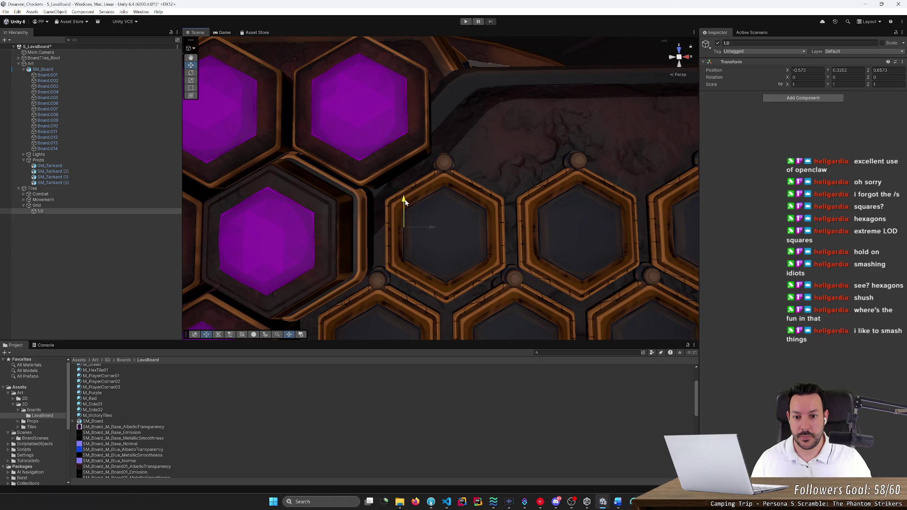
pyautogui.click(680, 58)
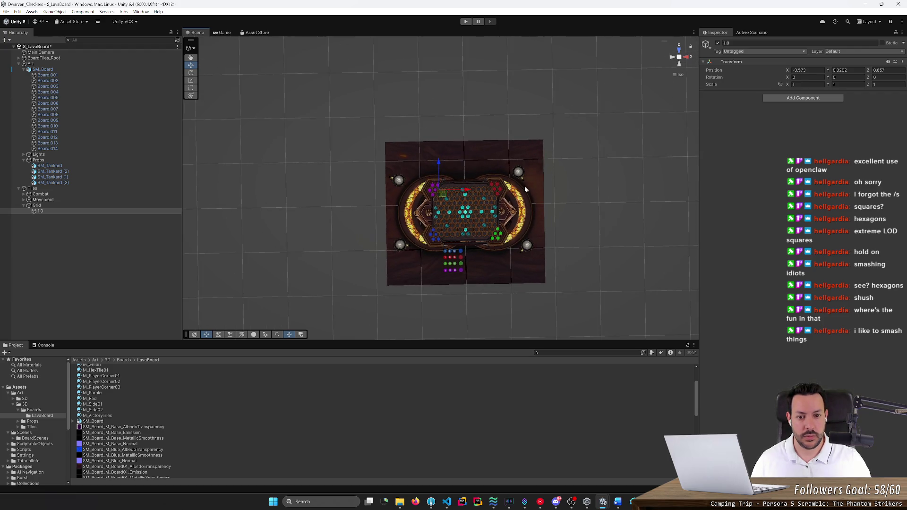
# Orbit the Scene view and toggle between perspective and isometric
pyautogui.moveTo(526, 189); pyautogui.dragTo(517, 194)
pyautogui.scroll(-4, 517, 195)
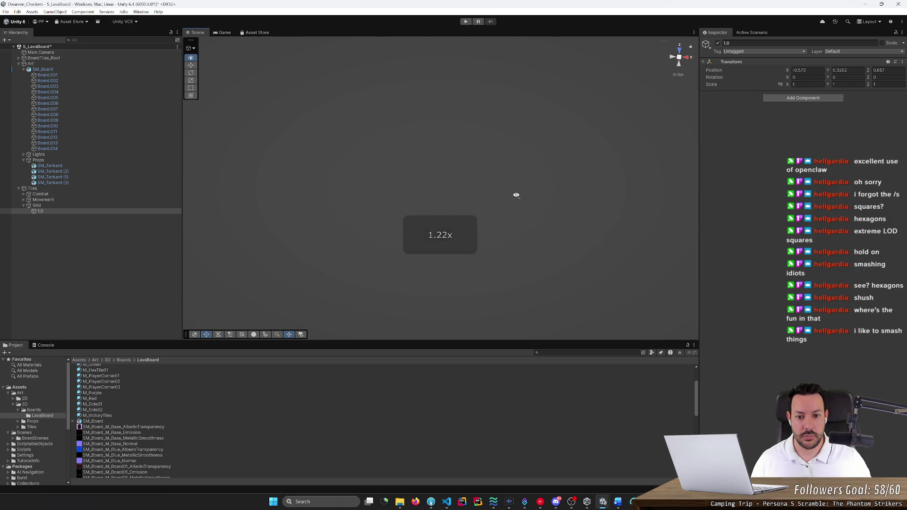
pyautogui.moveTo(517, 195); pyautogui.dragTo(518, 196)
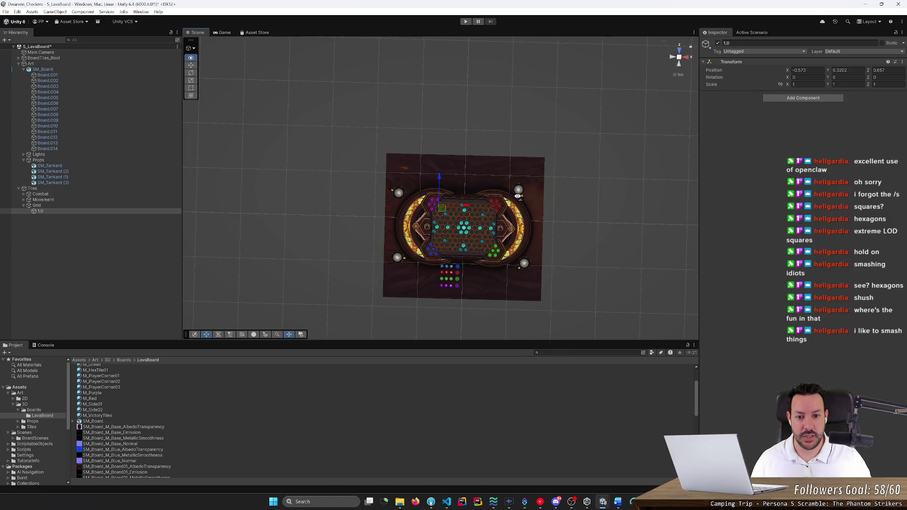
pyautogui.click(680, 58)
pyautogui.click(680, 57)
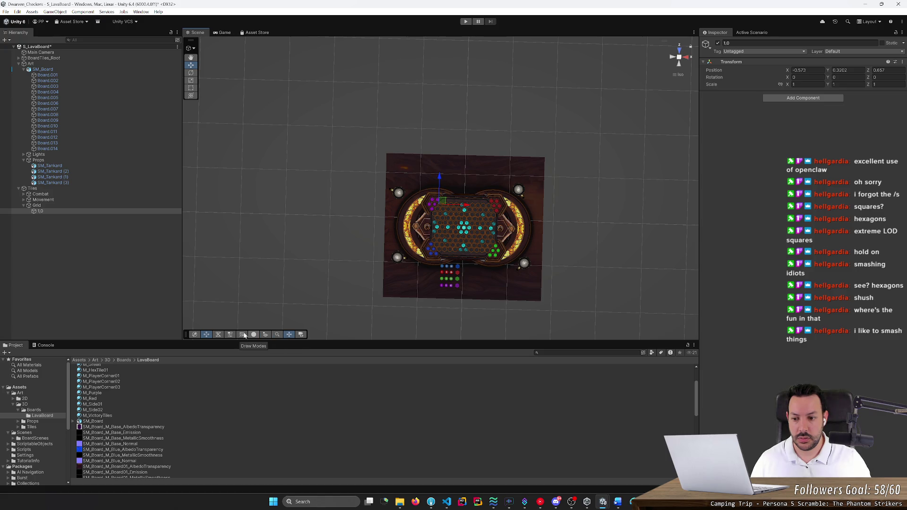
pyautogui.click(219, 335)
pyautogui.click(217, 335)
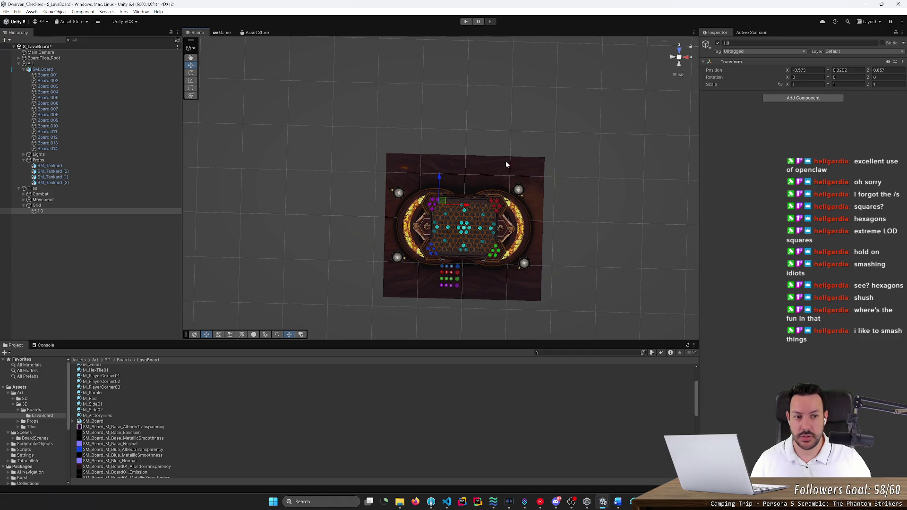
# Switch the Scene view to Top and zoom into the top-left hexes
pyautogui.click(680, 62)
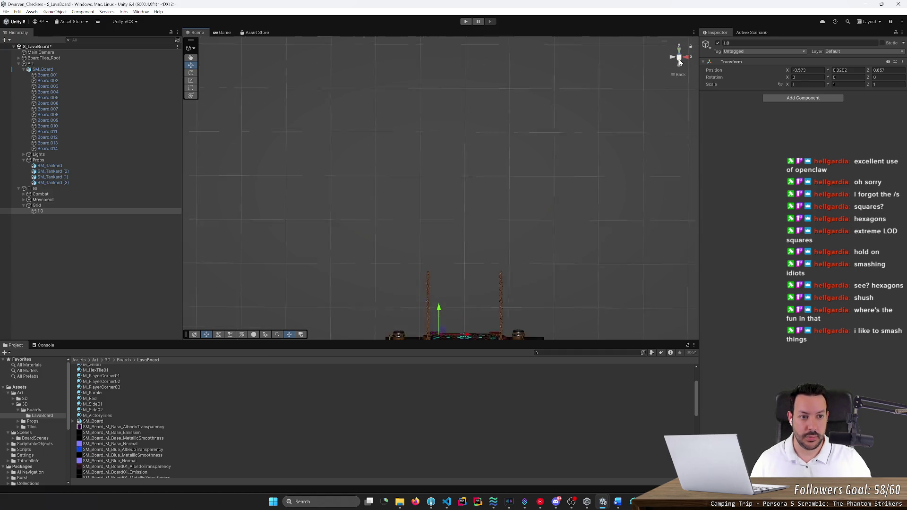
pyautogui.click(679, 57)
pyautogui.click(679, 57)
pyautogui.click(679, 49)
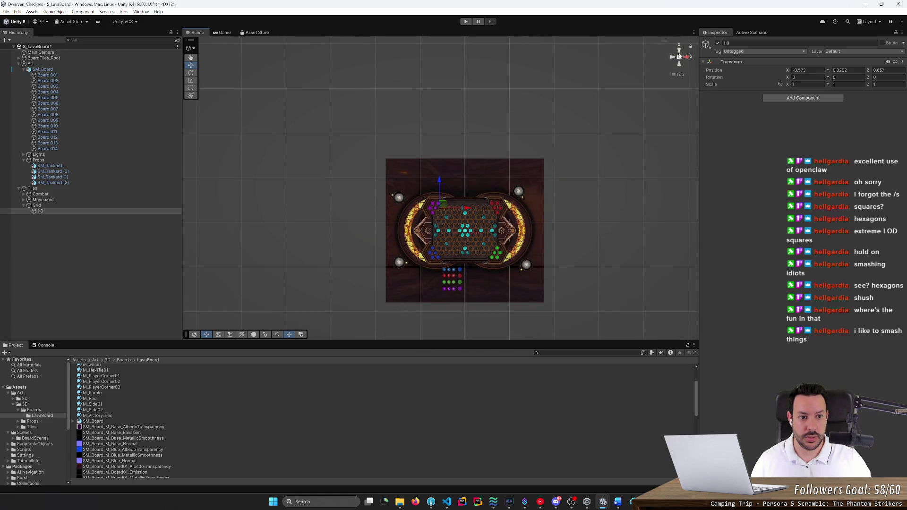
pyautogui.scroll(5, 492, 217)
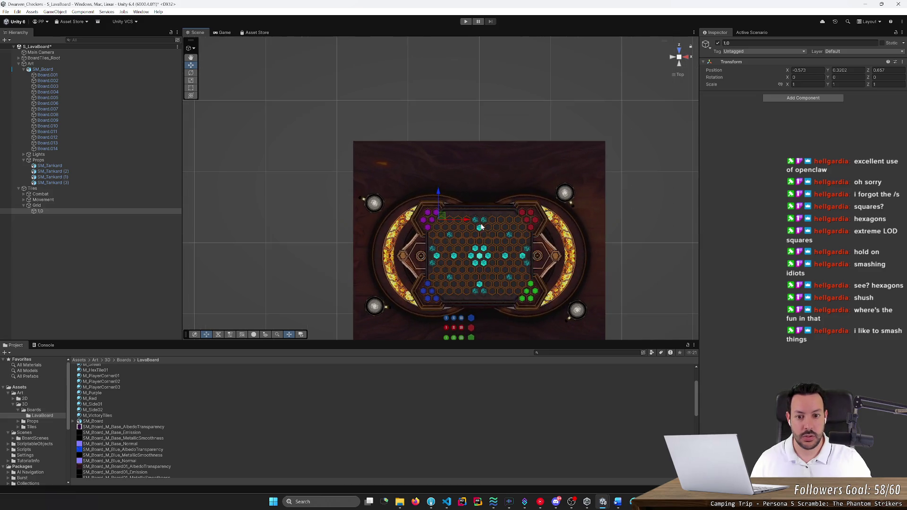
pyautogui.scroll(6, 479, 251)
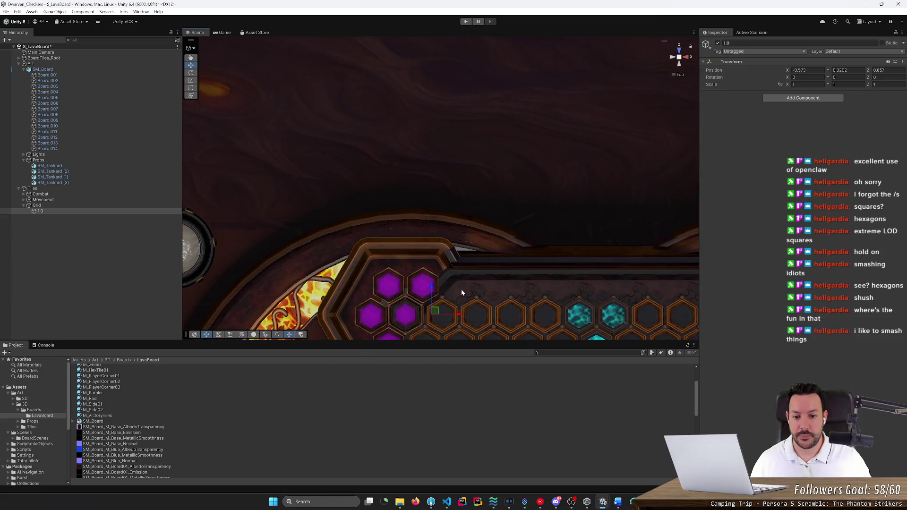
pyautogui.scroll(5, 461, 290)
pyautogui.scroll(4, 418, 220)
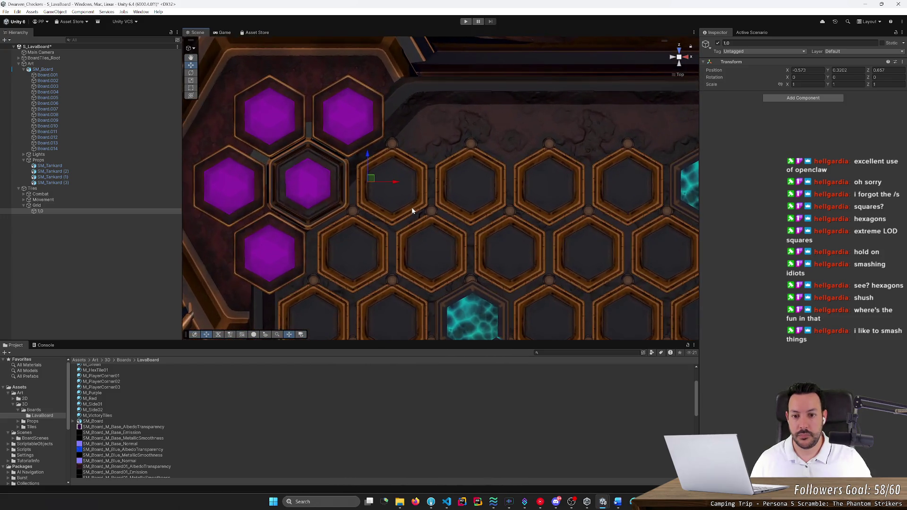
# Drag the 1,0 cell onto the centre of the first empty hex
pyautogui.moveTo(366, 158); pyautogui.dragTo(418, 187)
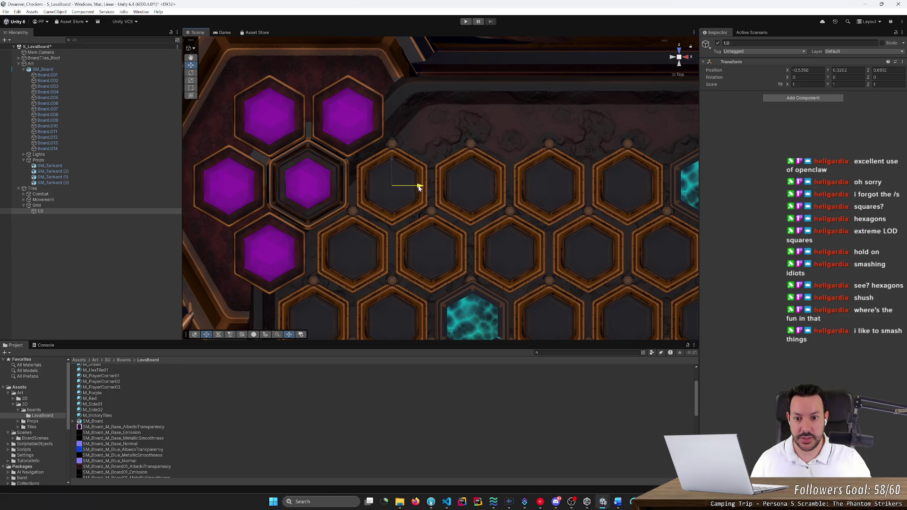
pyautogui.moveTo(418, 187); pyautogui.dragTo(419, 188)
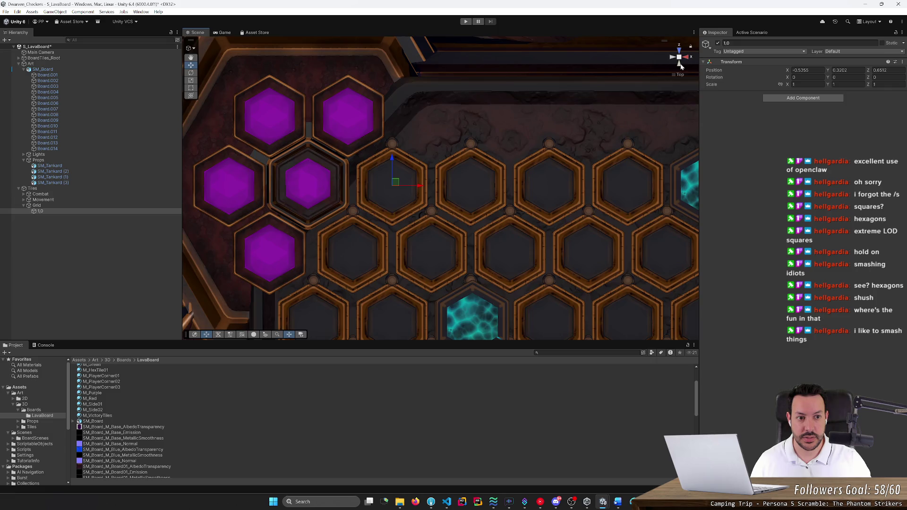
pyautogui.click(681, 70)
pyautogui.rightClick(547, 128)
pyautogui.click(524, 135)
pyautogui.click(524, 135)
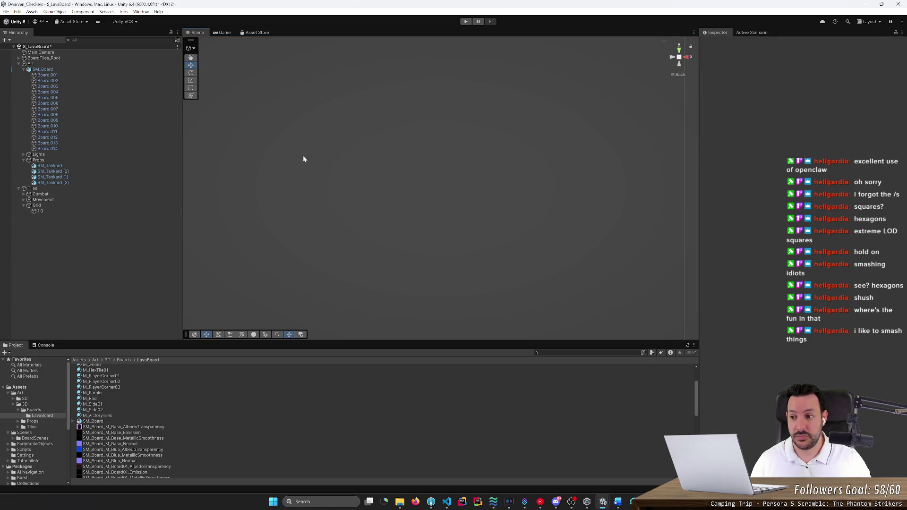
# Frame the 1,0 cell and raise it slightly above the hex surface
pyautogui.click(150, 211)
pyautogui.press('f')
pyautogui.scroll(5, 402, 177)
pyautogui.scroll(5, 402, 177)
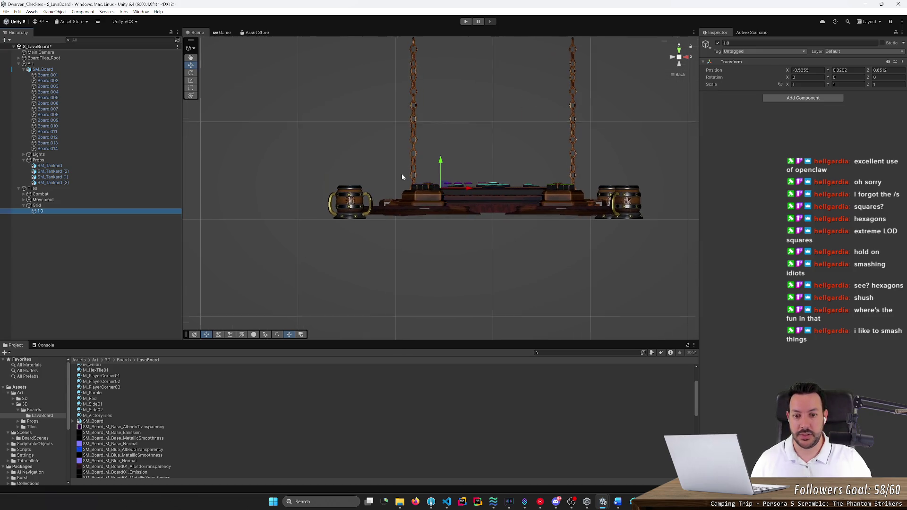
pyautogui.scroll(4, 402, 177)
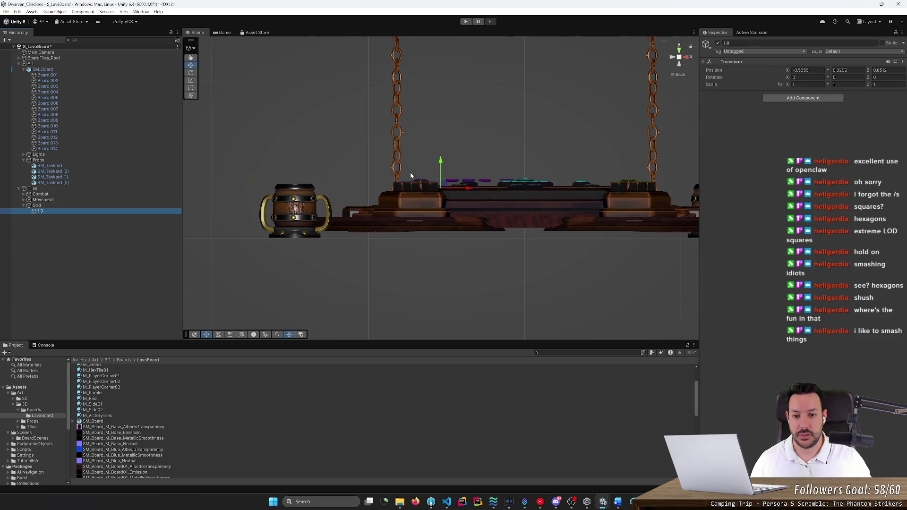
pyautogui.scroll(6, 446, 166)
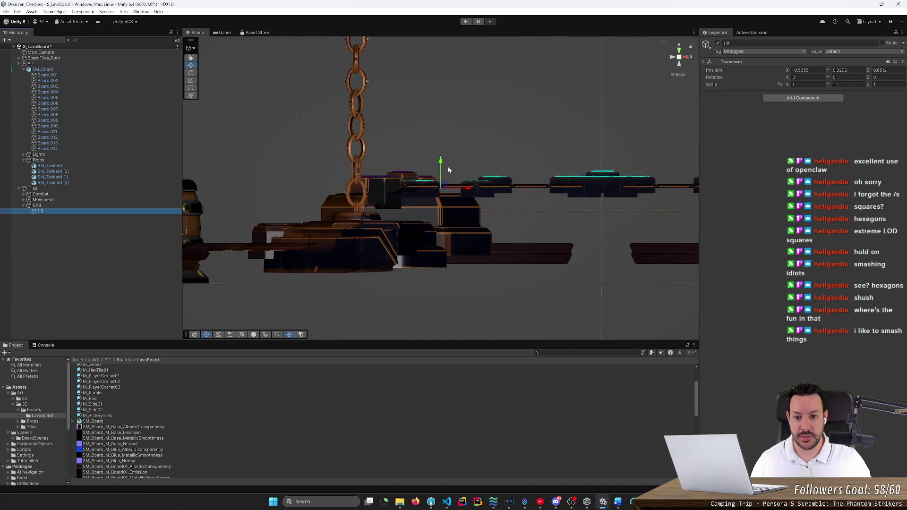
pyautogui.scroll(6, 447, 166)
pyautogui.moveTo(441, 163); pyautogui.dragTo(441, 154)
# Check the 1,0 cell's height from below, tilted and close perspective views
pyautogui.click(152, 212)
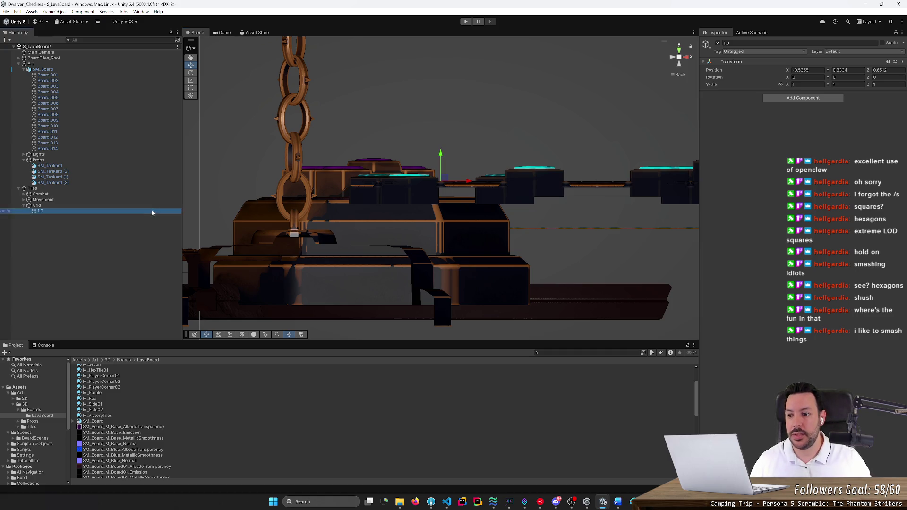
pyautogui.click(679, 63)
pyautogui.moveTo(633, 89)
pyautogui.mouseDown()
pyautogui.moveTo(609, 72)
pyautogui.moveTo(535, 128)
pyautogui.moveTo(498, 191)
pyautogui.moveTo(482, 81)
pyautogui.moveTo(543, 118)
pyautogui.moveTo(604, 87)
pyautogui.mouseUp()
pyautogui.click(679, 74)
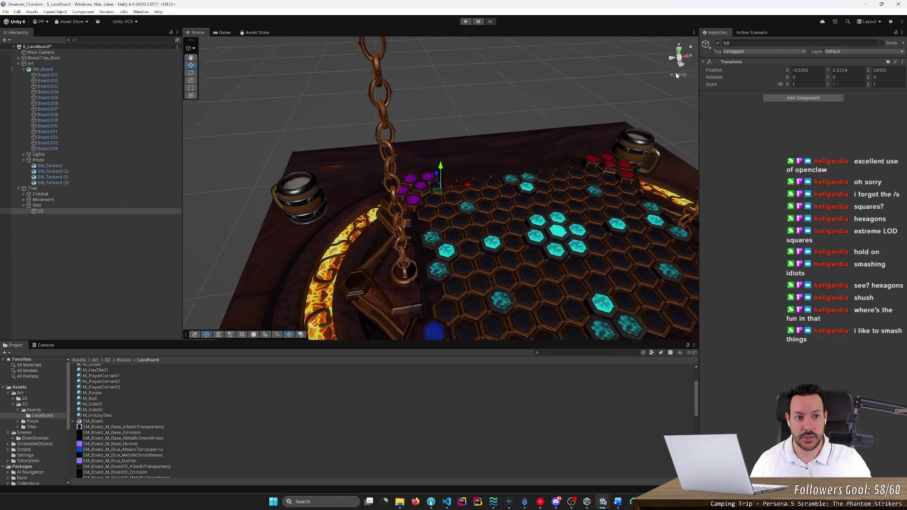
pyautogui.scroll(5, 529, 208)
pyautogui.scroll(-5, 529, 208)
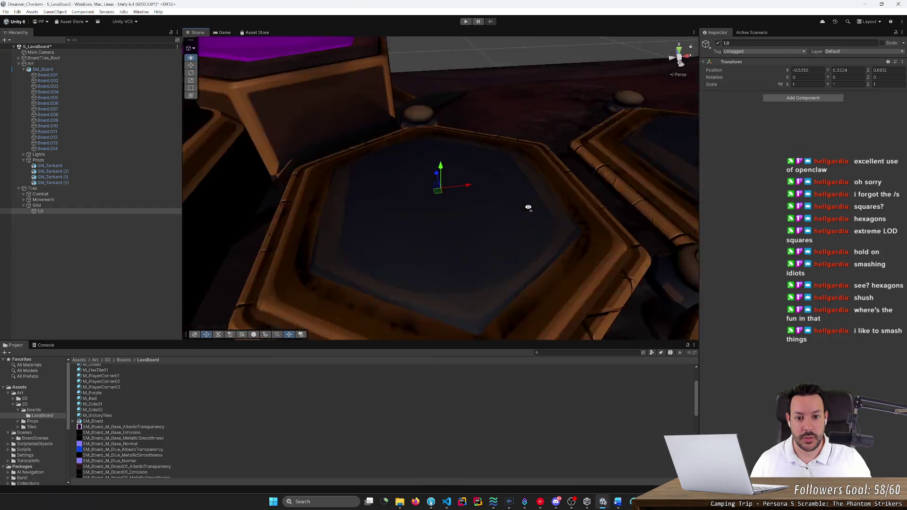
pyautogui.scroll(-2, 522, 182)
pyautogui.press('w')
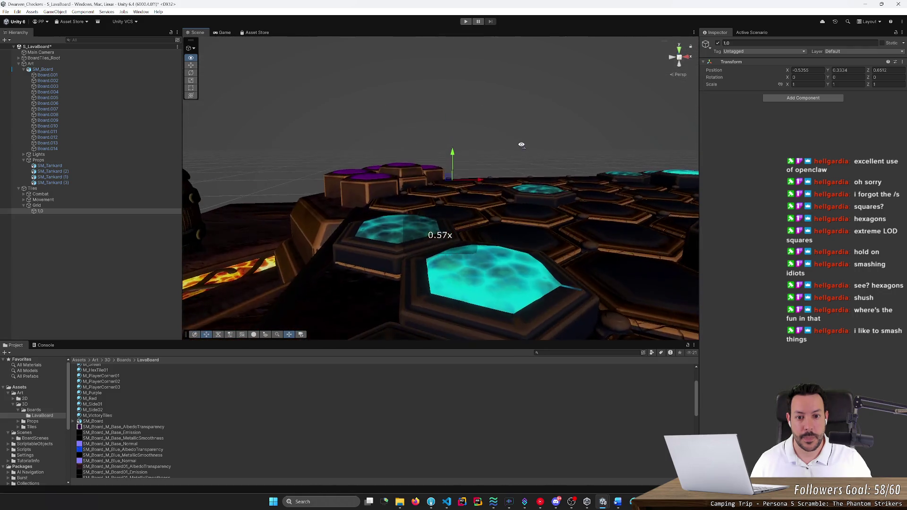
pyautogui.press('s')
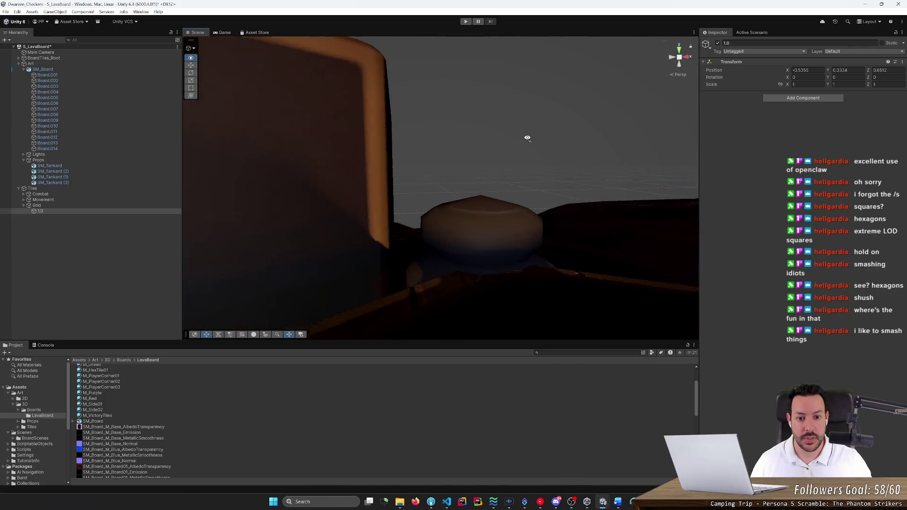
pyautogui.press('w')
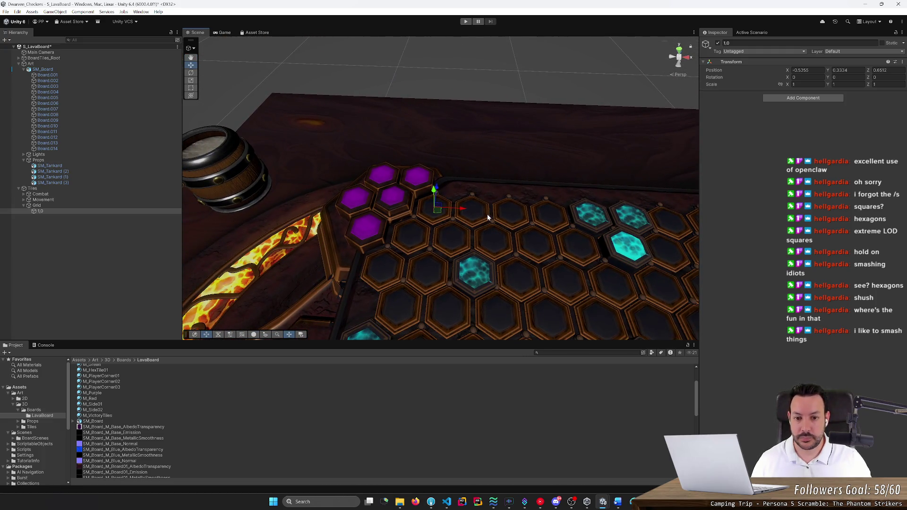
pyautogui.click(155, 213)
# Duplicate cell 1,0 as 2,0 and move it onto the next hex along the top row
pyautogui.hotkey('ctrl', 'd')
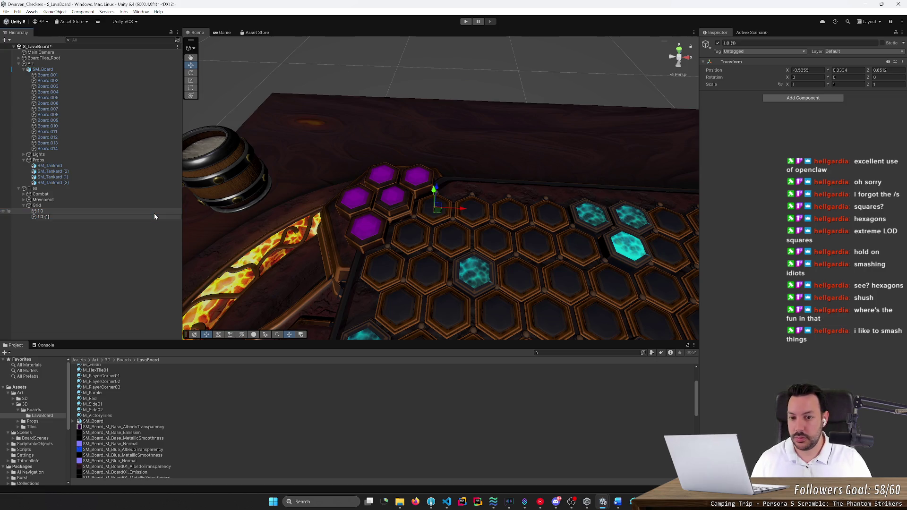
pyautogui.write(',0')
pyautogui.press('Return')
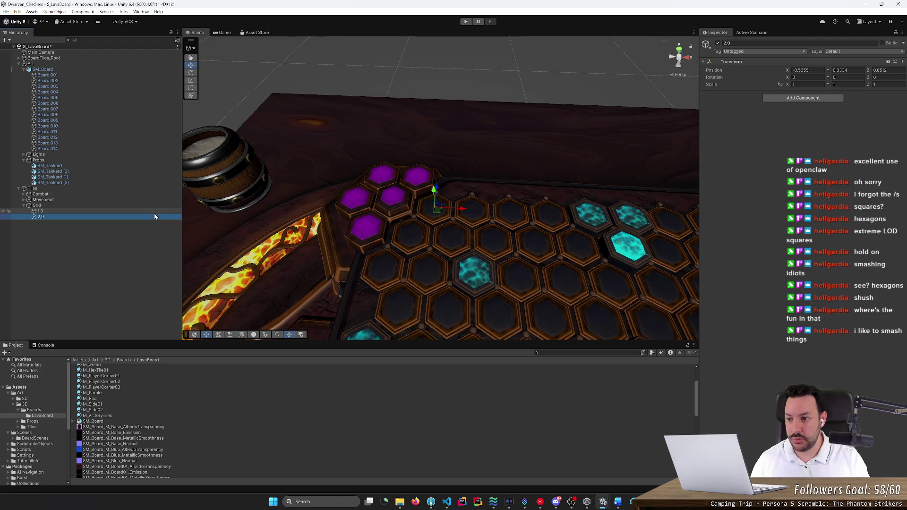
pyautogui.moveTo(465, 210)
pyautogui.mouseDown()
pyautogui.moveTo(505, 212)
pyautogui.moveTo(499, 229)
pyautogui.mouseUp()
pyautogui.scroll(5, 499, 229)
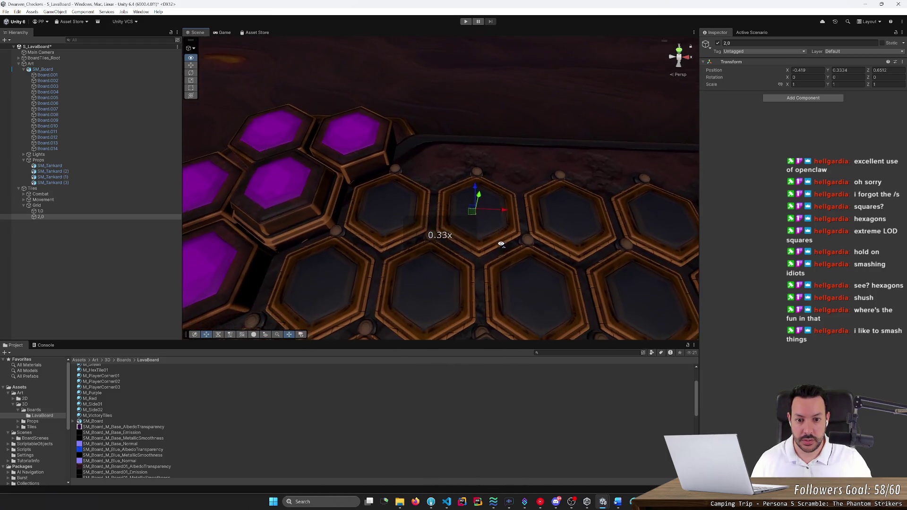
pyautogui.scroll(-3, 500, 244)
pyautogui.scroll(3, 501, 244)
pyautogui.moveTo(501, 209)
pyautogui.mouseDown()
pyautogui.moveTo(506, 242)
pyautogui.moveTo(583, 171)
pyautogui.mouseUp()
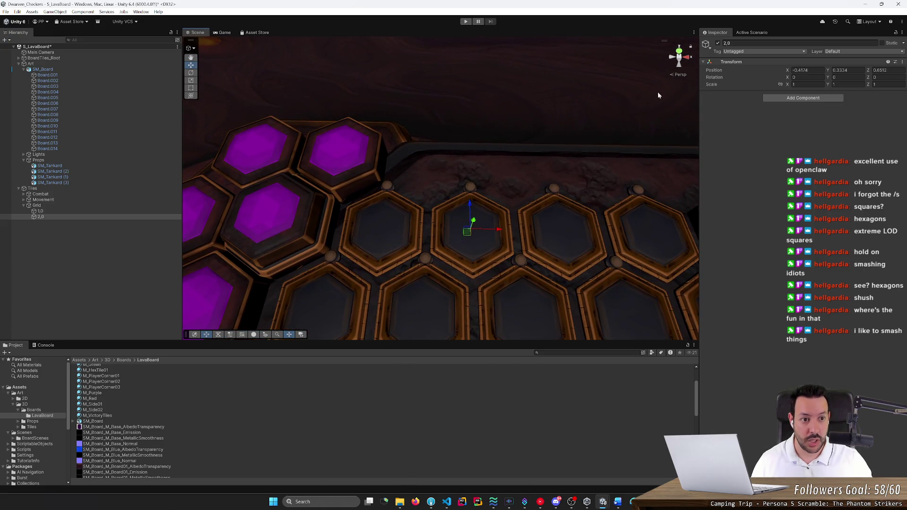
# In a top-down view, duplicate 2,0 as cell 3,0 and place it on the following hex
pyautogui.click(679, 50)
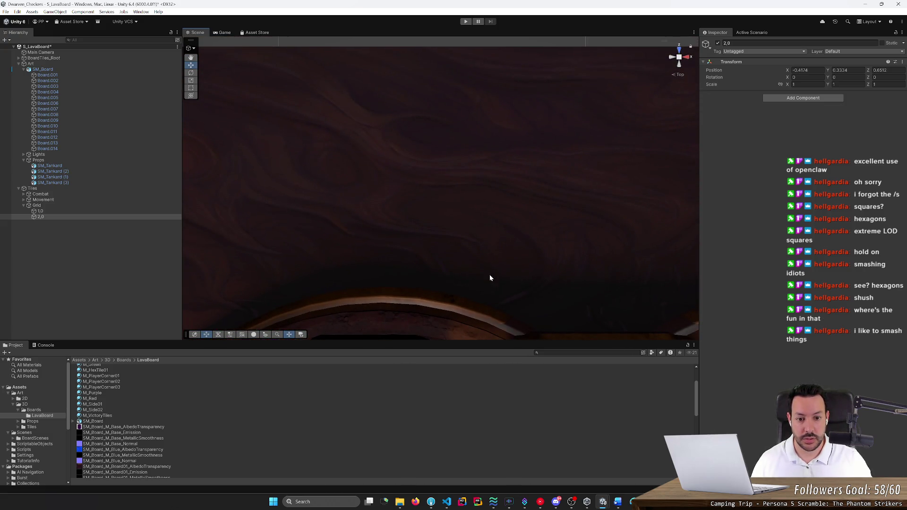
pyautogui.scroll(-10, 494, 267)
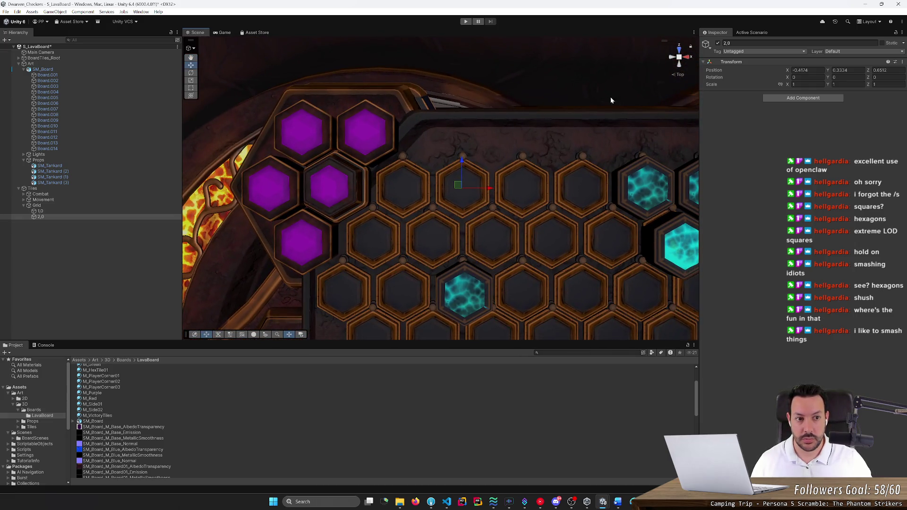
pyautogui.moveTo(525, 160)
pyautogui.mouseDown()
pyautogui.moveTo(539, 118)
pyautogui.moveTo(585, 126)
pyautogui.moveTo(495, 168)
pyautogui.moveTo(516, 188)
pyautogui.mouseUp()
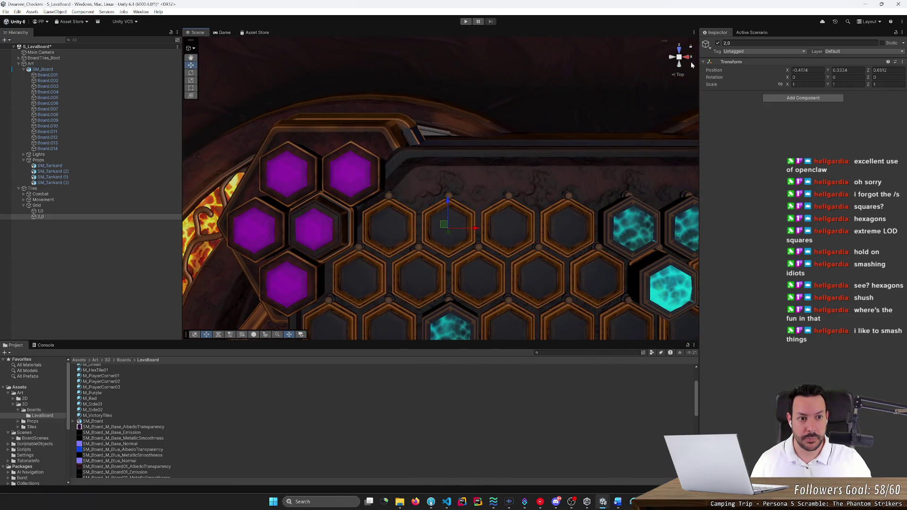
pyautogui.scroll(-2, 682, 77)
pyautogui.click(681, 74)
pyautogui.scroll(4, 466, 229)
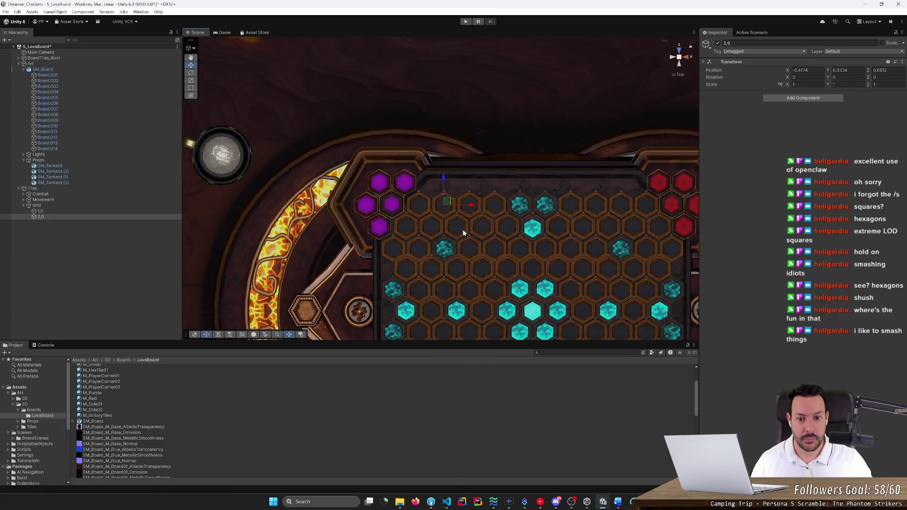
pyautogui.scroll(5, 446, 262)
pyautogui.scroll(-5, 438, 260)
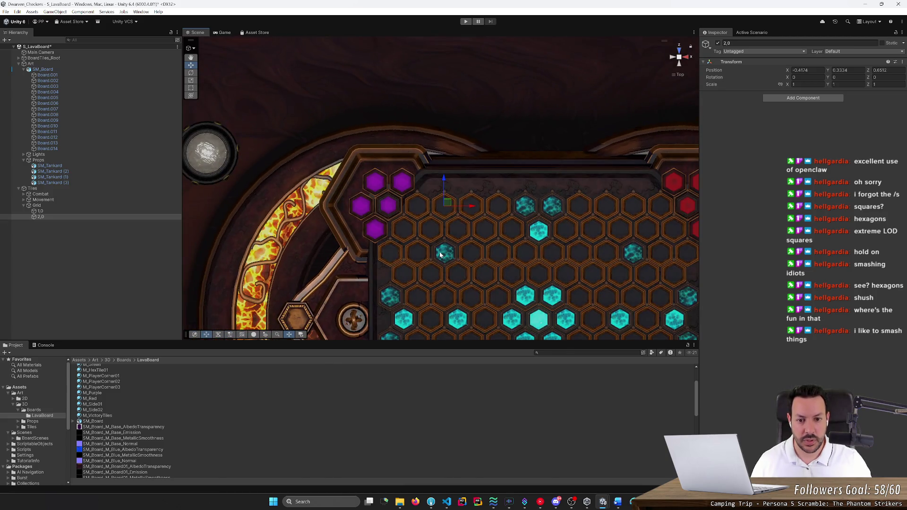
pyautogui.moveTo(440, 255); pyautogui.dragTo(465, 188)
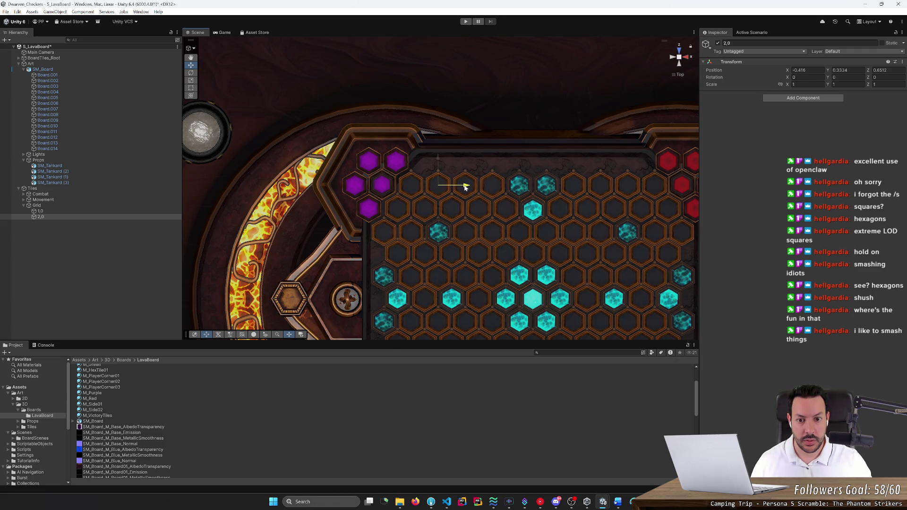
pyautogui.hotkey('ctrl', 'd')
pyautogui.write('3,0')
pyautogui.press('Return')
pyautogui.moveTo(467, 188)
pyautogui.mouseDown()
pyautogui.moveTo(490, 191)
pyautogui.moveTo(452, 197)
pyautogui.mouseUp()
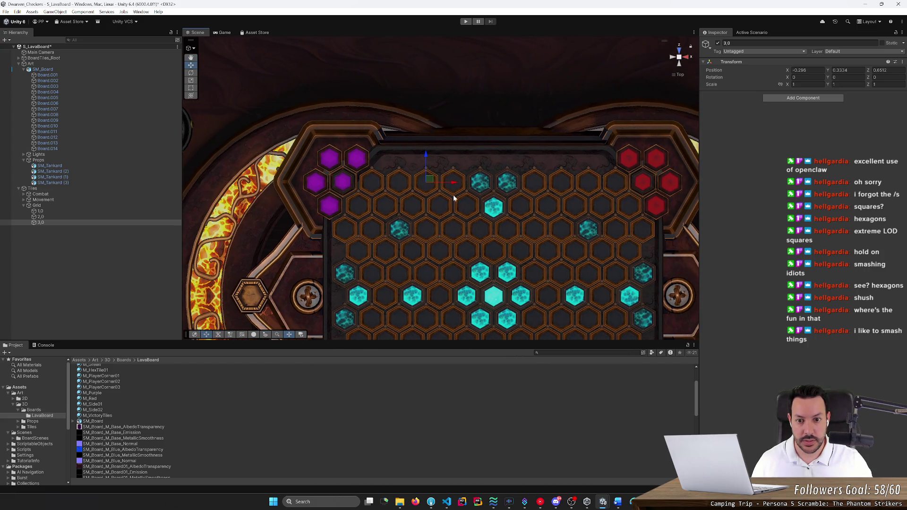
pyautogui.click(144, 211)
# Duplicate cells 1,0 to 3,0 twice, keep the copies under Grid, and slide them right along the row
pyautogui.keyDown('shift'); pyautogui.click(138, 222); pyautogui.keyUp('shift')
pyautogui.hotkey('ctrl', 'd')
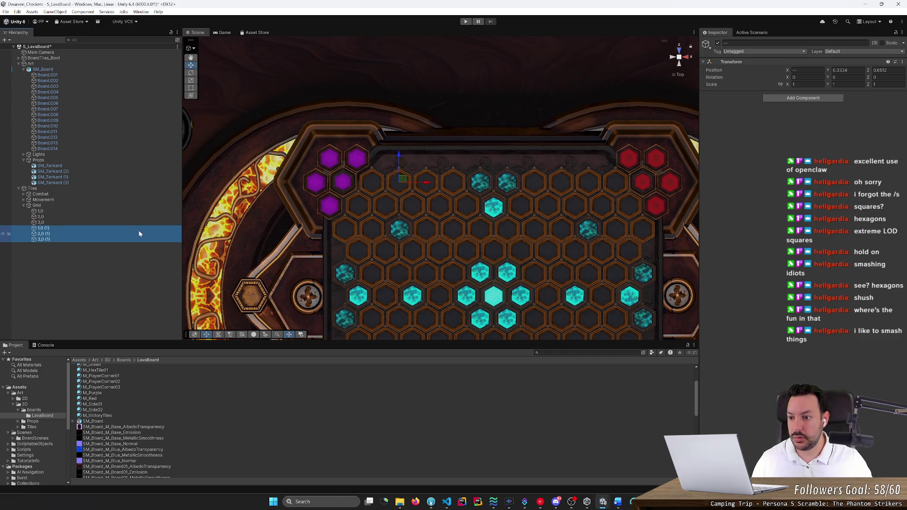
pyautogui.moveTo(426, 185); pyautogui.dragTo(509, 189)
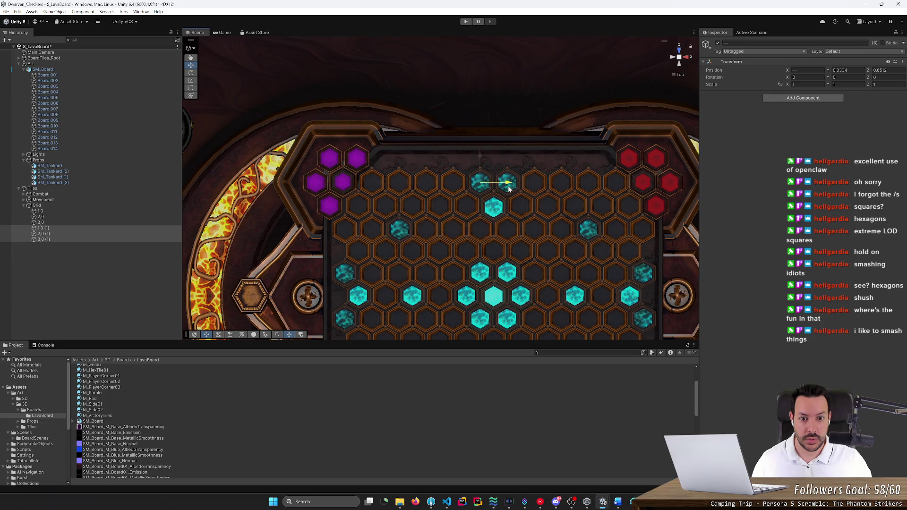
pyautogui.moveTo(510, 189)
pyautogui.mouseDown()
pyautogui.moveTo(377, 221)
pyautogui.moveTo(242, 225)
pyautogui.mouseUp()
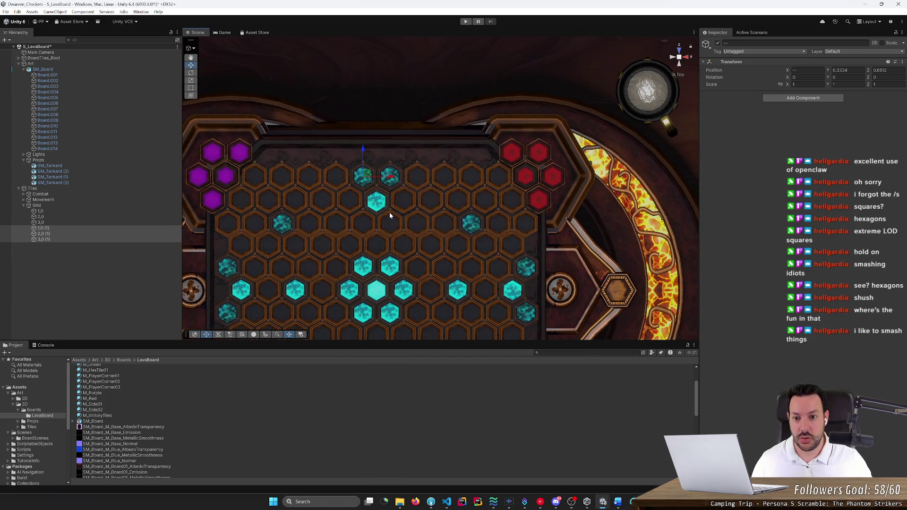
pyautogui.click(112, 249)
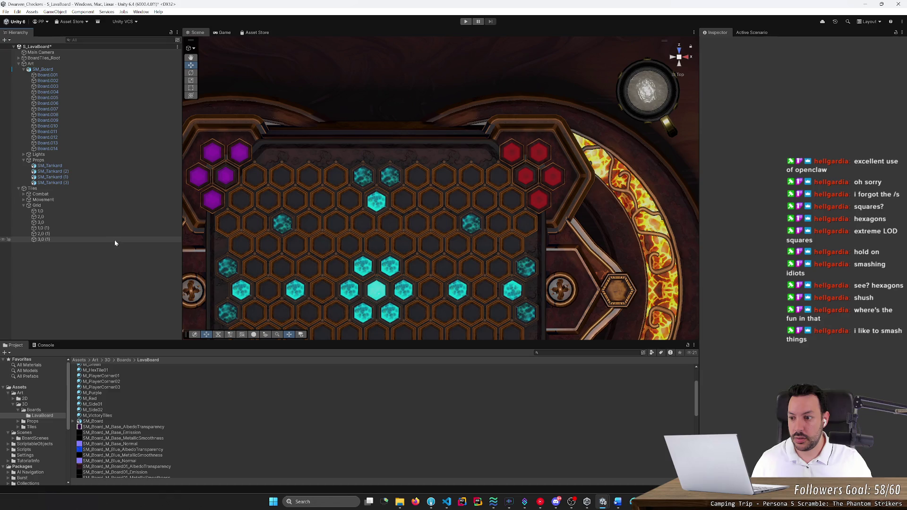
pyautogui.hotkey('ctrl', 'v')
pyautogui.moveTo(117, 248)
pyautogui.mouseDown()
pyautogui.moveTo(105, 206)
pyautogui.moveTo(101, 237)
pyautogui.mouseUp()
pyautogui.moveTo(310, 178)
pyautogui.mouseDown()
pyautogui.moveTo(435, 197)
pyautogui.moveTo(291, 196)
pyautogui.moveTo(500, 205)
pyautogui.mouseUp()
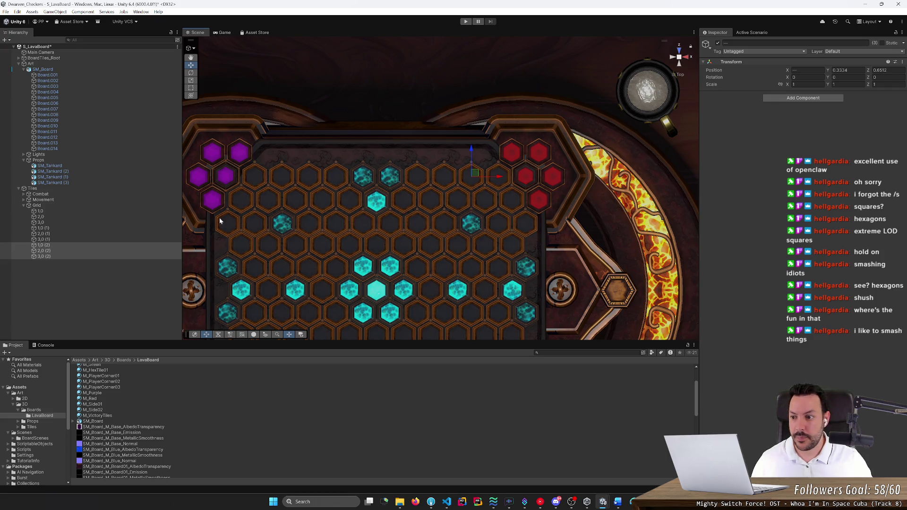
# Slide the copies 1,0 (2), 2,0 (2) and 3,0 (2) onto their hexes
pyautogui.click(138, 211)
pyautogui.press('Down')
pyautogui.press('Down')
pyautogui.press('Down')
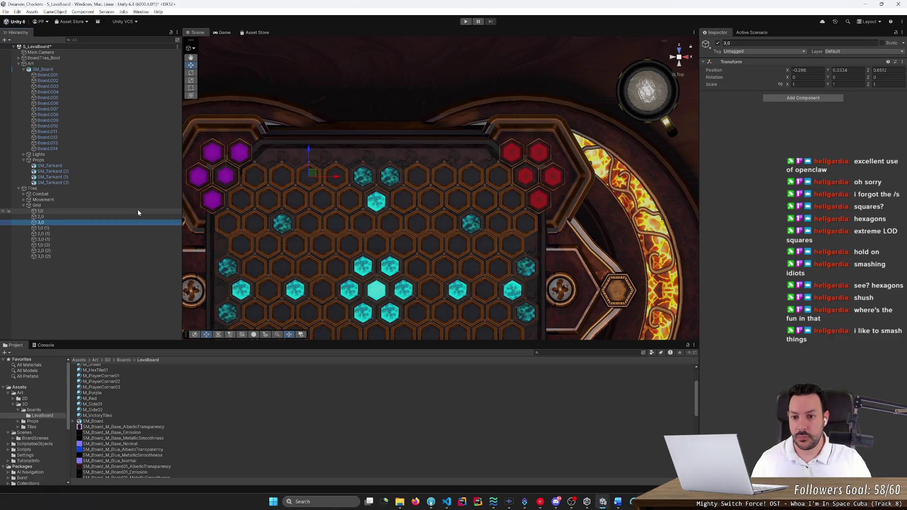
pyautogui.press('Down')
pyautogui.press('Down')
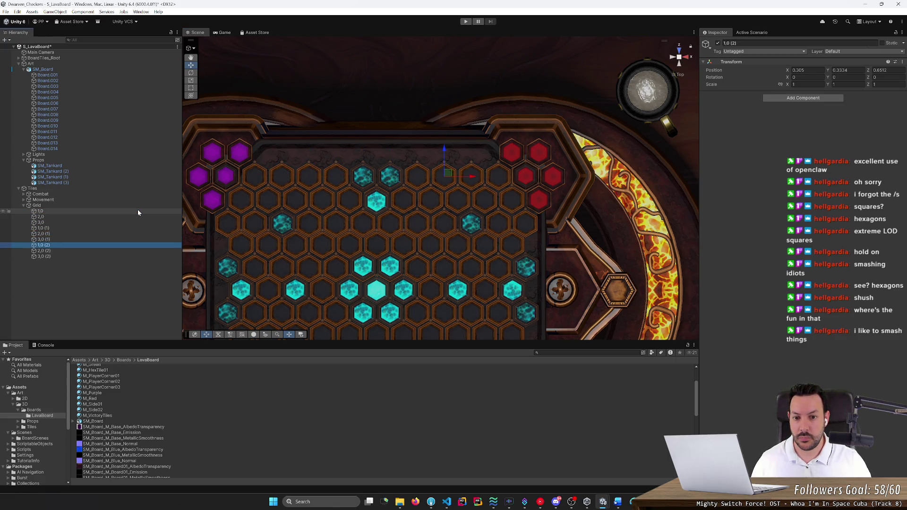
pyautogui.hotkey('shift', 'Down')
pyautogui.hotkey('shift', 'Down')
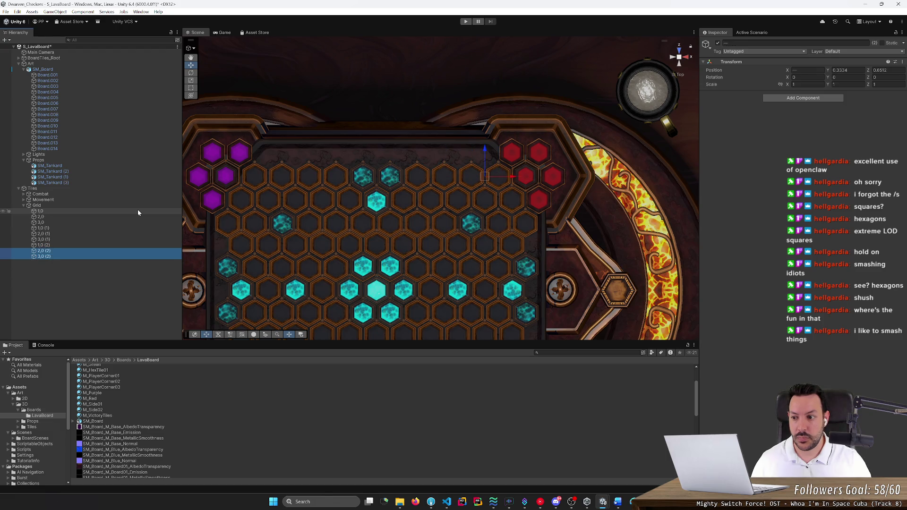
pyautogui.moveTo(496, 179); pyautogui.dragTo(471, 184)
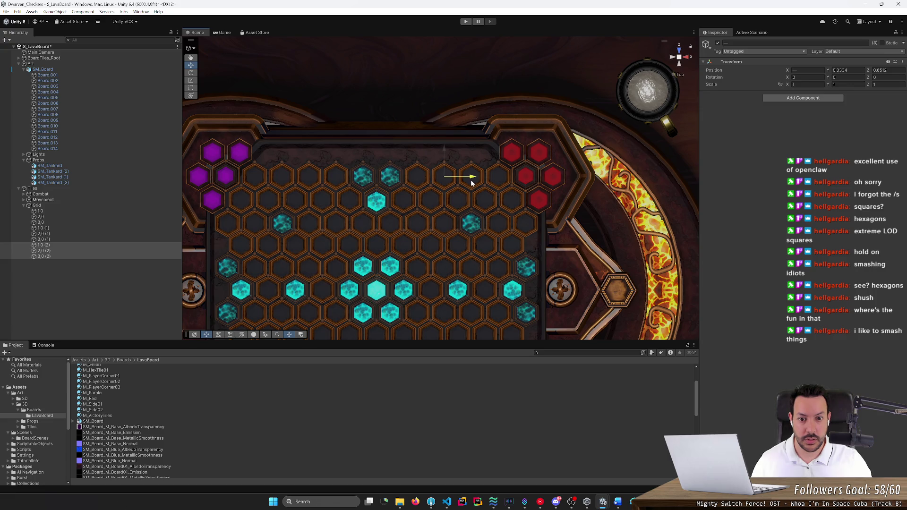
# Duplicate 3,0 (2) into 3,0 (3) and place it on the last hex at X 0.545
pyautogui.click(151, 245)
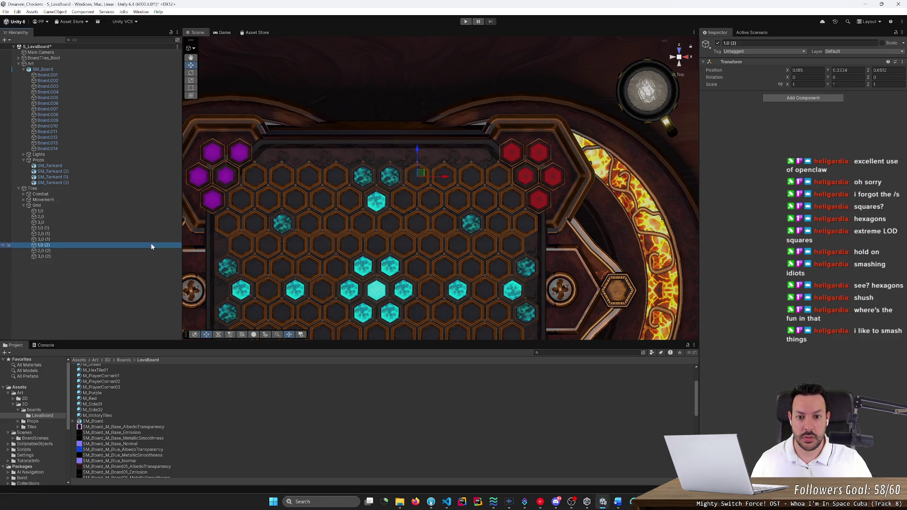
pyautogui.press('Down')
pyautogui.press('Down')
pyautogui.hotkey('ctrl', 'd')
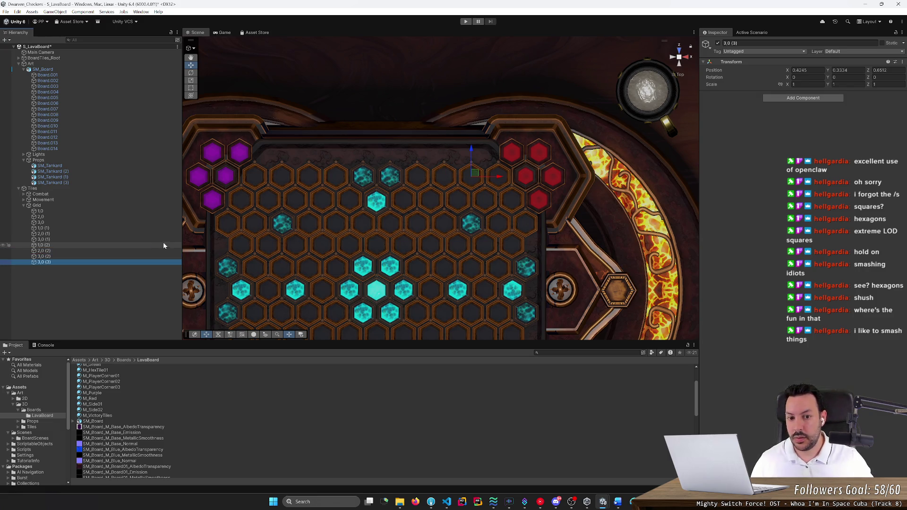
pyautogui.moveTo(500, 178)
pyautogui.mouseDown()
pyautogui.moveTo(527, 184)
pyautogui.moveTo(421, 204)
pyautogui.mouseUp()
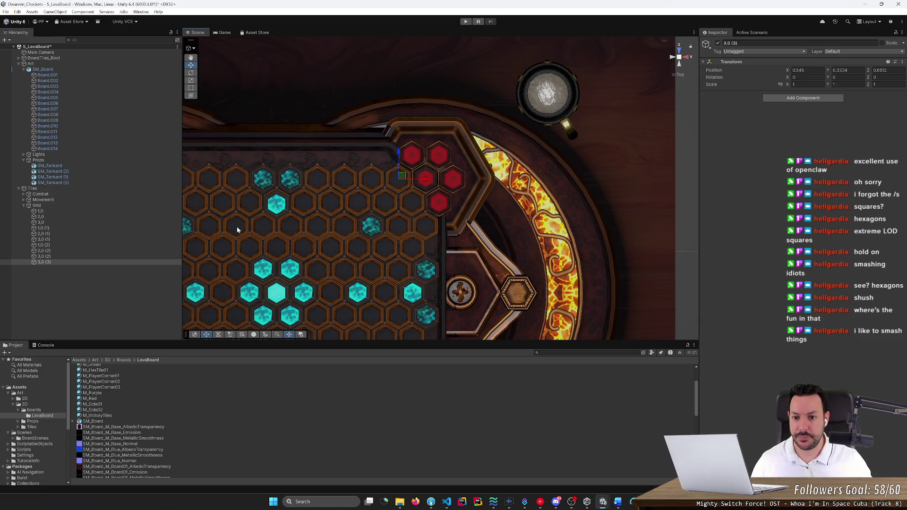
pyautogui.click(115, 206)
# Create an empty Row 0 object under Grid and move the ten first-row cells into it
pyautogui.rightClick(114, 205)
pyautogui.rightClick(80, 208)
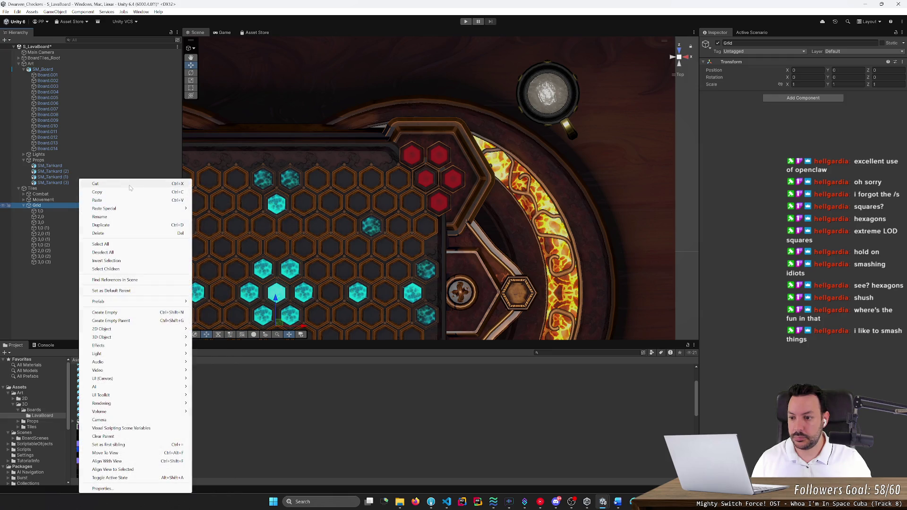
pyautogui.click(127, 313)
pyautogui.click(85, 288)
pyautogui.click(50, 268)
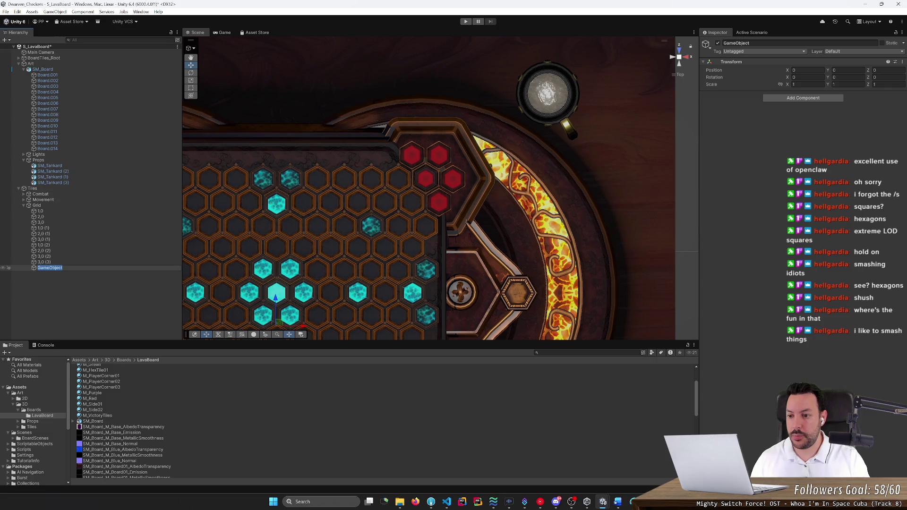
pyautogui.write('R')
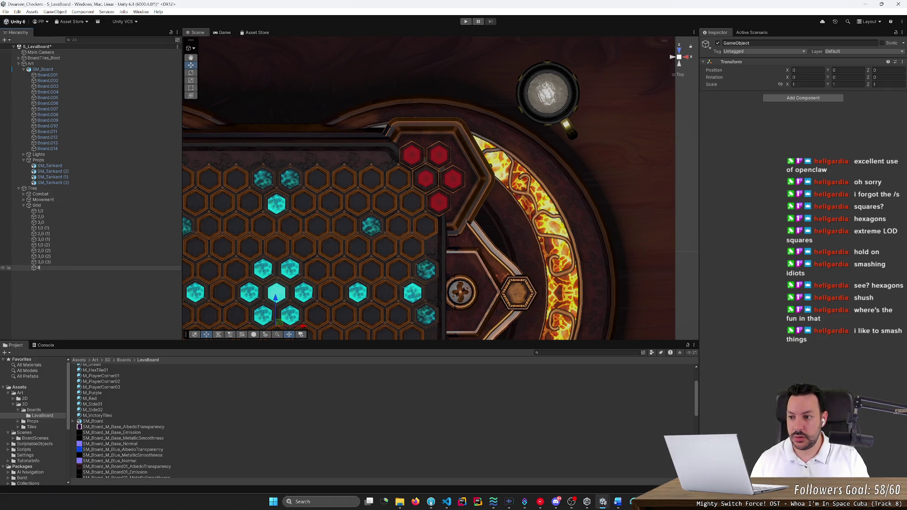
pyautogui.write('ow 0')
pyautogui.press('Return')
pyautogui.click(70, 263)
pyautogui.keyDown('shift'); pyautogui.click(66, 211); pyautogui.keyUp('shift')
pyautogui.moveTo(66, 211); pyautogui.dragTo(71, 267)
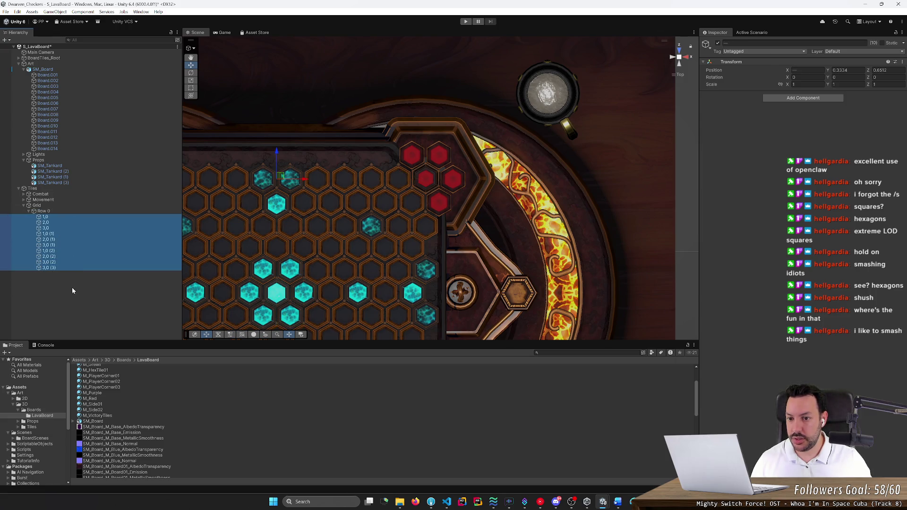
# Rename the first three duplicate cells to 4,0, 5,0 and 6,0
pyautogui.click(59, 218)
pyautogui.click(70, 234)
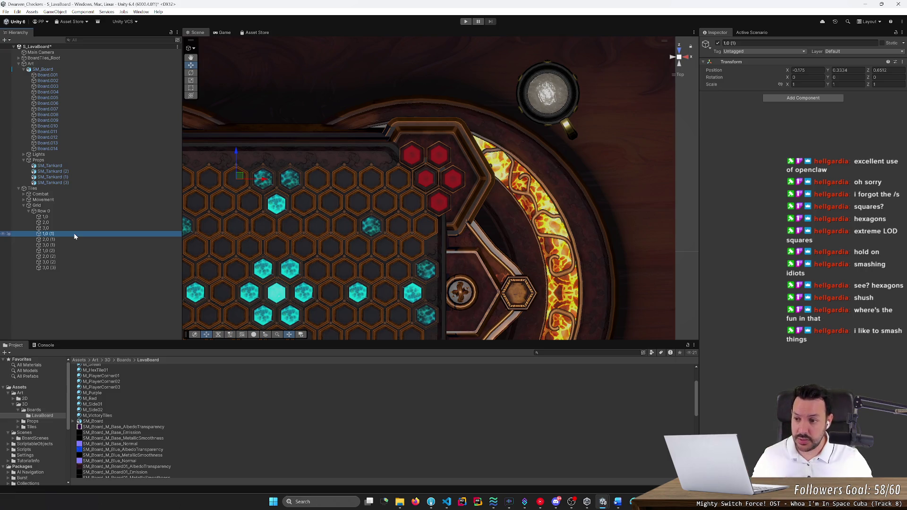
pyautogui.press('F2')
pyautogui.write('4,0')
pyautogui.press('Return')
pyautogui.press('Down')
pyautogui.press('F2')
pyautogui.write(',0')
pyautogui.press('Return')
pyautogui.press('Down')
pyautogui.press('F2')
pyautogui.write('6,0')
pyautogui.press('Return')
# Rename the remaining duplicate cells to 7,0, 8,0, 9,0 and 10,0
pyautogui.press('Down')
pyautogui.press('F2')
pyautogui.write('7,0')
pyautogui.press('Return')
pyautogui.press('Down')
pyautogui.press('F2')
pyautogui.write('8,0')
pyautogui.press('Return')
pyautogui.press('Down')
pyautogui.press('F2')
pyautogui.write('9,0')
pyautogui.press('Return')
pyautogui.press('Down')
pyautogui.press('F2')
pyautogui.write('10,0')
pyautogui.press('Return')
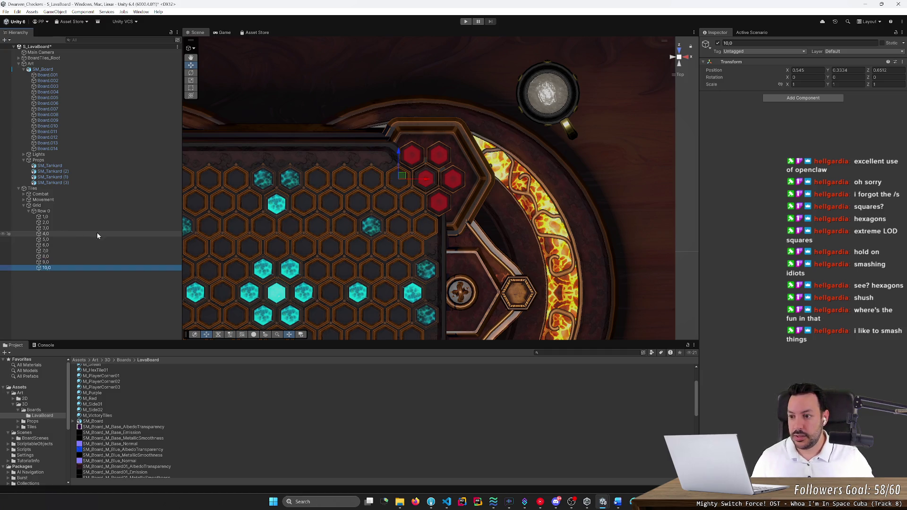
pyautogui.scroll(-5, 348, 209)
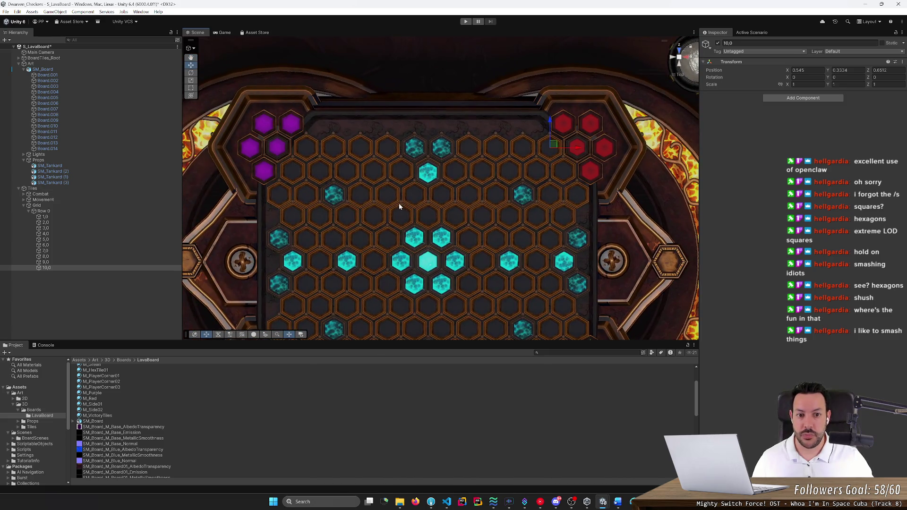
# Duplicate Row 0 and rename the copy Row 1
pyautogui.click(119, 210)
pyautogui.hotkey('ctrl', 'd')
pyautogui.hotkey('ctrl', 'd')
pyautogui.press('Delete')
pyautogui.press('Right')
pyautogui.press('F2')
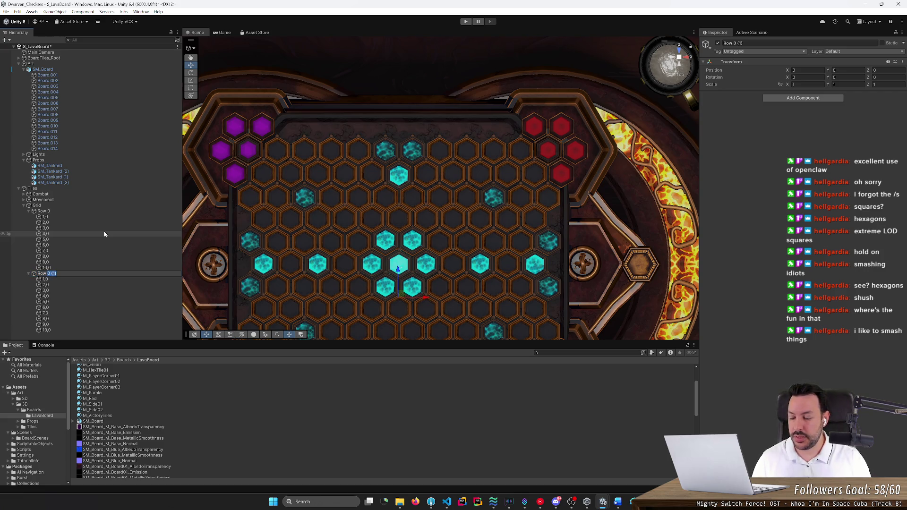
pyautogui.write('1')
pyautogui.press('Return')
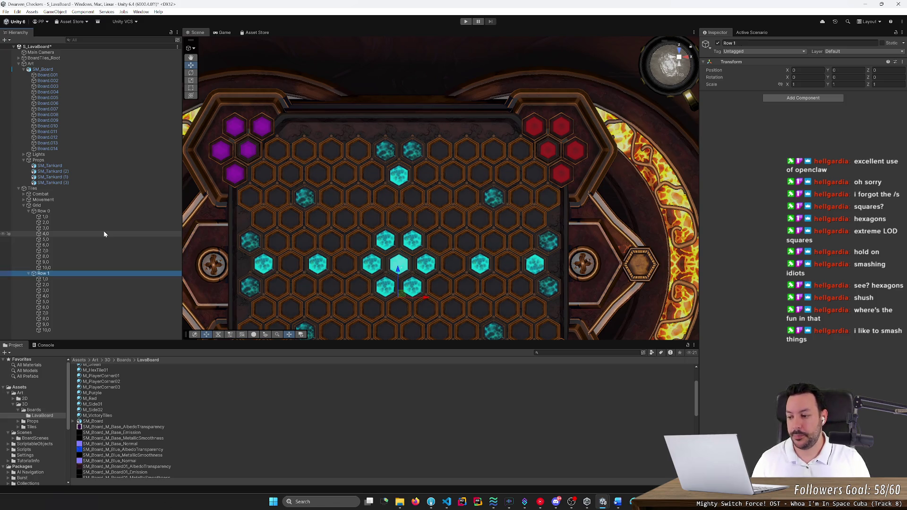
pyautogui.press('Down')
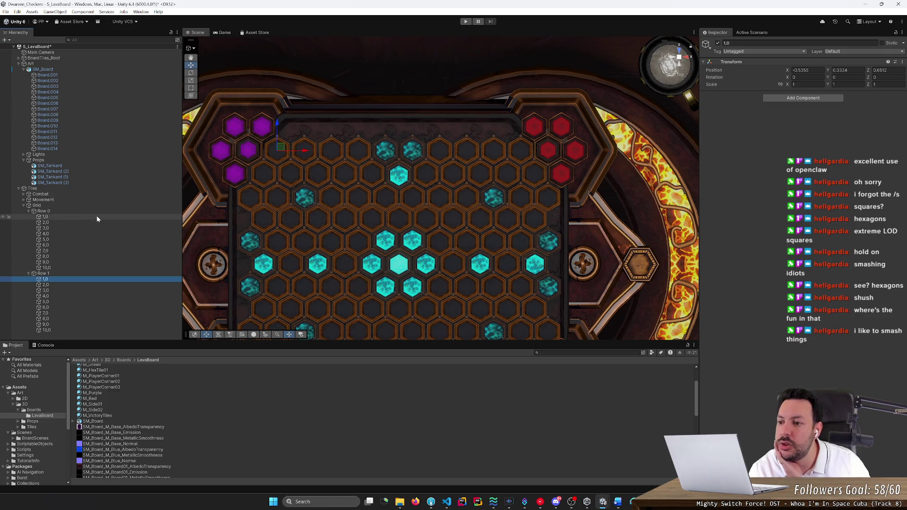
# Shift all ten Row 1 cells down and left onto the offset second hex row
pyautogui.click(98, 211)
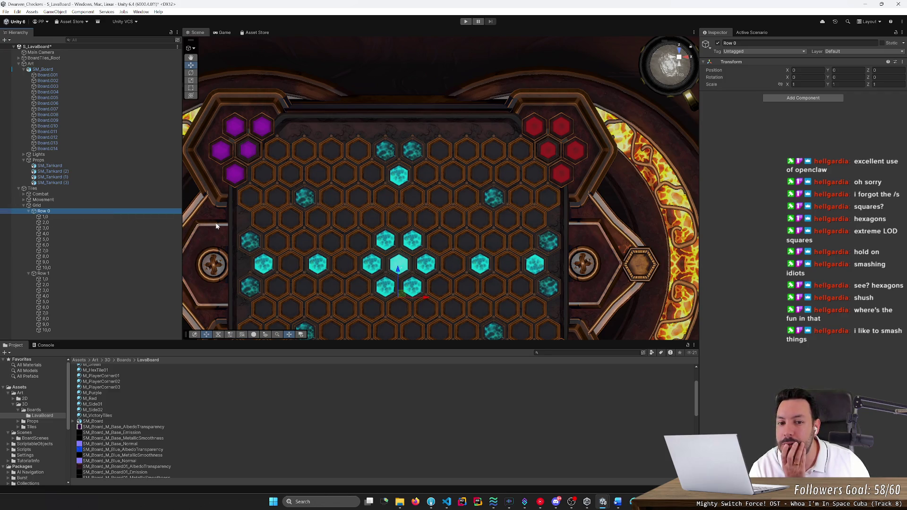
pyautogui.scroll(-3, 237, 228)
pyautogui.scroll(2, 232, 234)
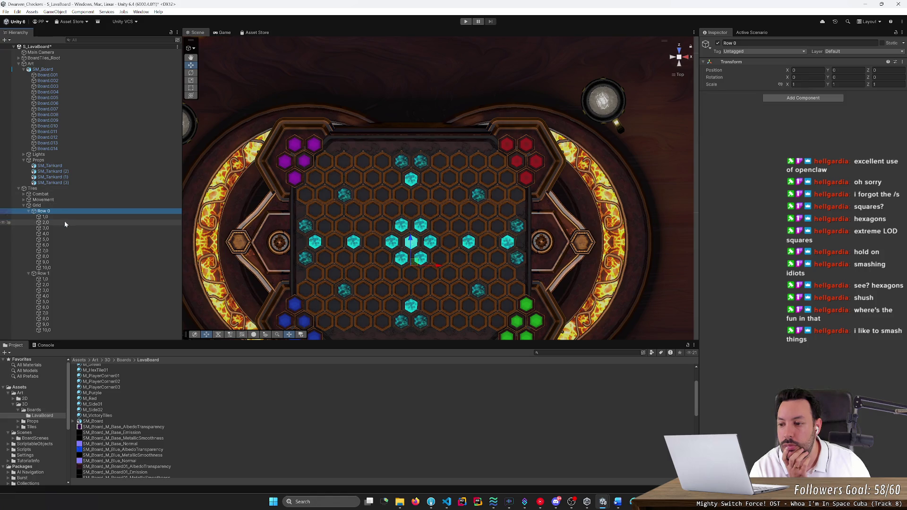
pyautogui.click(73, 274)
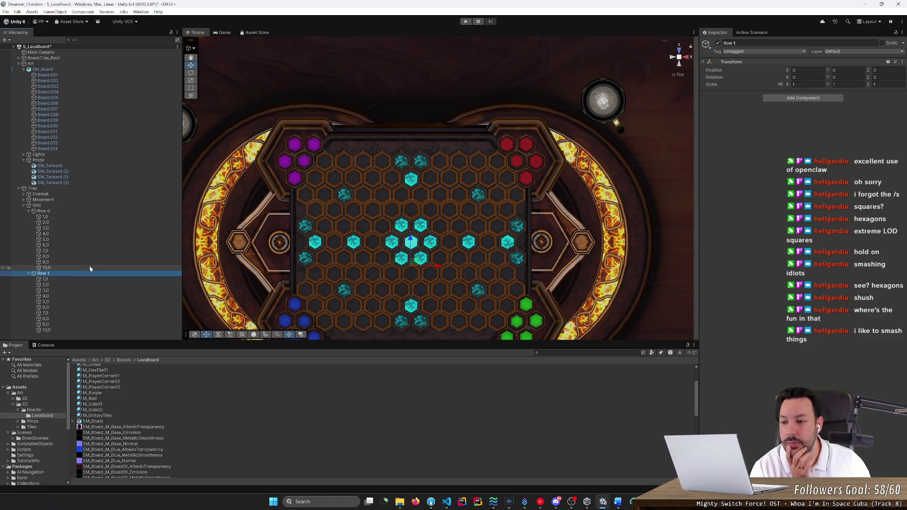
pyautogui.click(87, 281)
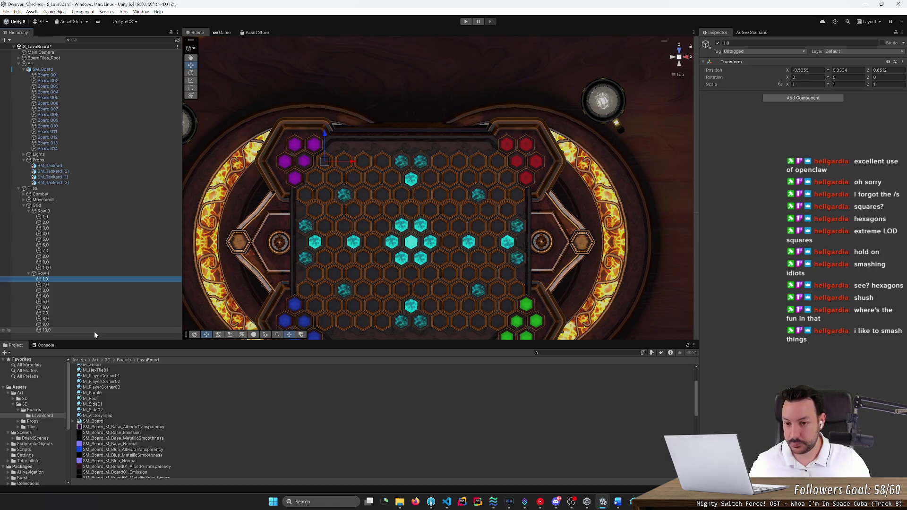
pyautogui.keyDown('shift'); pyautogui.click(94, 330); pyautogui.keyUp('shift')
pyautogui.moveTo(410, 136); pyautogui.dragTo(412, 147)
pyautogui.scroll(3, 432, 202)
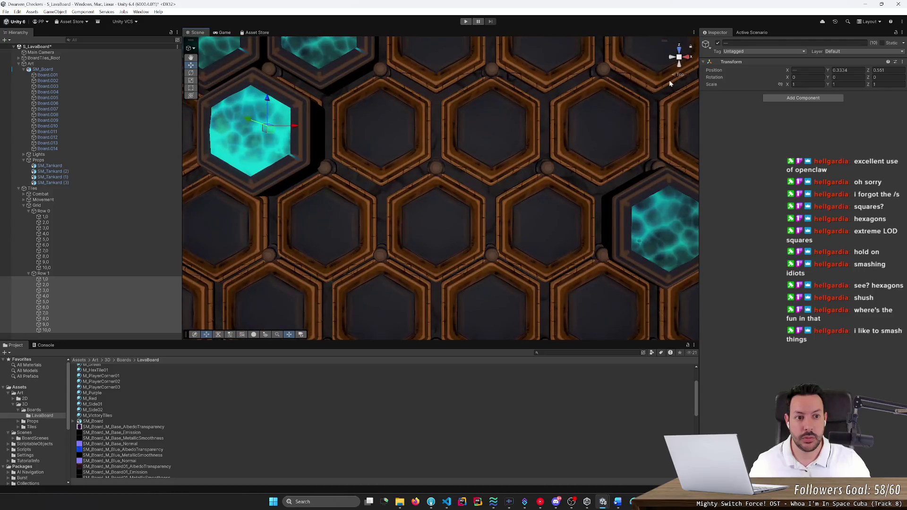
pyautogui.click(682, 75)
pyautogui.click(682, 74)
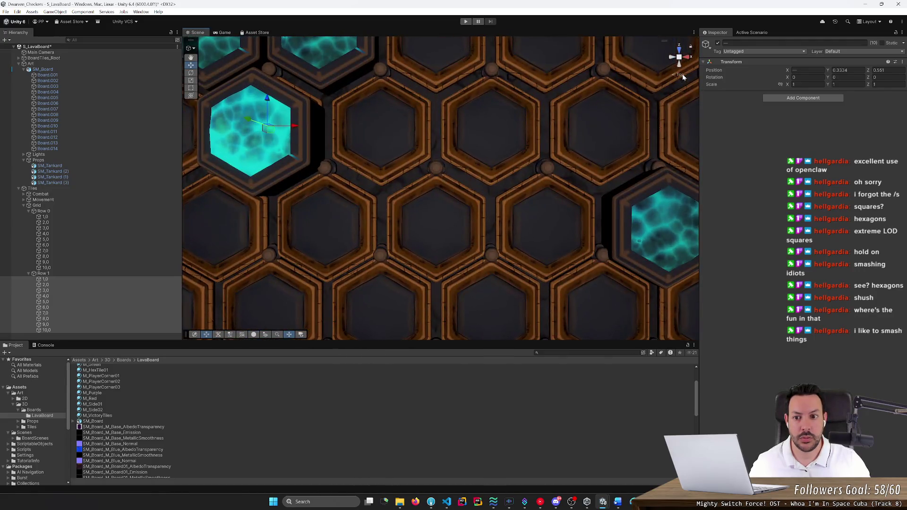
pyautogui.scroll(5, 500, 151)
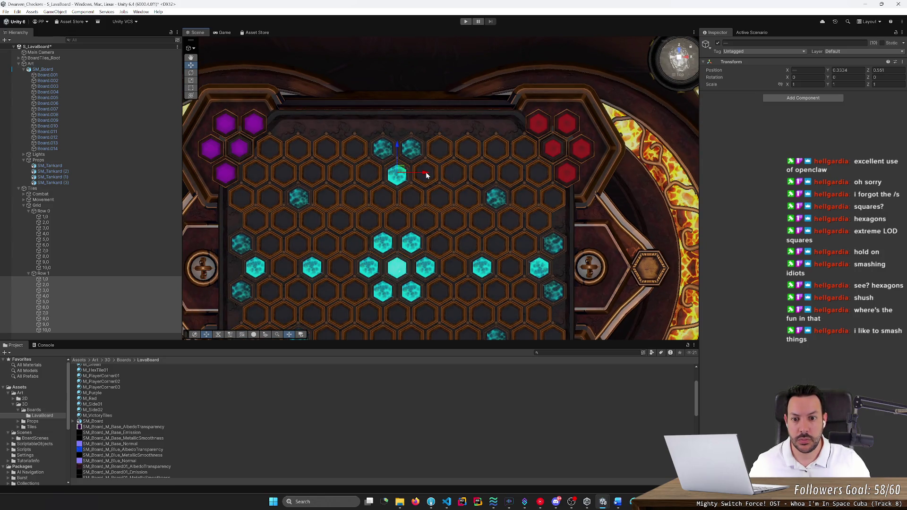
pyautogui.moveTo(426, 174); pyautogui.dragTo(412, 175)
# Duplicate Row 1's cell 10,0 and relabel the two end cells 11 and 10
pyautogui.click(146, 280)
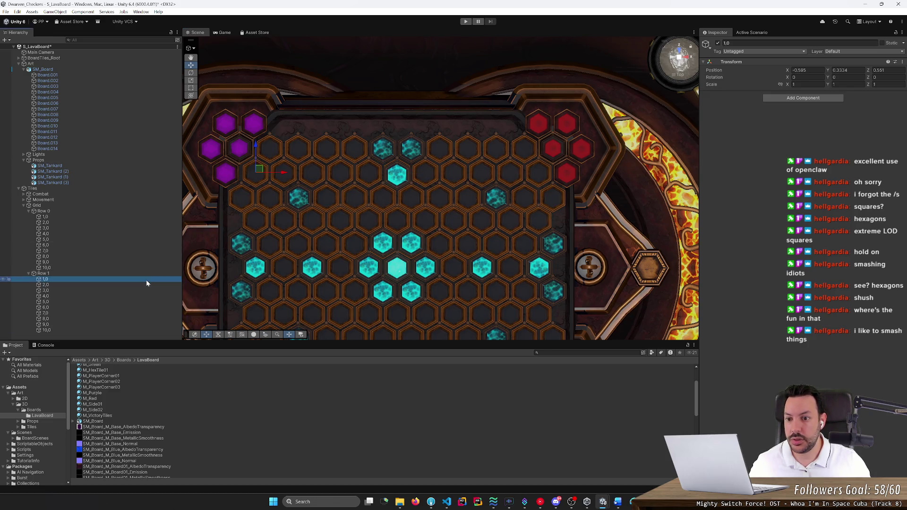
pyautogui.click(144, 286)
pyautogui.press('Down')
pyautogui.press('Down')
pyautogui.press('Down')
pyautogui.press('Down')
pyautogui.press('Down')
pyautogui.press('Down')
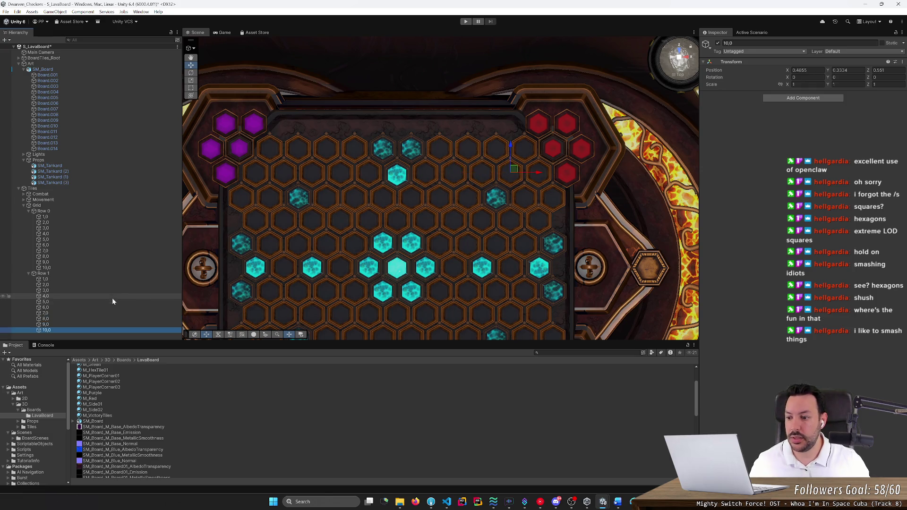
pyautogui.hotkey('ctrl', 'd')
pyautogui.press('F2')
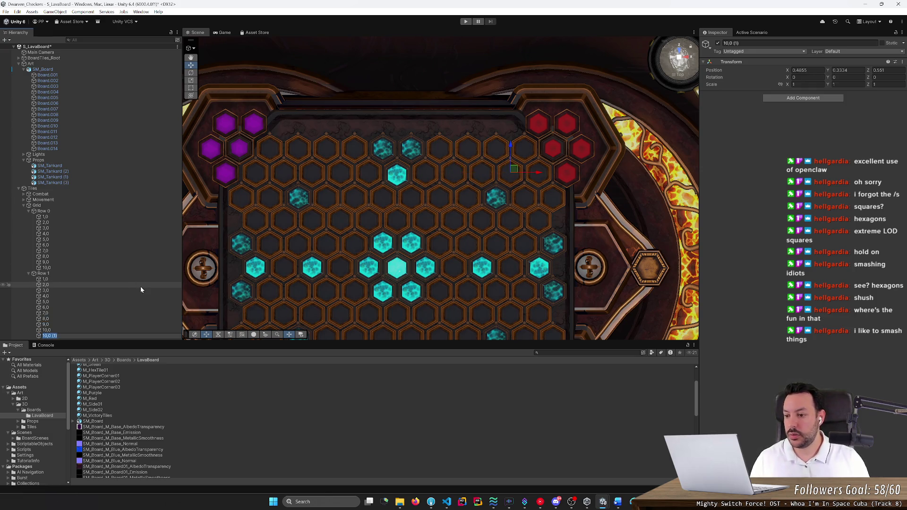
pyautogui.write('11')
pyautogui.press('Return')
pyautogui.press('Up')
pyautogui.press('F2')
pyautogui.write('10')
pyautogui.press('Return')
# Finalize the names 10,0 and 11,0, then slide 11,0 right to X 0.603
pyautogui.press('Up')
pyautogui.press('F2')
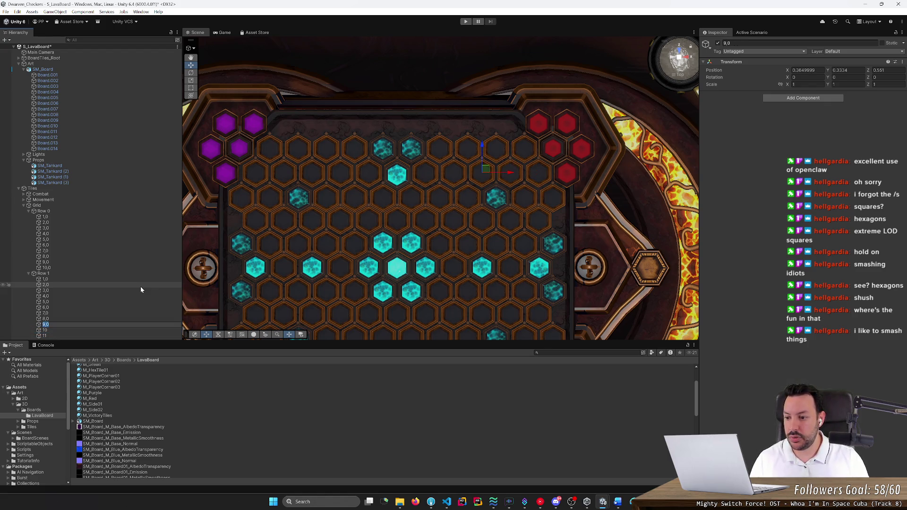
pyautogui.press('Escape')
pyautogui.press('Down')
pyautogui.press('F2')
pyautogui.press('Return')
pyautogui.press('Down')
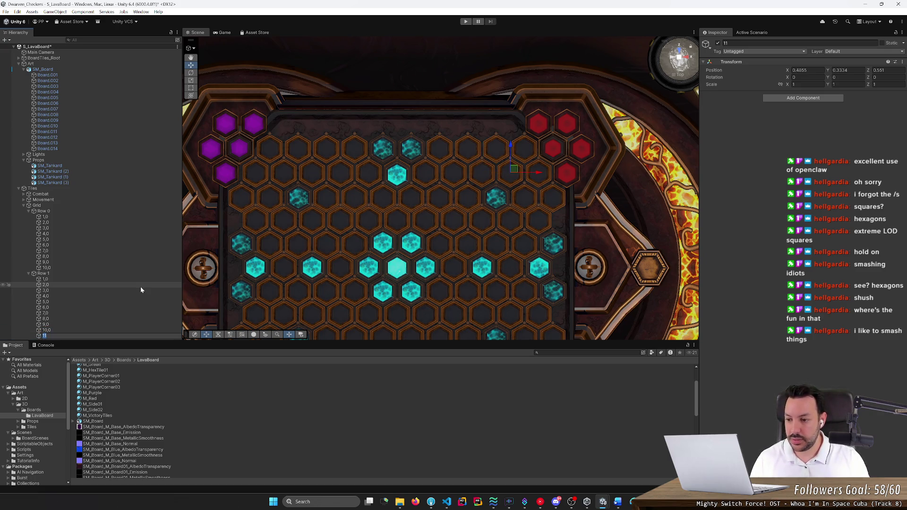
pyautogui.press('F2')
pyautogui.write(',0')
pyautogui.press('Return')
pyautogui.press('Up')
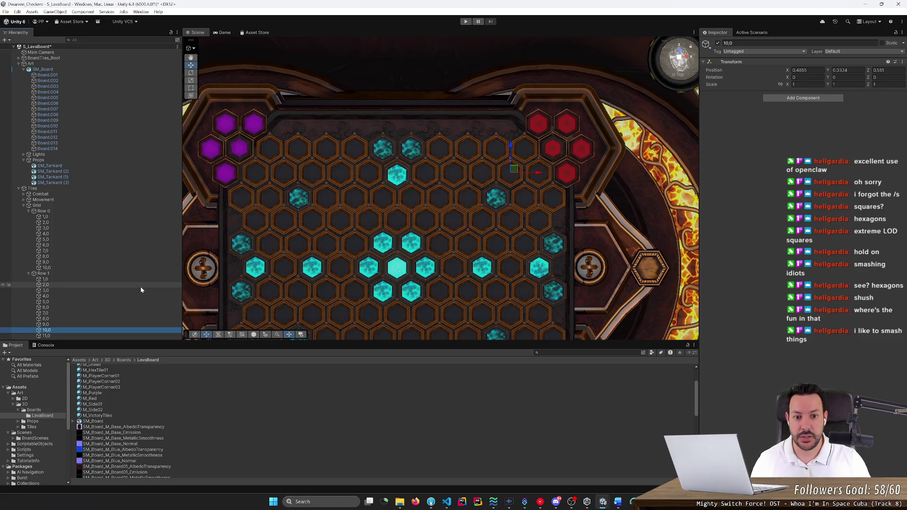
pyautogui.press('Down')
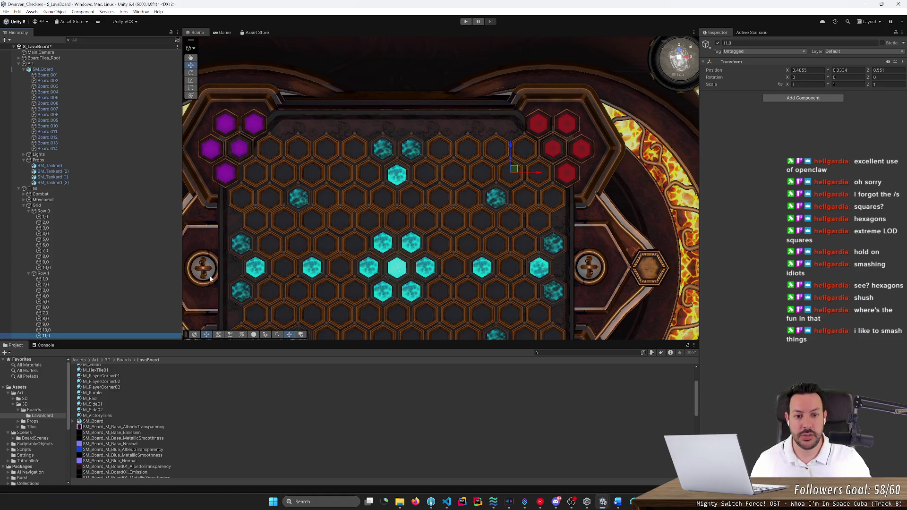
pyautogui.moveTo(537, 175); pyautogui.dragTo(564, 181)
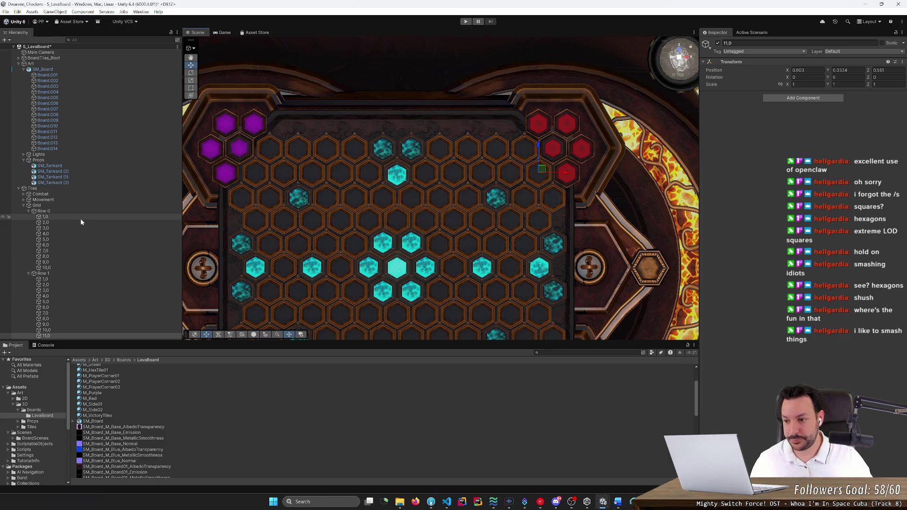
# Duplicate the Row 1 group and name the copy Row 2
pyautogui.click(96, 273)
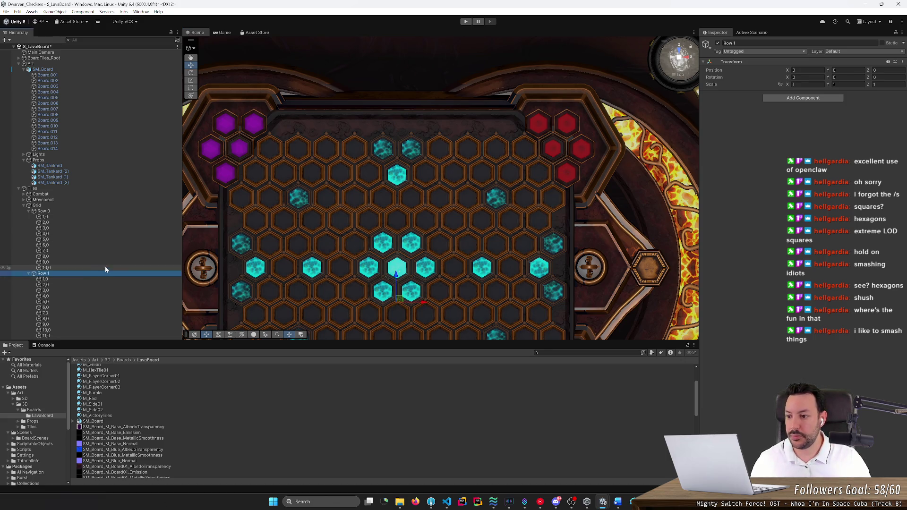
pyautogui.hotkey('ctrl', 'd')
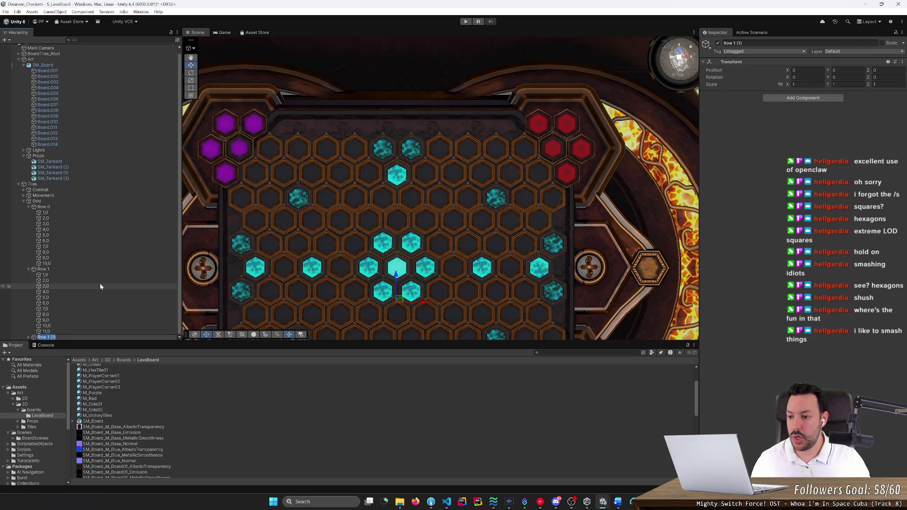
pyautogui.write('2')
pyautogui.press('Return')
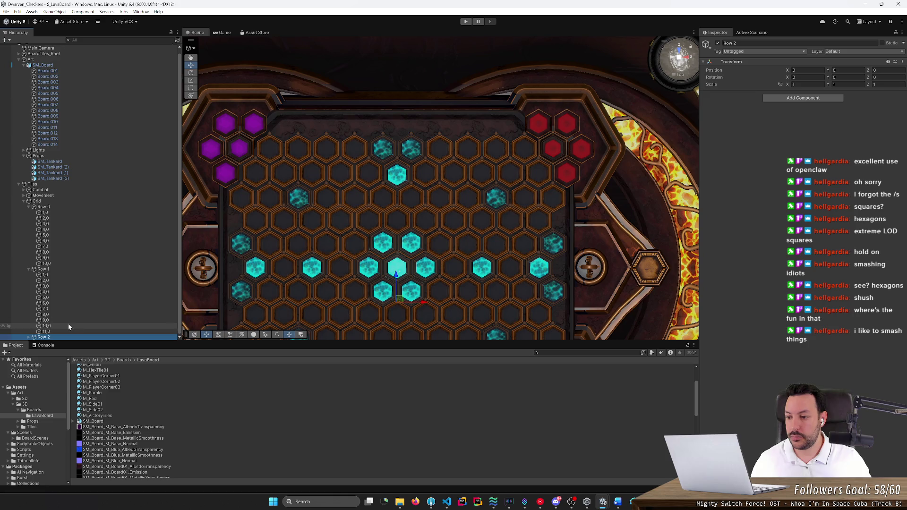
pyautogui.press('Up')
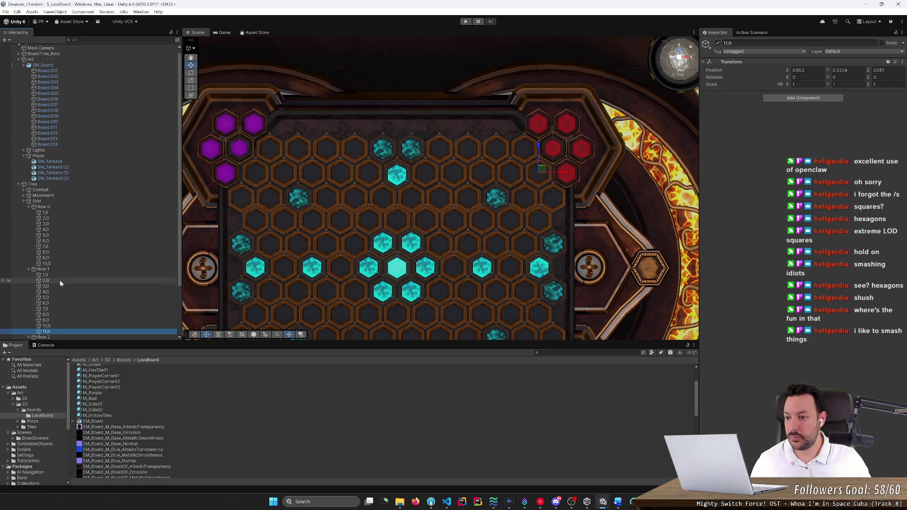
# Move Row 2's eleven cells down onto the next hex row, then check them against the Paint sketch
pyautogui.click(33, 207)
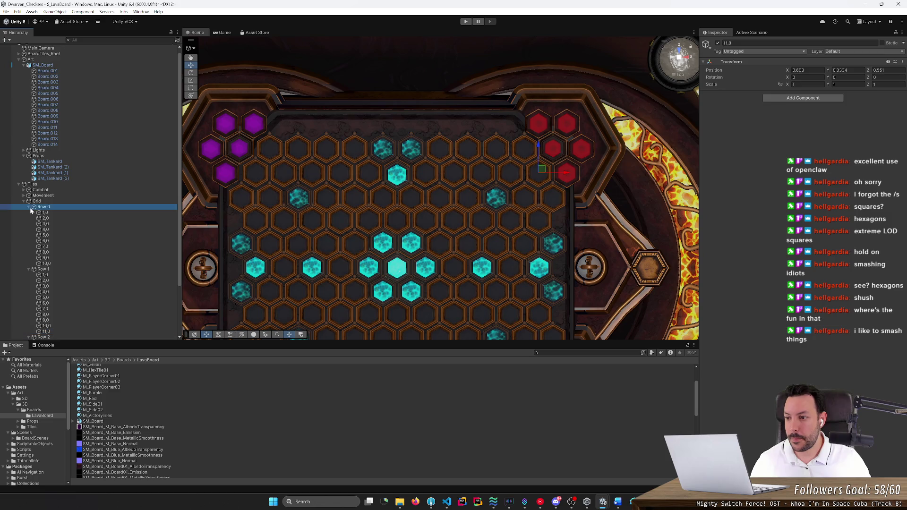
pyautogui.click(29, 269)
pyautogui.click(29, 207)
pyautogui.click(44, 228)
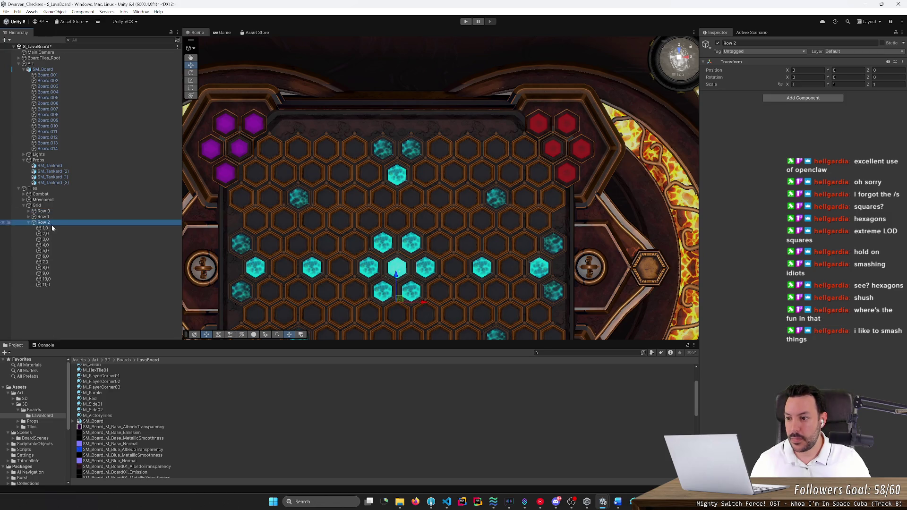
pyautogui.keyDown('shift'); pyautogui.click(58, 284); pyautogui.keyUp('shift')
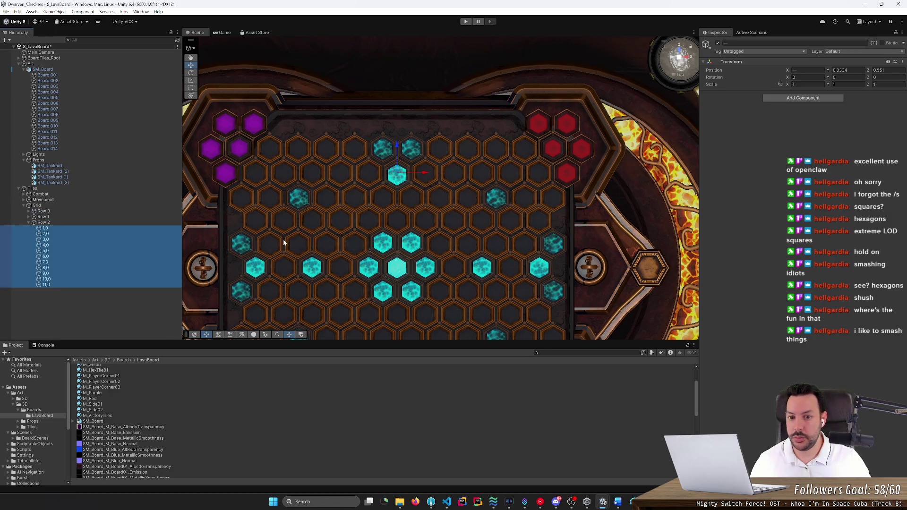
pyautogui.moveTo(396, 146); pyautogui.dragTo(409, 181)
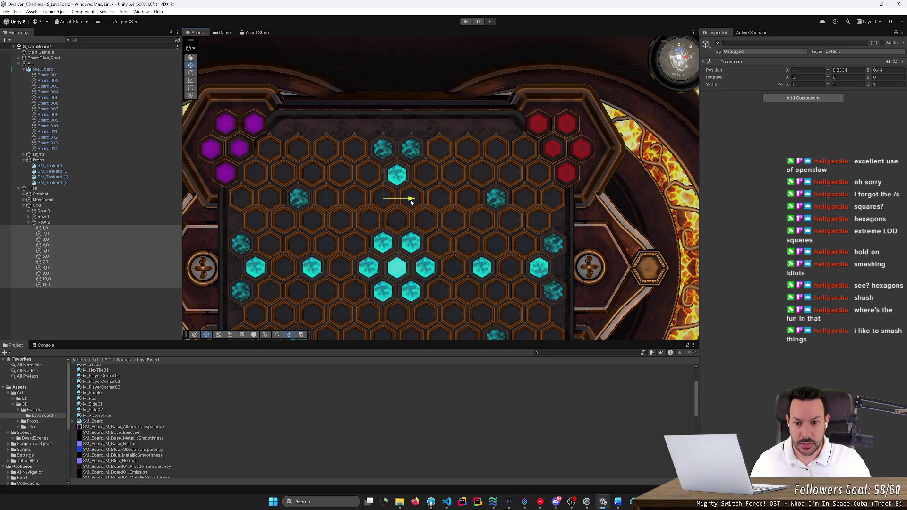
pyautogui.moveTo(384, 177); pyautogui.dragTo(386, 174)
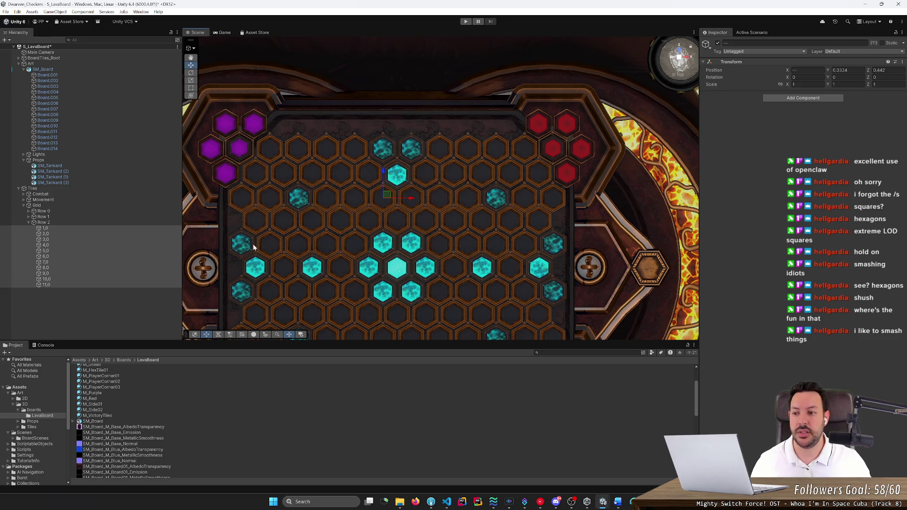
pyautogui.click(124, 229)
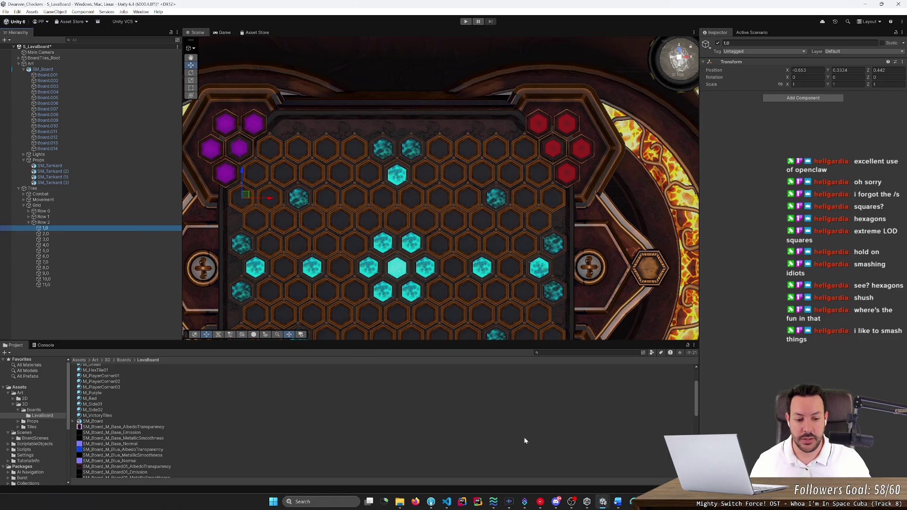
pyautogui.click(629, 501)
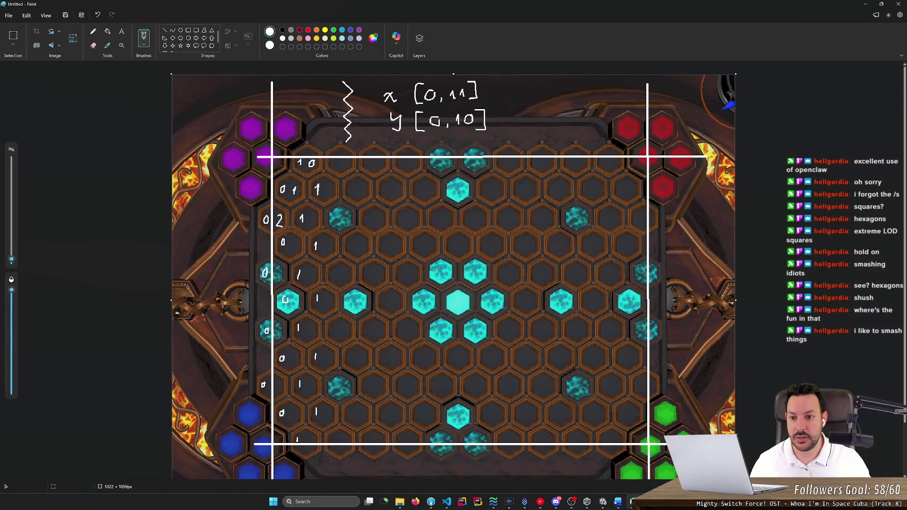
# Shift all eleven Row 1 cells right by half a hex and remove the surplus 11,0 cell
pyautogui.click(630, 502)
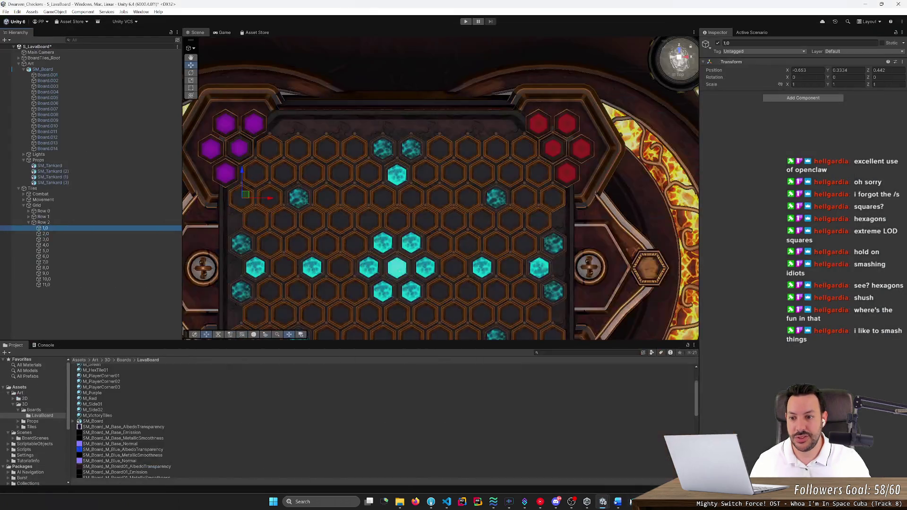
pyautogui.click(98, 216)
pyautogui.click(29, 216)
pyautogui.click(45, 222)
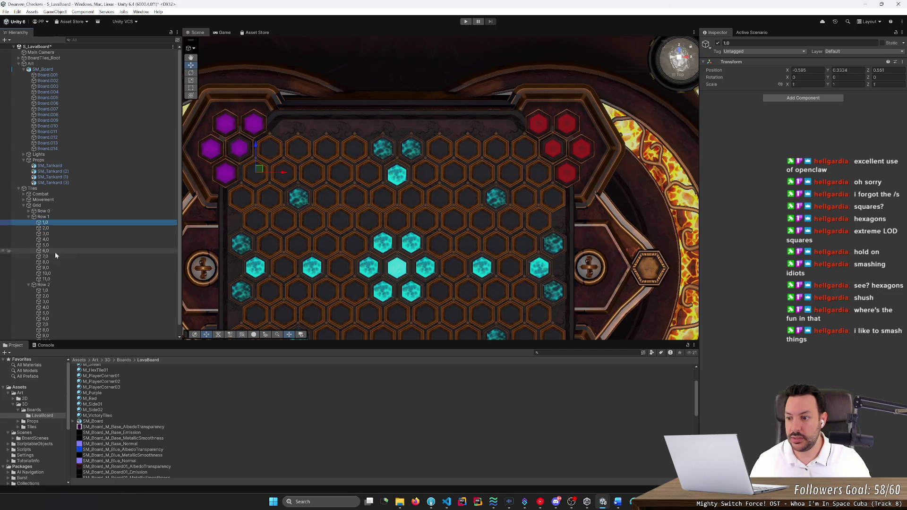
pyautogui.keyDown('shift'); pyautogui.click(55, 278); pyautogui.keyUp('shift')
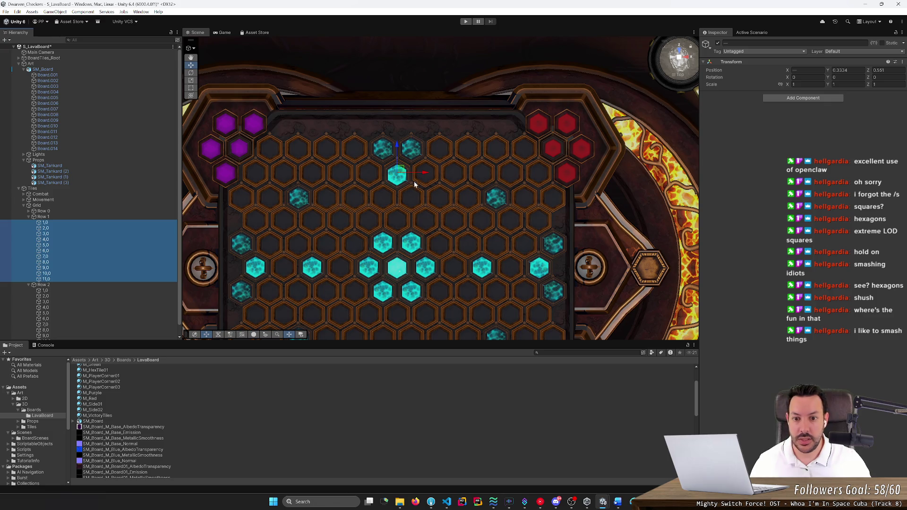
pyautogui.moveTo(429, 175); pyautogui.dragTo(450, 179)
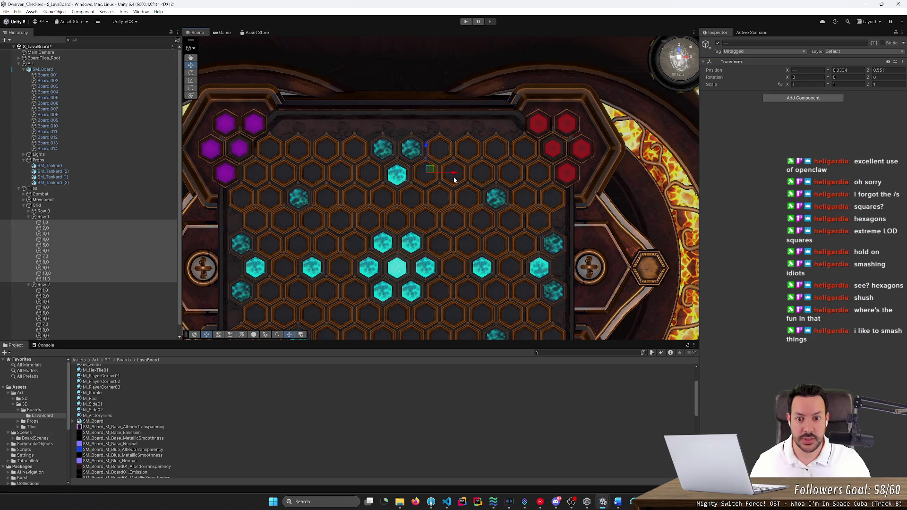
pyautogui.hotkey('ctrl', 'z')
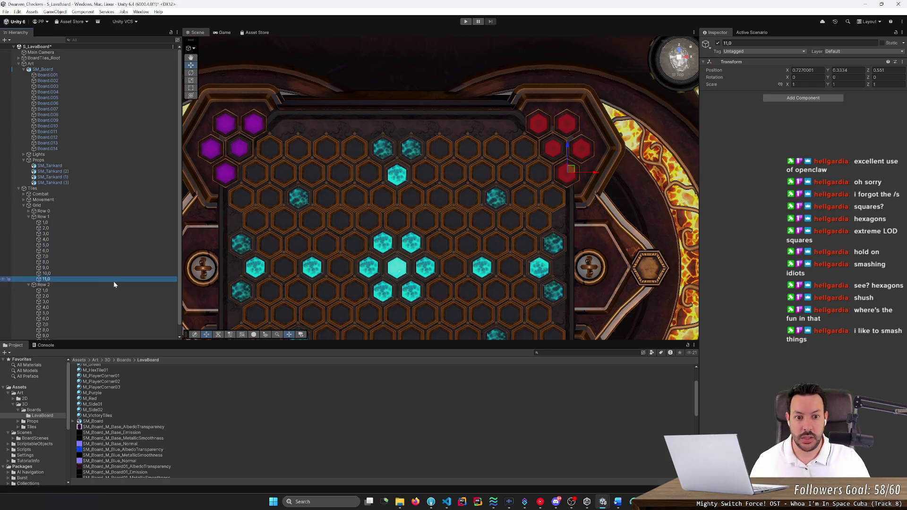
# Duplicate cell 1,0 as a new 0,0 cell at the top of Row 1, placed on the row's first hex
pyautogui.click(92, 224)
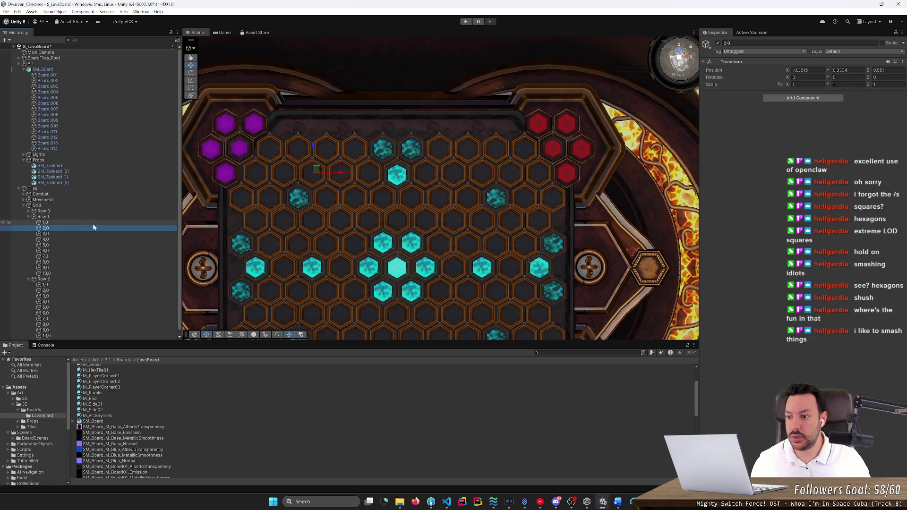
pyautogui.hotkey('ctrl', 'd')
pyautogui.moveTo(83, 228); pyautogui.dragTo(87, 224)
pyautogui.press('F2')
pyautogui.write('0,1')
pyautogui.press('Return')
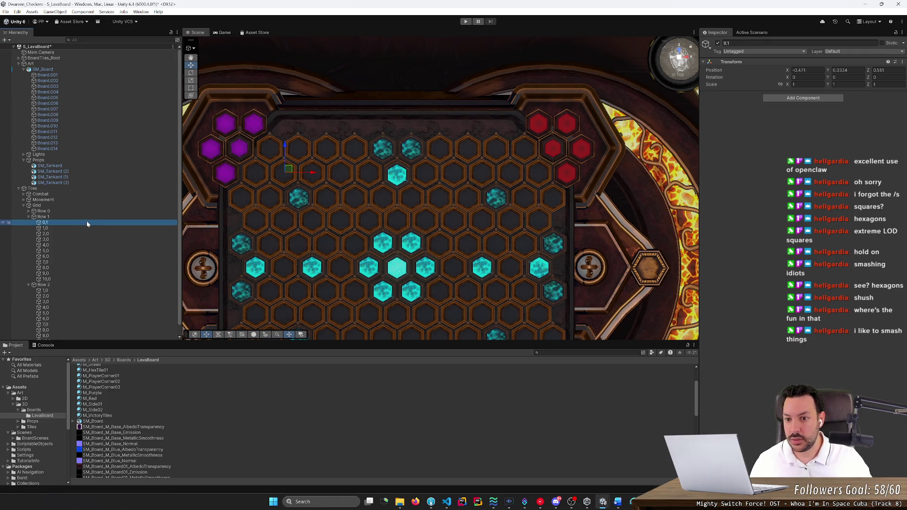
pyautogui.moveTo(317, 175); pyautogui.dragTo(285, 179)
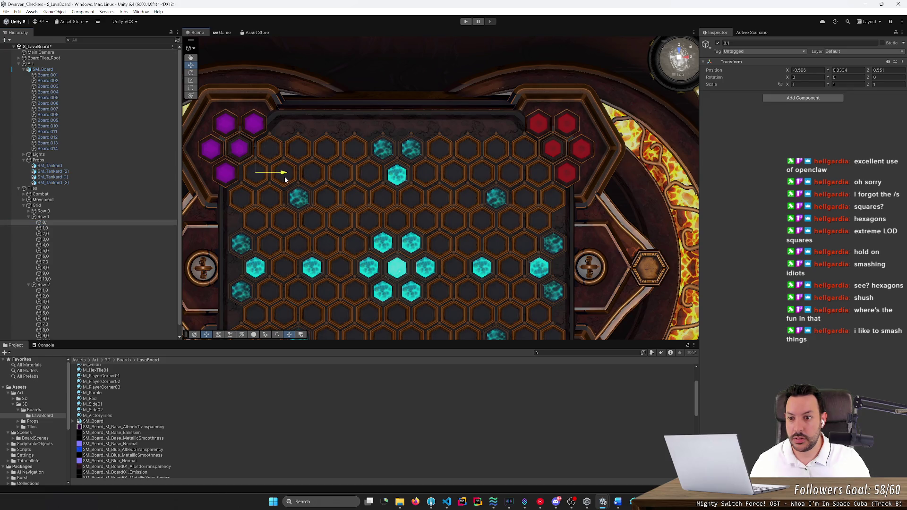
pyautogui.click(104, 225)
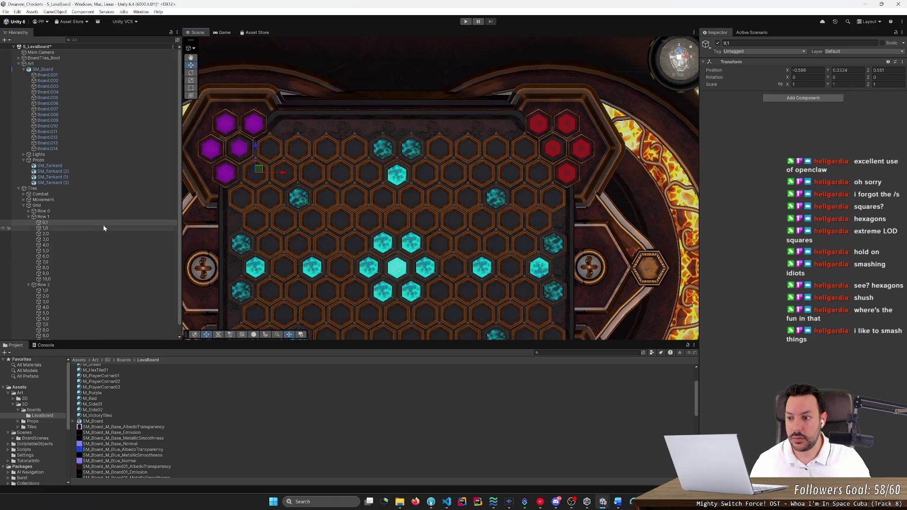
pyautogui.write('0')
pyautogui.press('Return')
# Step through Row 1's cells checking alignment, then bring up the annotated board sketch
pyautogui.press('Down')
pyautogui.press('Down')
pyautogui.press('Down')
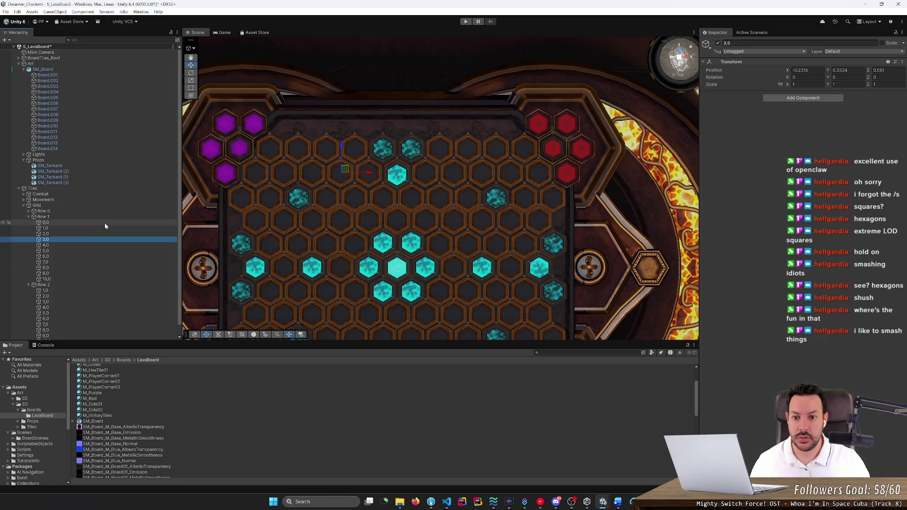
pyautogui.press('Down')
pyautogui.press('Down')
pyautogui.press('Down')
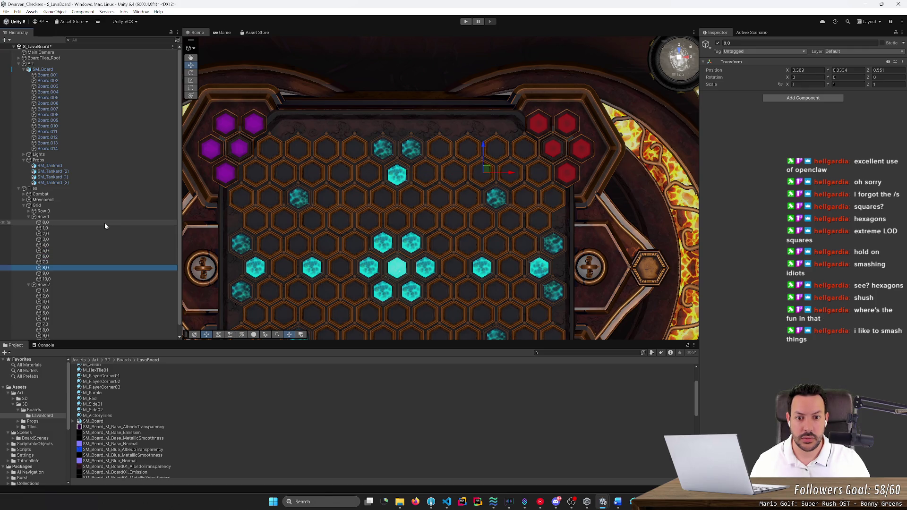
pyautogui.press('Up')
pyautogui.press('Up')
pyautogui.press('Up')
pyautogui.press('Up')
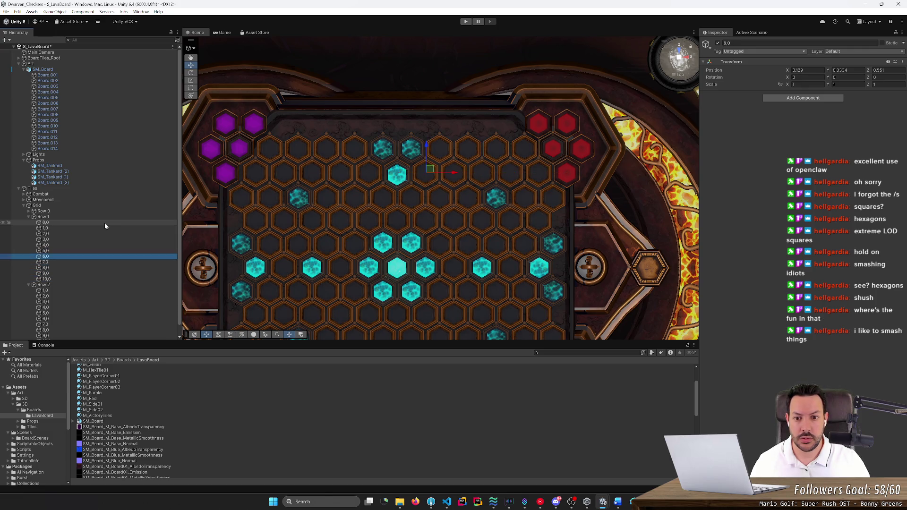
pyautogui.keyDown('shift'); pyautogui.click(105, 226); pyautogui.keyUp('shift')
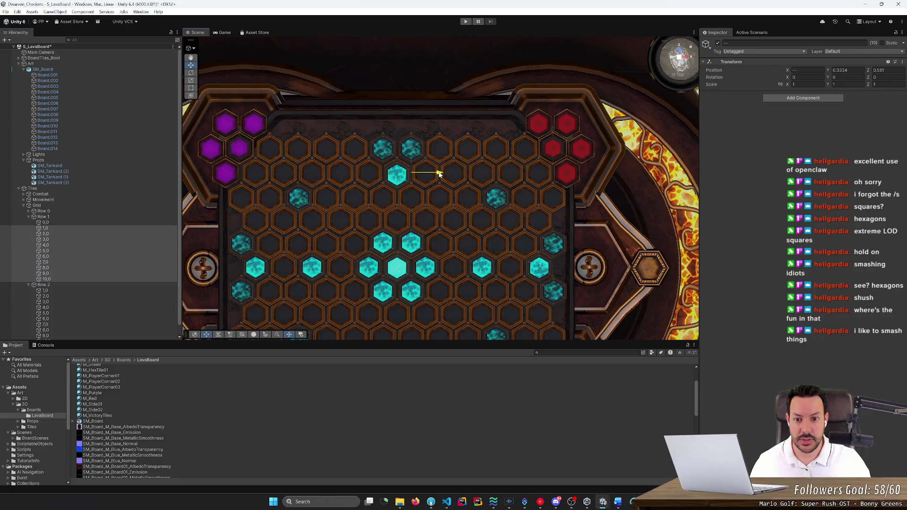
pyautogui.click(146, 228)
pyautogui.press('Down')
pyautogui.press('Down')
pyautogui.press('Down')
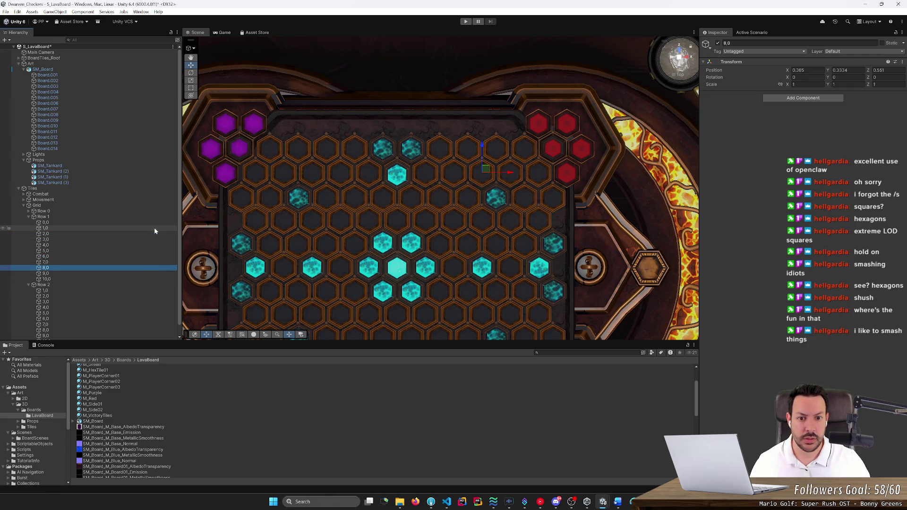
pyautogui.press('Down')
pyautogui.press('Down')
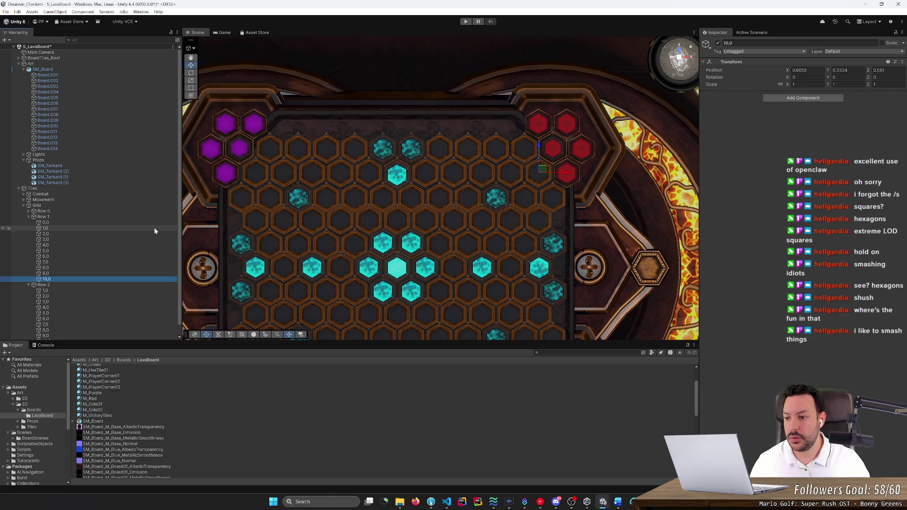
pyautogui.press('Down')
pyautogui.press('Down')
pyautogui.hotkey('alt', 'Tab')
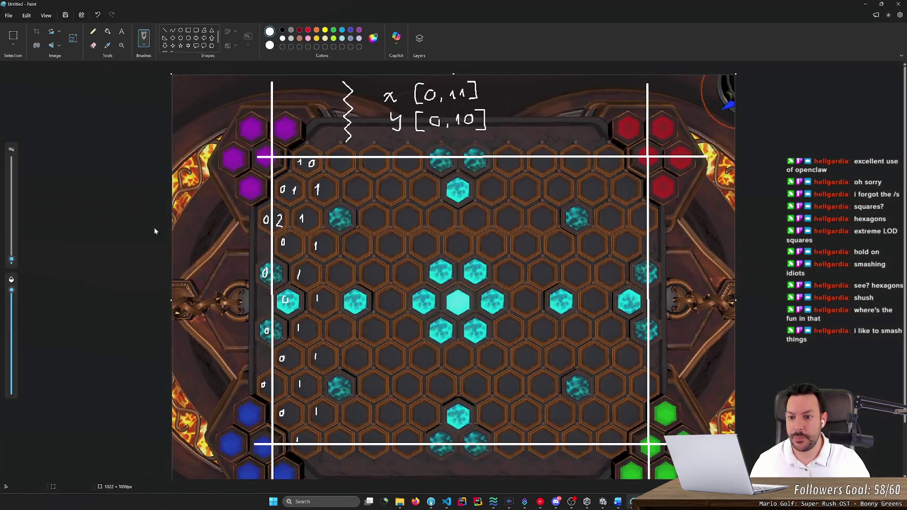
# Shift Row 2's cells 1,0–11,0 right onto the offset hexes and check their positions
pyautogui.hotkey('alt', 'Tab')
pyautogui.scroll(-1, 130, 251)
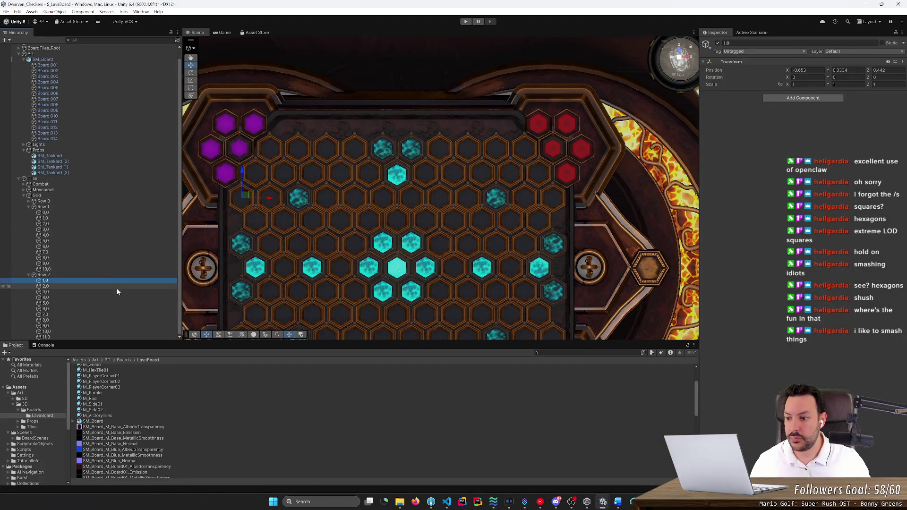
pyautogui.keyDown('shift'); pyautogui.click(82, 335); pyautogui.keyUp('shift')
pyautogui.moveTo(411, 196); pyautogui.dragTo(438, 201)
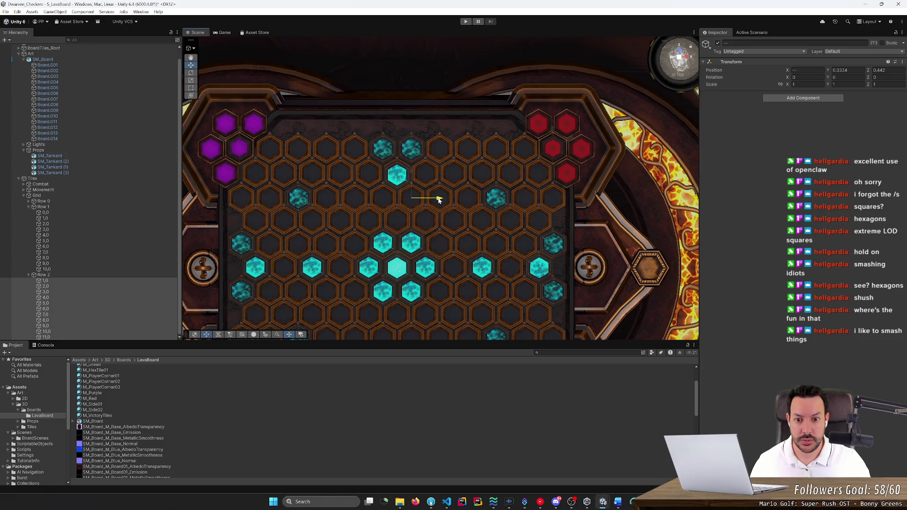
pyautogui.click(112, 280)
pyautogui.press('Down')
pyautogui.press('Down')
pyautogui.press('Down')
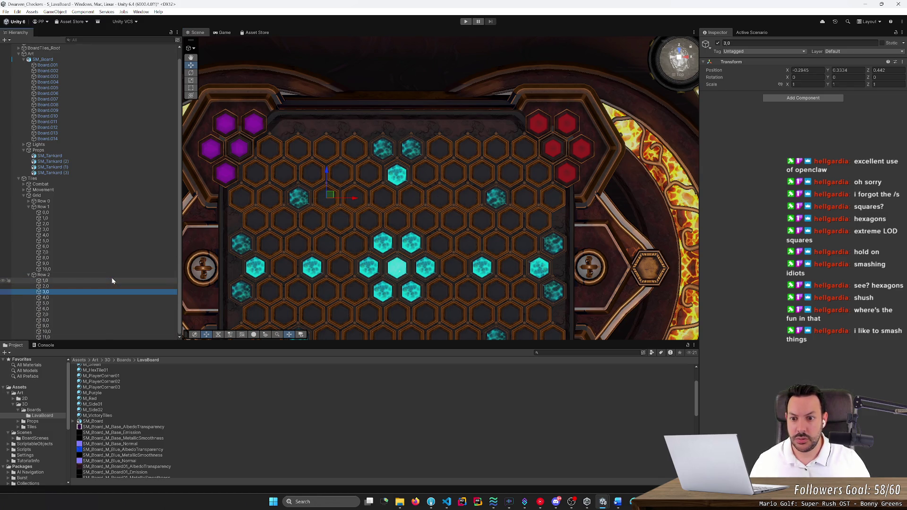
pyautogui.press('Down')
pyautogui.press('Down')
pyautogui.press('Down')
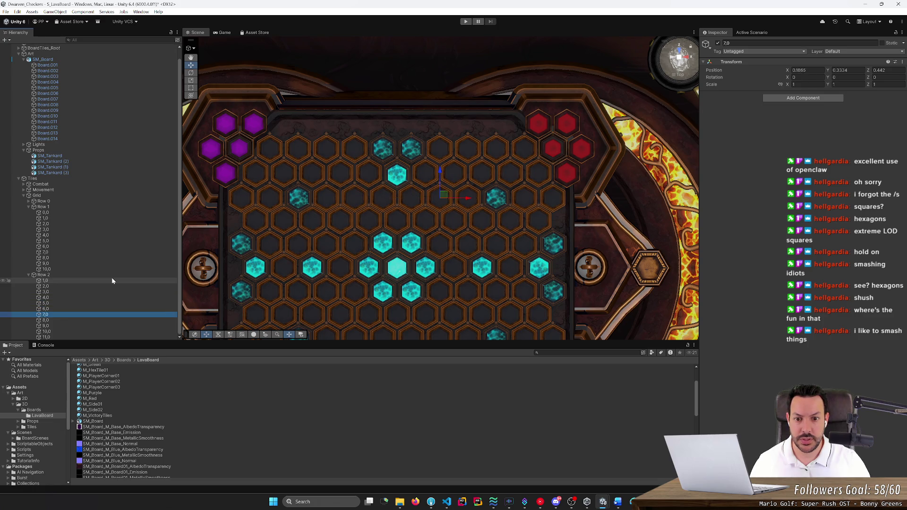
pyautogui.press('Down')
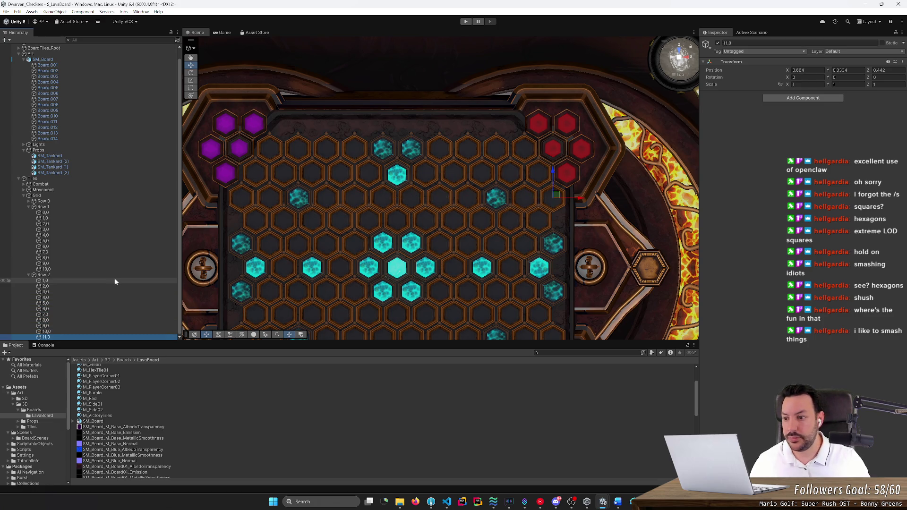
# Duplicate cell 1,0 as 0,0 above it and place it at X -0.656, Z 0.442 on the left hex
pyautogui.click(112, 280)
pyautogui.hotkey('ctrl', 'd')
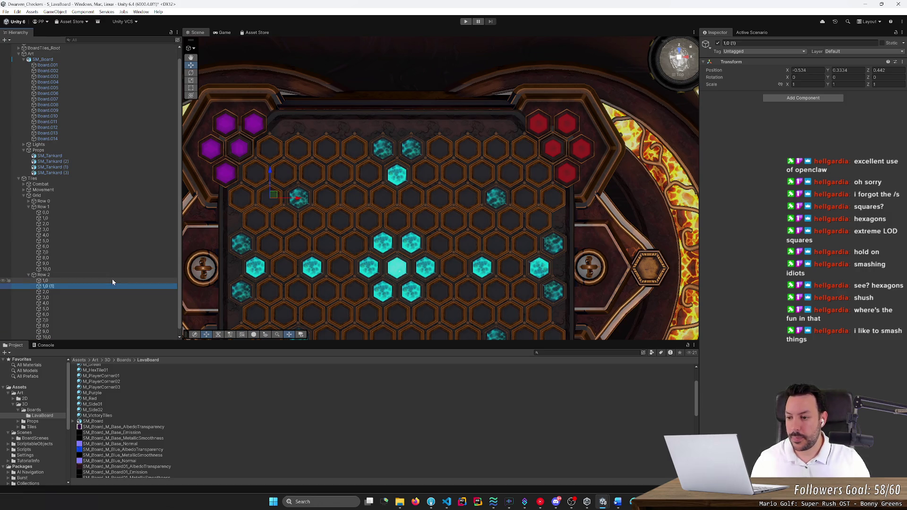
pyautogui.moveTo(112, 285); pyautogui.dragTo(116, 281)
pyautogui.press('F2')
pyautogui.write('0,0')
pyautogui.press('Return')
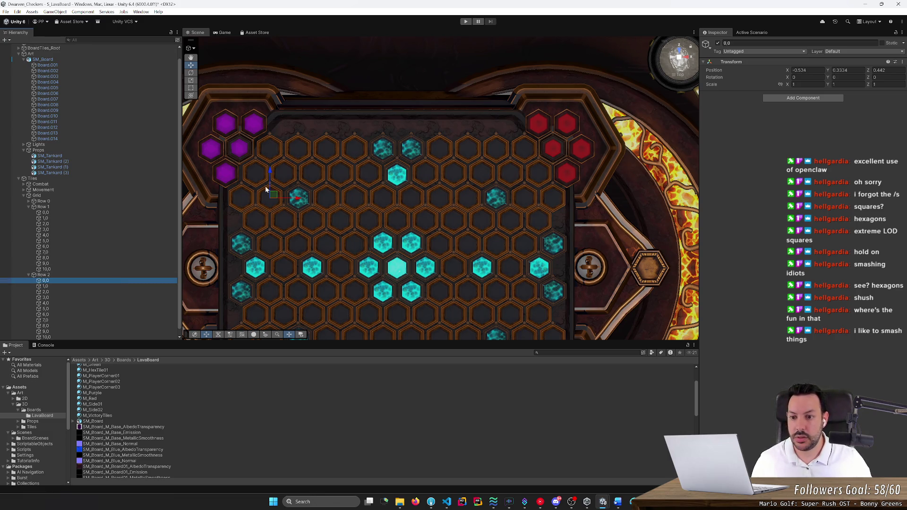
pyautogui.moveTo(294, 198); pyautogui.dragTo(276, 201)
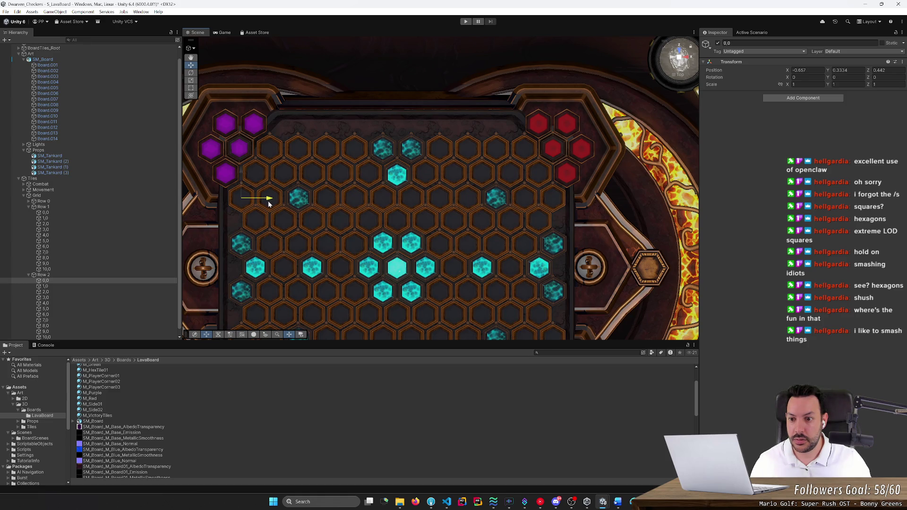
pyautogui.moveTo(269, 201); pyautogui.dragTo(268, 201)
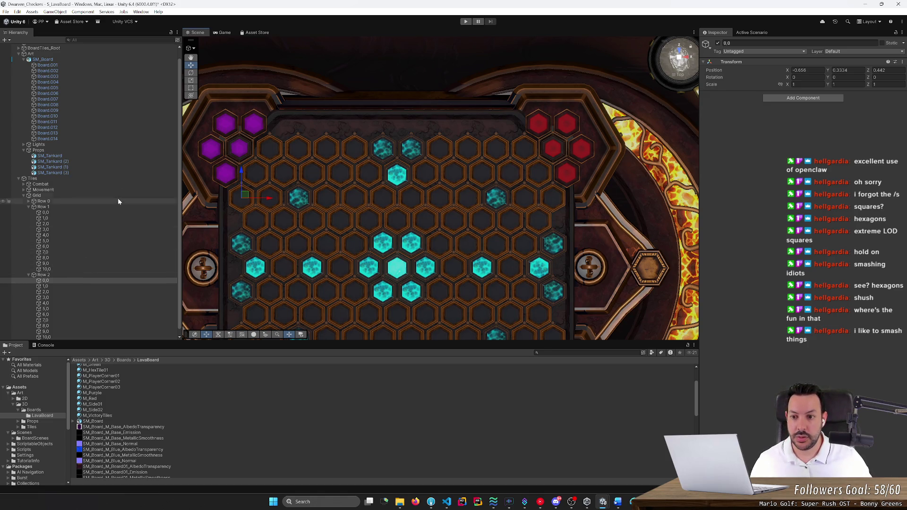
pyautogui.moveTo(236, 171)
pyautogui.mouseDown()
pyautogui.moveTo(221, 191)
pyautogui.moveTo(225, 231)
pyautogui.moveTo(237, 231)
pyautogui.moveTo(240, 244)
pyautogui.moveTo(247, 175)
pyautogui.mouseUp()
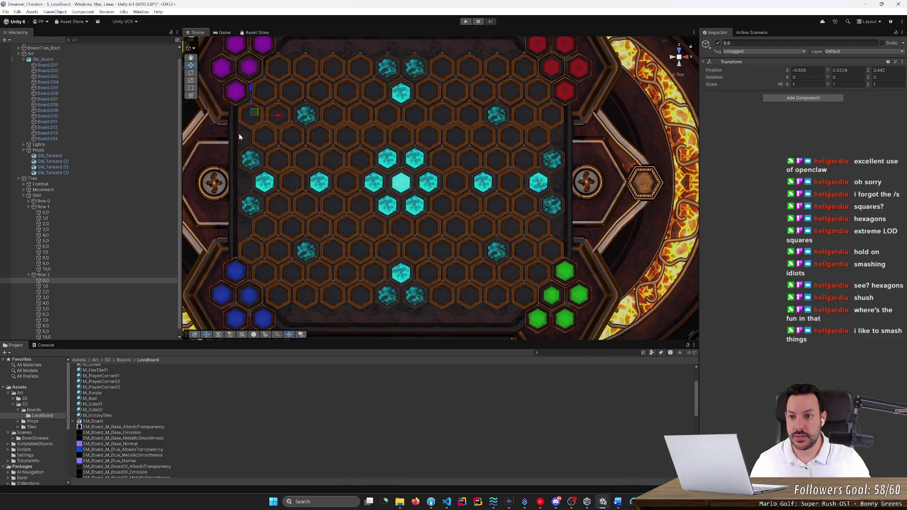
# Duplicate Row 1 as Row 3 below Row 2 and move its cells down onto the next board row
pyautogui.click(29, 206)
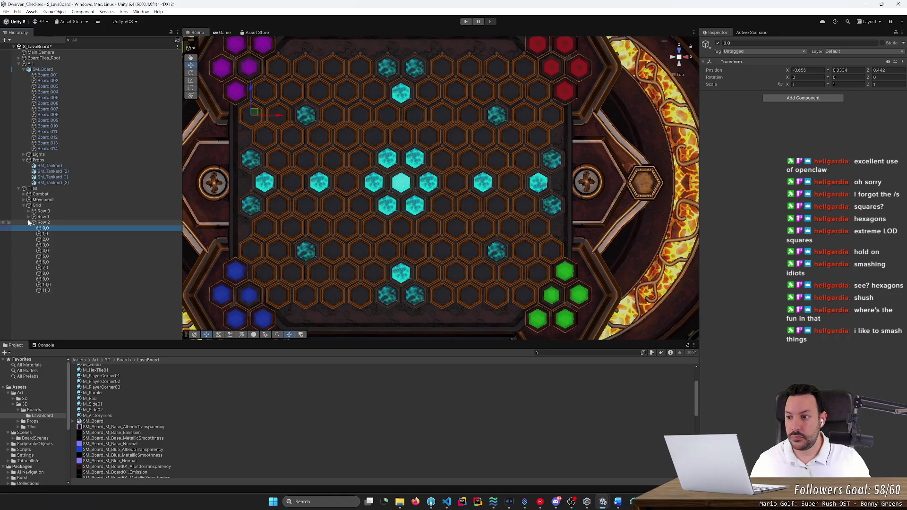
pyautogui.click(29, 222)
pyautogui.click(117, 216)
pyautogui.hotkey('ctrl', 'd')
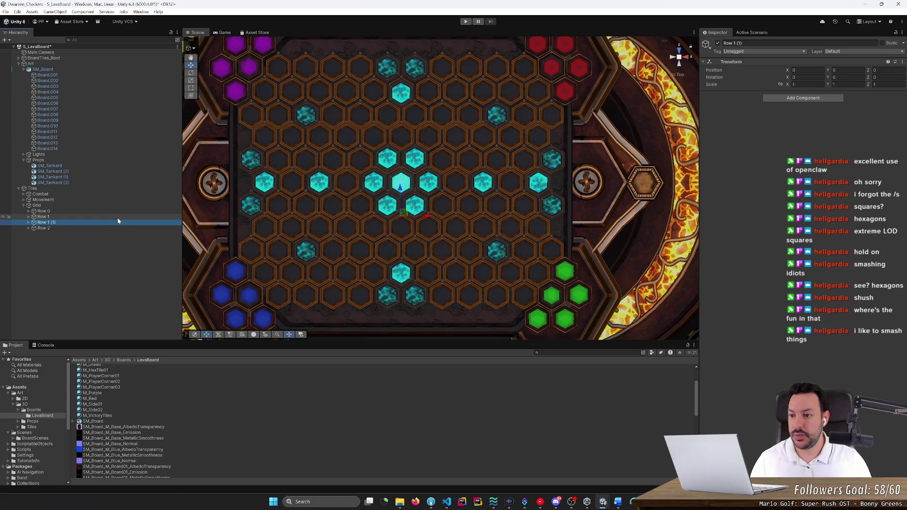
pyautogui.moveTo(117, 220); pyautogui.dragTo(116, 230)
pyautogui.press('F2')
pyautogui.press('BackSpace')
pyautogui.press('BackSpace')
pyautogui.press('BackSpace')
pyautogui.write('3')
pyautogui.press('Return')
pyautogui.press('Right')
pyautogui.press('Down')
pyautogui.hotkey('shift', 'Down')
pyautogui.hotkey('shift', 'Down')
pyautogui.hotkey('shift', 'Down')
pyautogui.hotkey('shift', 'Down')
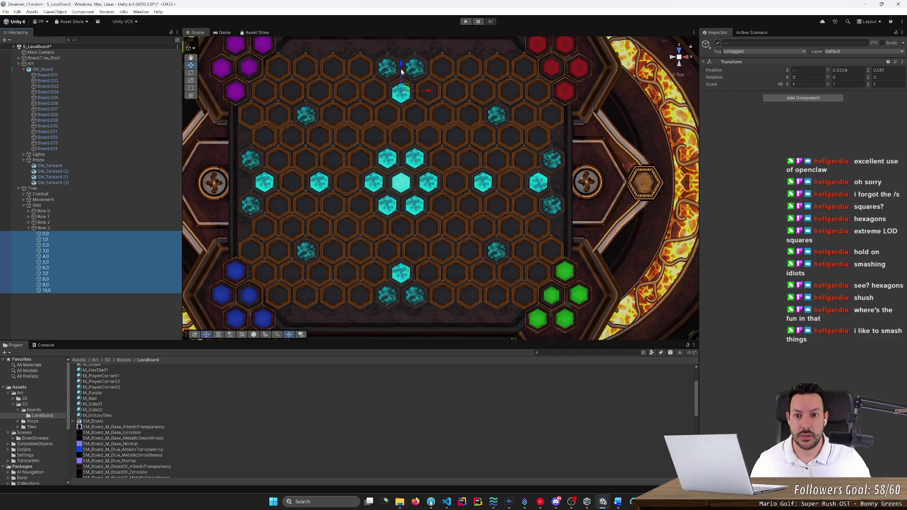
pyautogui.moveTo(402, 66); pyautogui.dragTo(405, 112)
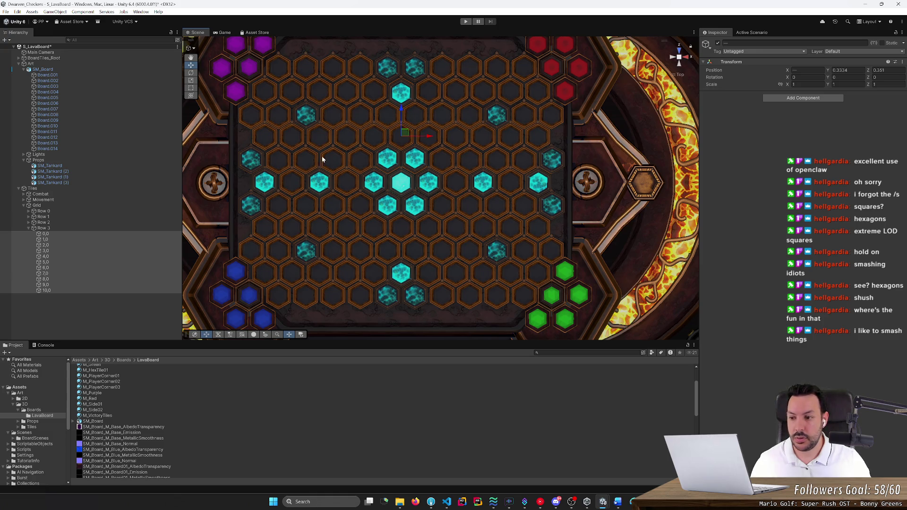
pyautogui.click(124, 231)
pyautogui.press('Left')
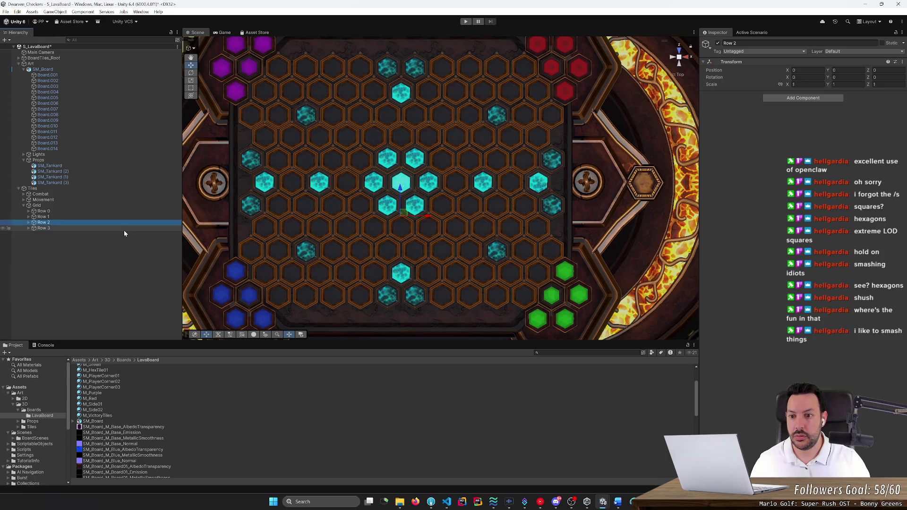
# Duplicate Row 2 as Row 4 below Row 3 and move its twelve cells down to Z 0.251
pyautogui.hotkey('ctrl', 'd')
pyautogui.press('F2')
pyautogui.press('BackSpace')
pyautogui.press('BackSpace')
pyautogui.press('BackSpace')
pyautogui.write('4')
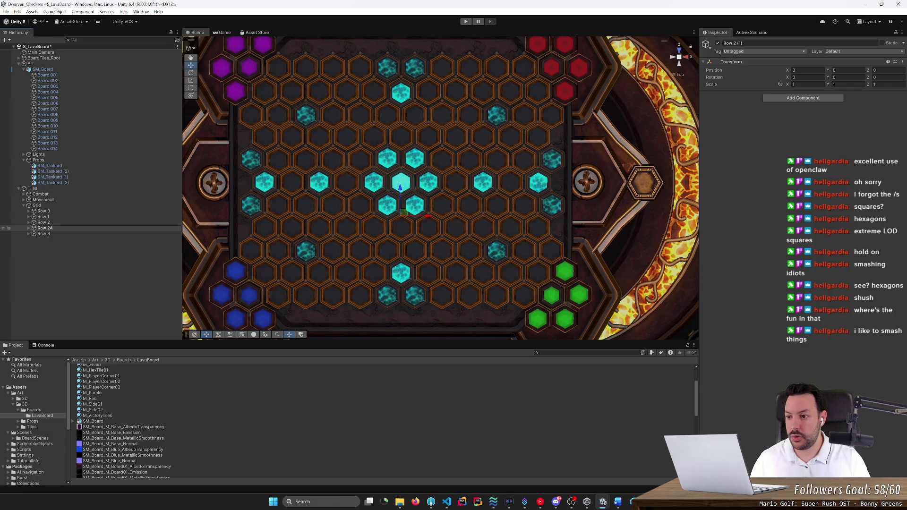
pyautogui.press('Return')
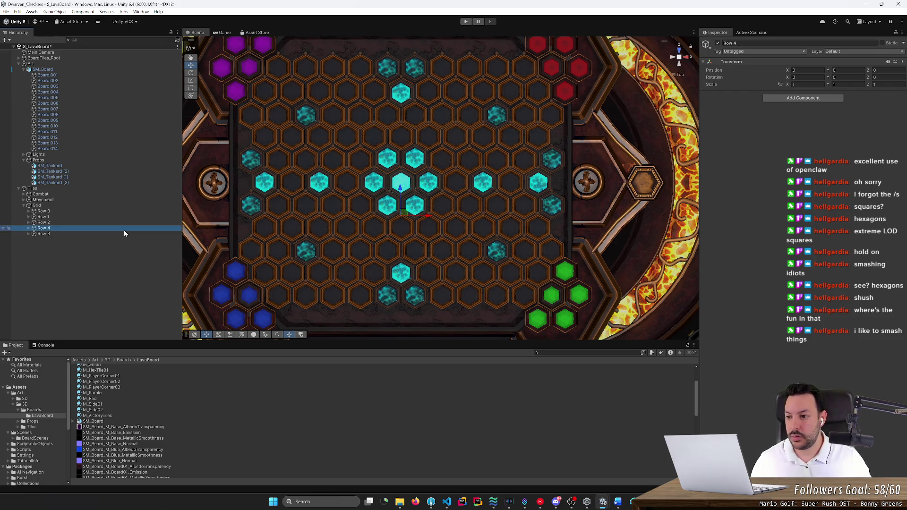
pyautogui.moveTo(124, 231); pyautogui.dragTo(124, 235)
pyautogui.press('F2')
pyautogui.press('Return')
pyautogui.press('Right')
pyautogui.press('Down')
pyautogui.hotkey('shift', 'Down')
pyautogui.hotkey('shift', 'Down')
pyautogui.hotkey('shift', 'Down')
pyautogui.hotkey('shift', 'Down')
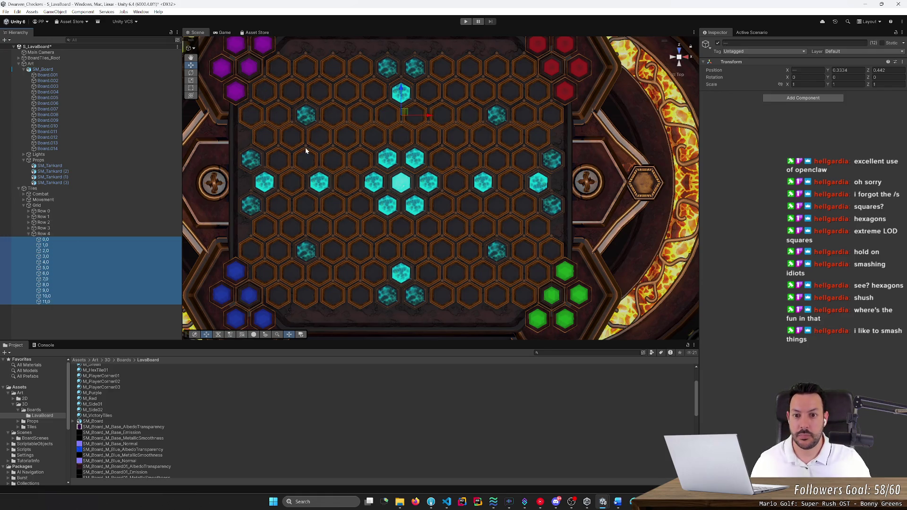
pyautogui.moveTo(400, 91); pyautogui.dragTo(401, 133)
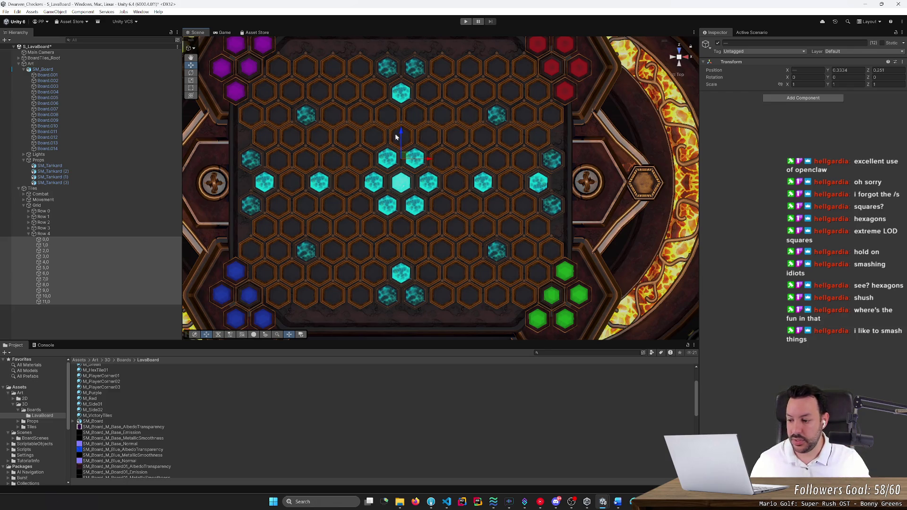
pyautogui.click(118, 235)
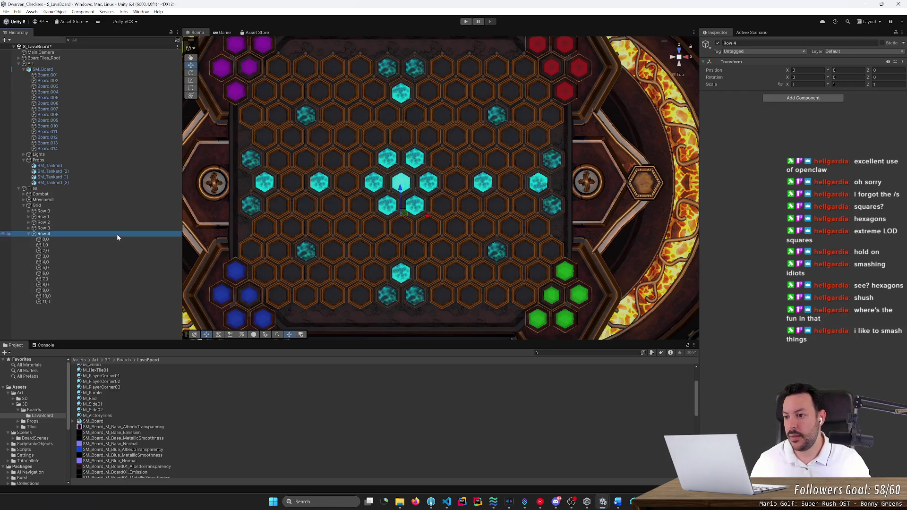
# Duplicate Rows 3 and 4 together and rename the first copy Row 5
pyautogui.press('Left')
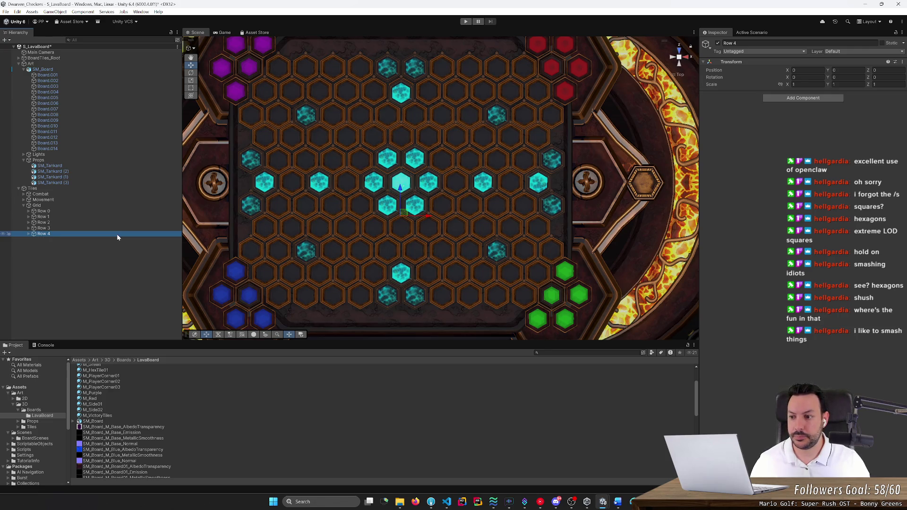
pyautogui.hotkey('shift', 'Up')
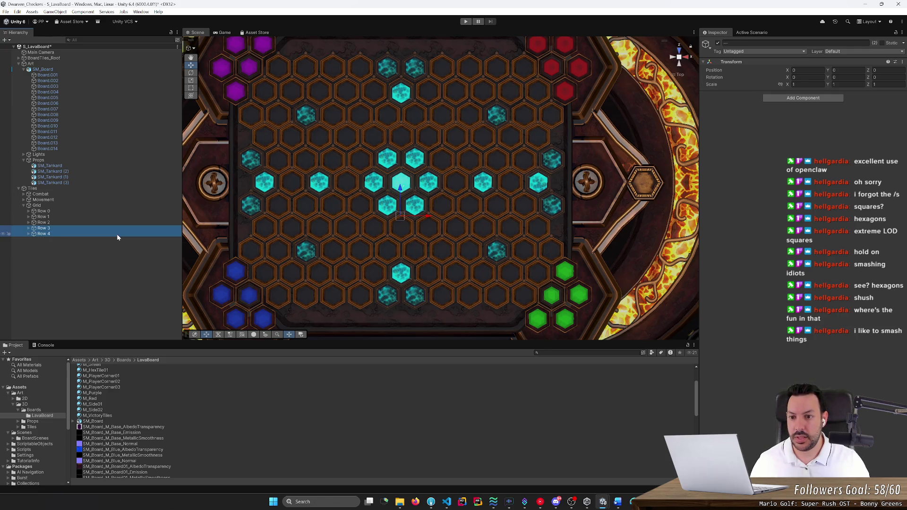
pyautogui.hotkey('ctrl', 'd')
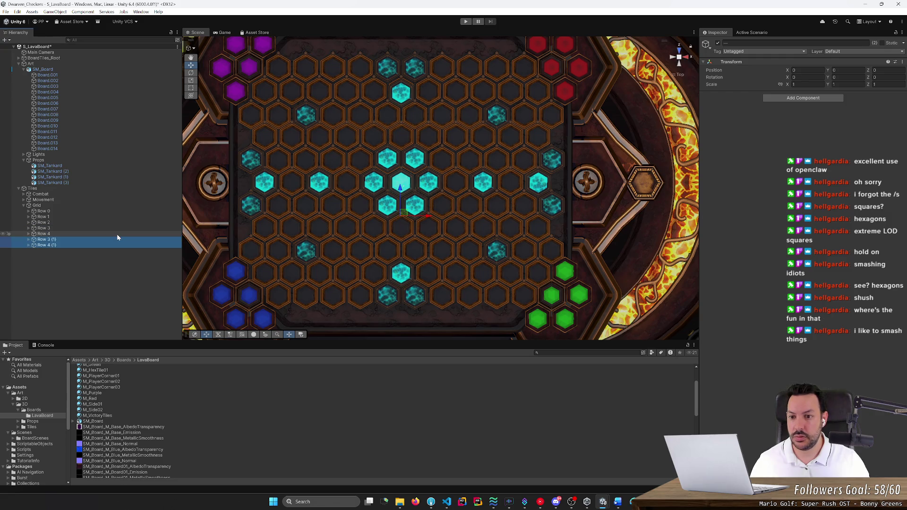
pyautogui.hotkey('ctrl', 'd')
pyautogui.hotkey('ctrl', 'd')
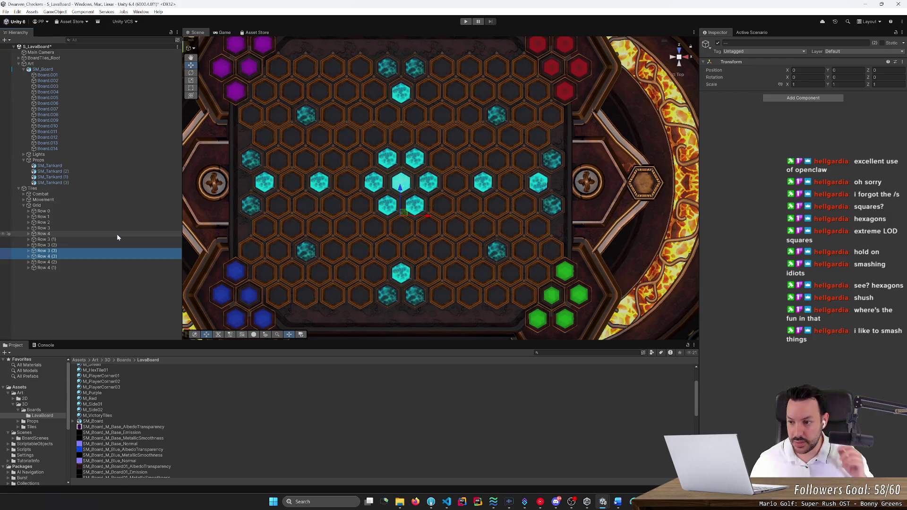
pyautogui.press('Up')
pyautogui.press('Up')
pyautogui.press('Up')
pyautogui.press('F2')
pyautogui.press('BackSpace')
pyautogui.press('BackSpace')
pyautogui.press('BackSpace')
pyautogui.write('5')
pyautogui.press('Return')
# Rename the next two copies Row 6 and Row 7
pyautogui.press('Down')
pyautogui.press('F2')
pyautogui.hotkey('shift', 'Left')
pyautogui.hotkey('shift', 'Left')
pyautogui.hotkey('shift', 'Left')
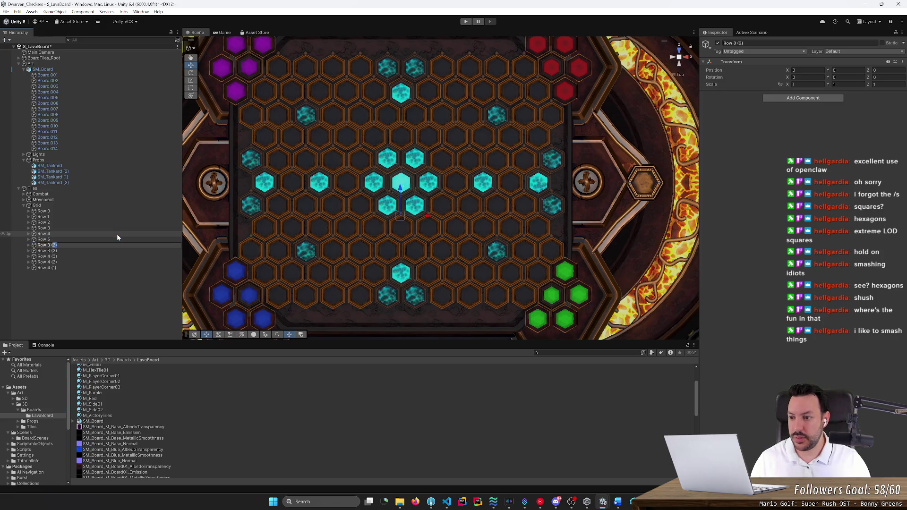
pyautogui.press('BackSpace')
pyautogui.press('BackSpace')
pyautogui.press('BackSpace')
pyautogui.write('6')
pyautogui.press('Return')
pyautogui.press('Down')
pyautogui.press('F2')
pyautogui.hotkey('shift', 'Left')
pyautogui.hotkey('shift', 'Left')
pyautogui.press('BackSpace')
pyautogui.press('BackSpace')
pyautogui.press('BackSpace')
pyautogui.write('7')
pyautogui.press('Return')
# Rename the remaining copies Row 8 and Row 9 and delete the leftover Row 4 (1)
pyautogui.press('Down')
pyautogui.press('F2')
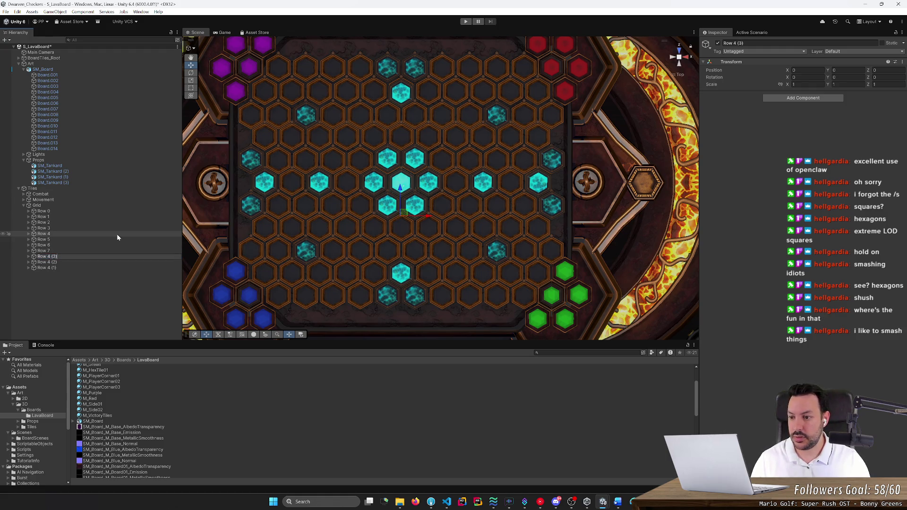
pyautogui.hotkey('shift', 'Left')
pyautogui.hotkey('shift', 'Left')
pyautogui.hotkey('shift', 'Left')
pyautogui.press('BackSpace')
pyautogui.press('BackSpace')
pyautogui.press('BackSpace')
pyautogui.write('8')
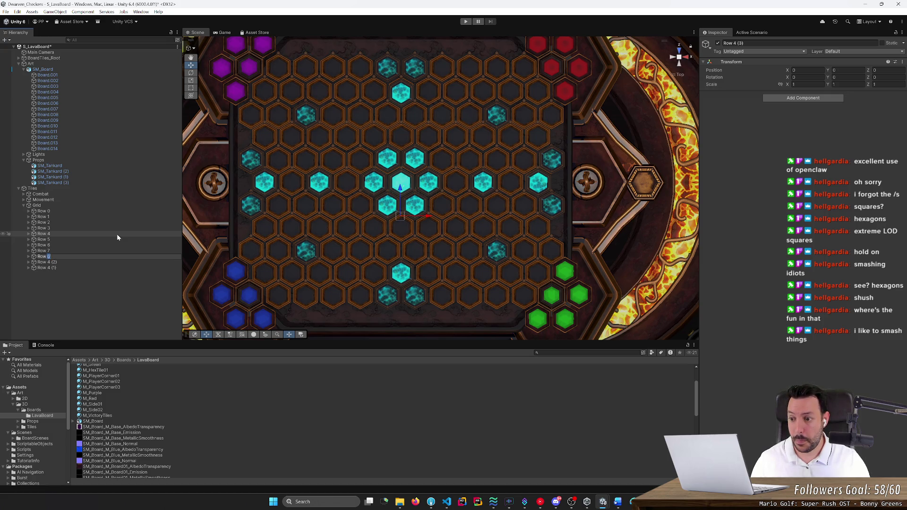
pyautogui.press('Return')
pyautogui.press('Down')
pyautogui.press('F2')
pyautogui.press('End')
pyautogui.hotkey('shift', 'Left')
pyautogui.hotkey('shift', 'Left')
pyautogui.hotkey('shift', 'Left')
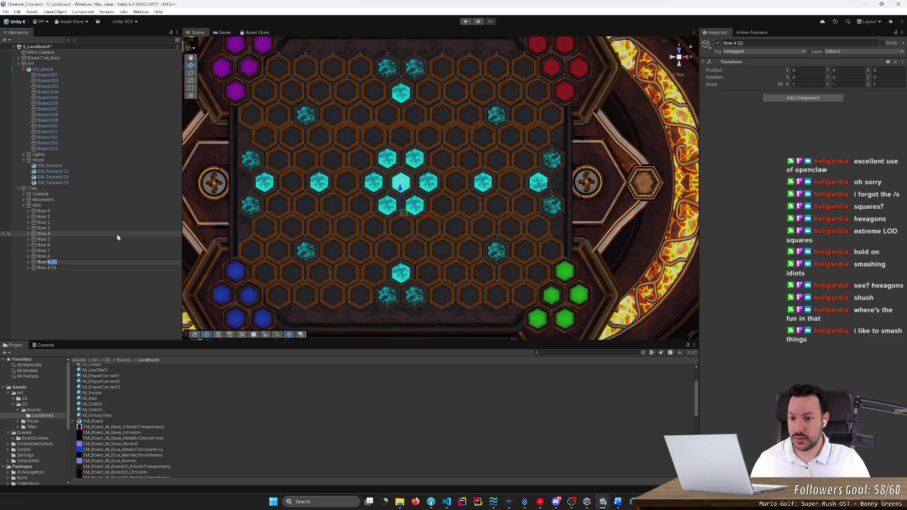
pyautogui.write('9')
pyautogui.press('Return')
pyautogui.press('Down')
pyautogui.press('Delete')
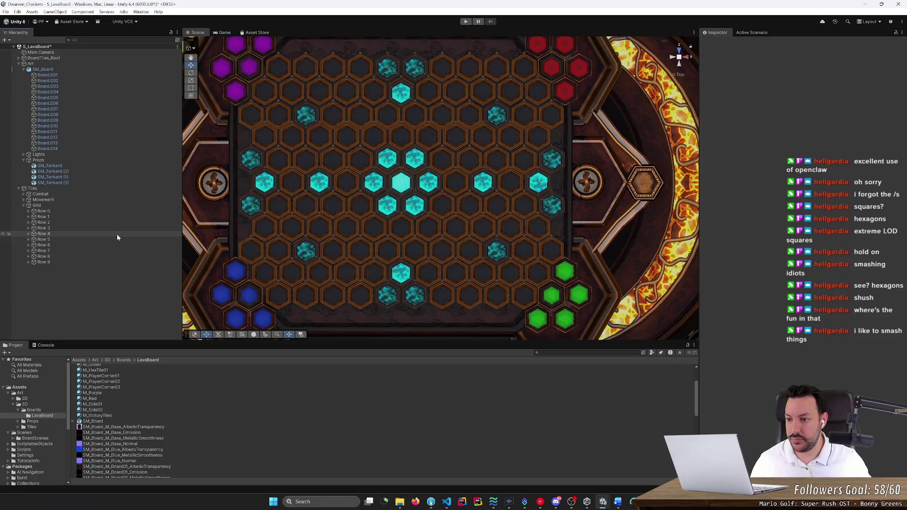
# Move all Row 5 cells down onto their hex row on the lava board
pyautogui.click(117, 234)
pyautogui.click(114, 239)
pyautogui.press('Right')
pyautogui.press('Down')
pyautogui.hotkey('shift', 'Down')
pyautogui.hotkey('shift', 'Down')
pyautogui.hotkey('shift', 'Down')
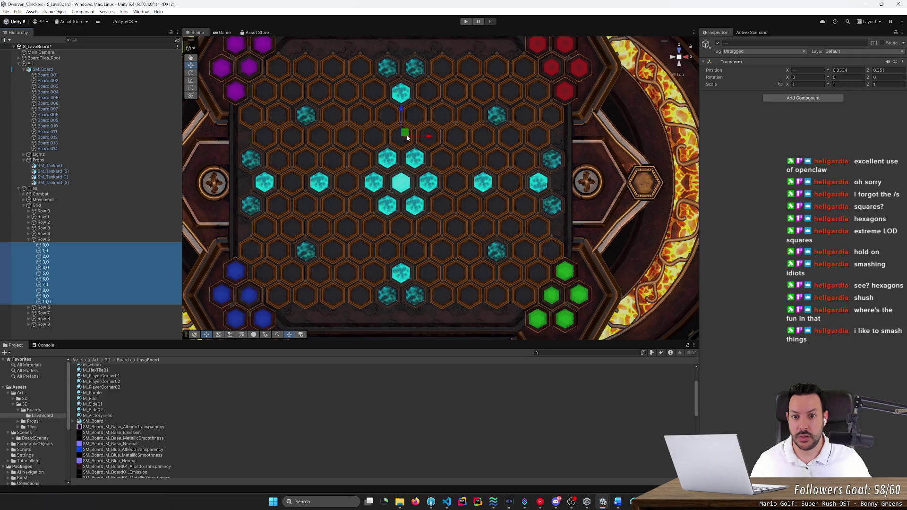
pyautogui.moveTo(400, 112); pyautogui.dragTo(403, 157)
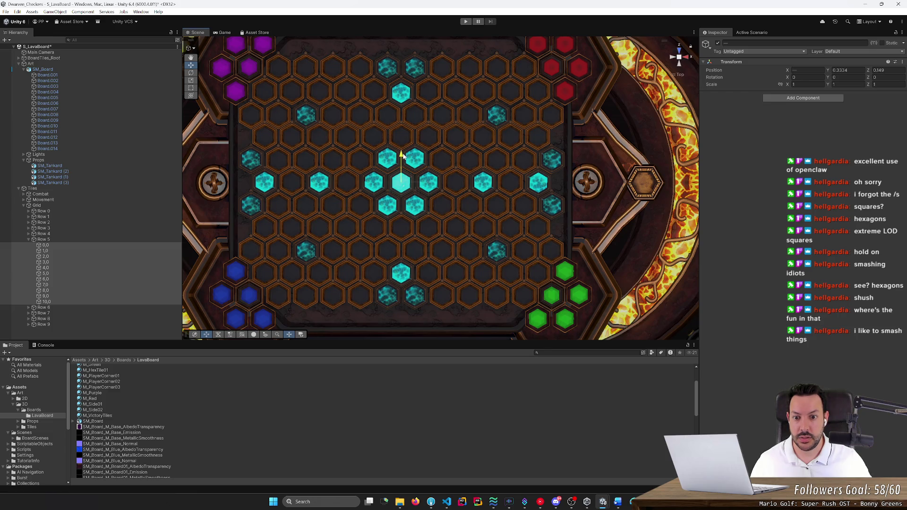
# Move Row 7's cells 0,0–10,0 and Row 9's twelve cells down onto their hex rows
pyautogui.click(29, 313)
pyautogui.click(52, 320)
pyautogui.scroll(-2, 59, 313)
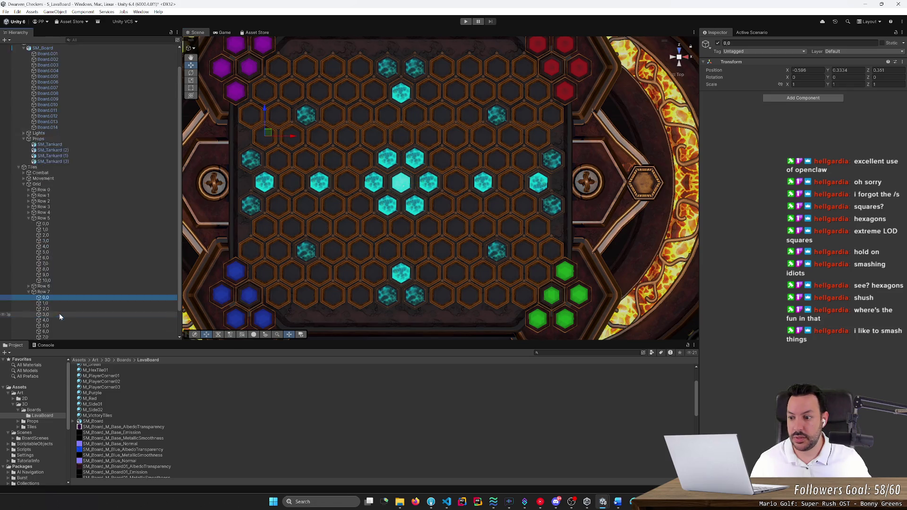
pyautogui.keyDown('shift'); pyautogui.click(64, 324); pyautogui.keyUp('shift')
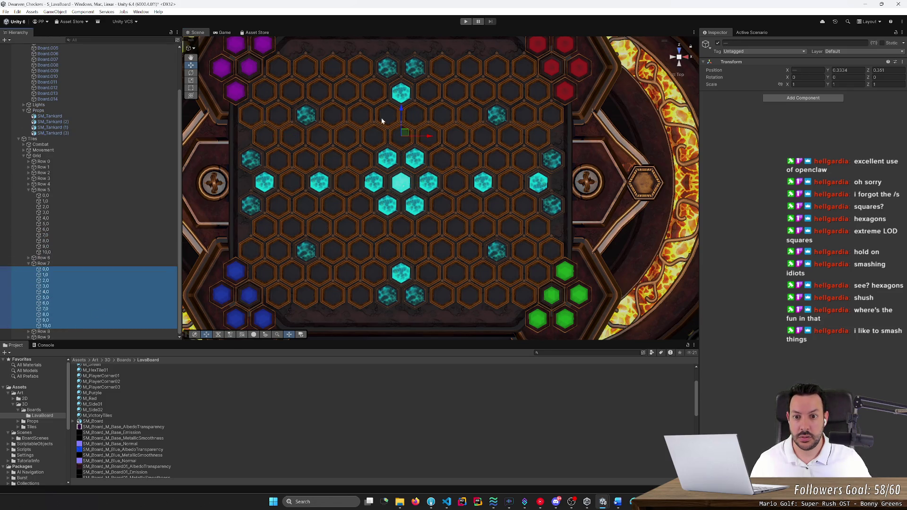
pyautogui.moveTo(402, 110); pyautogui.dragTo(402, 200)
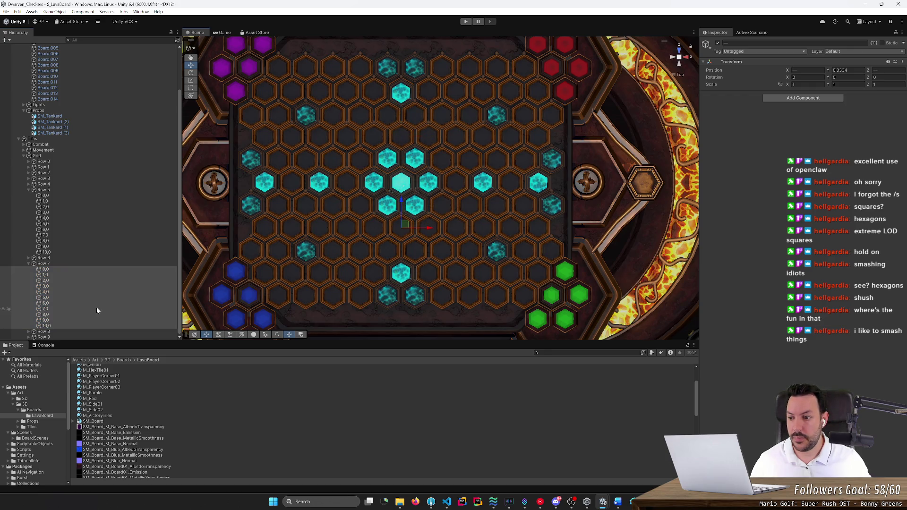
pyautogui.click(33, 337)
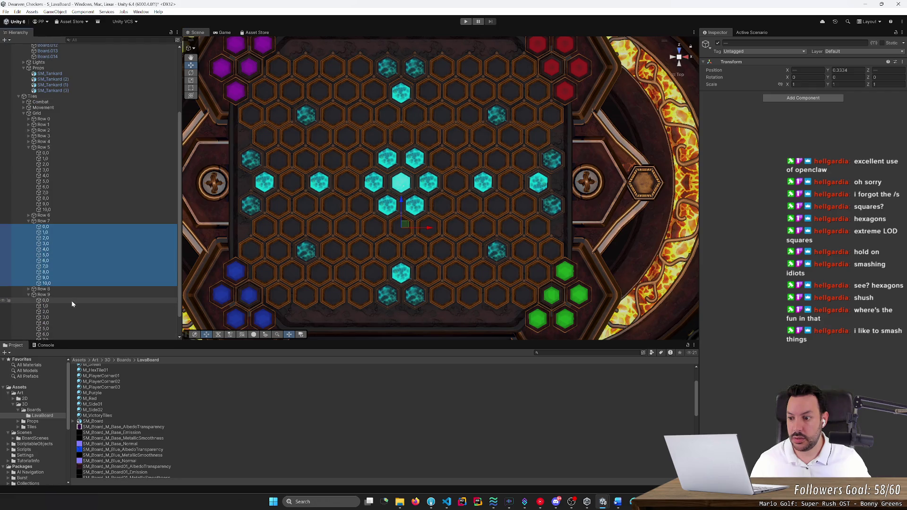
pyautogui.click(71, 300)
pyautogui.scroll(-2, 75, 320)
pyautogui.keyDown('shift'); pyautogui.click(77, 336); pyautogui.keyUp('shift')
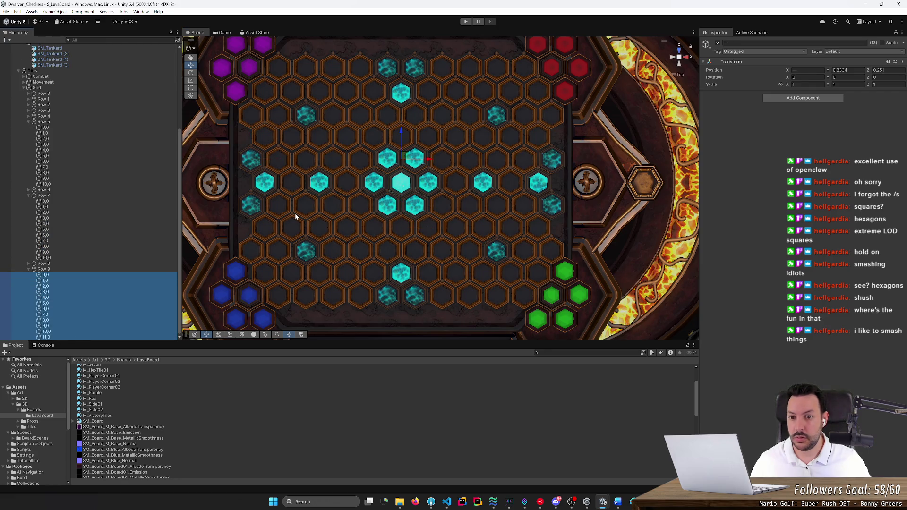
pyautogui.moveTo(399, 134); pyautogui.dragTo(404, 245)
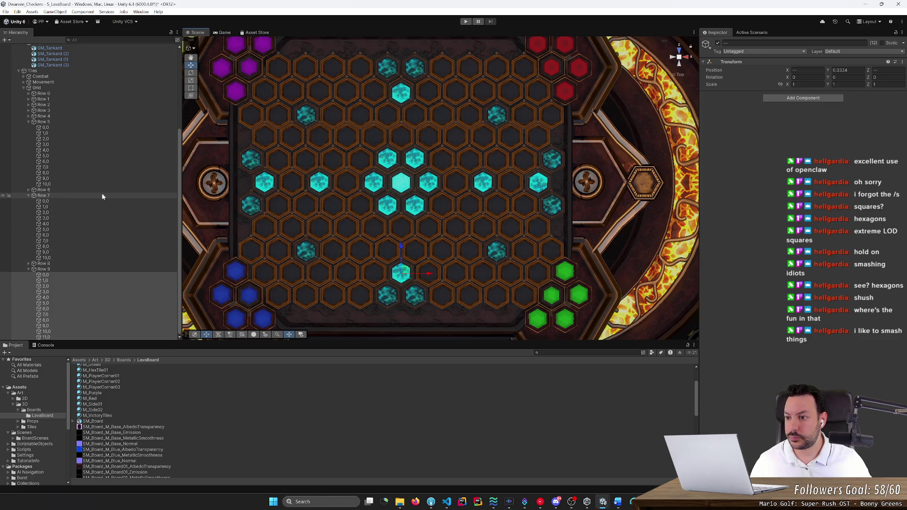
# Collapse Rows 7, 9 and 5, then select Row 6's cells and inspect cell 0,0 at Z 0.351
pyautogui.click(28, 195)
pyautogui.click(28, 268)
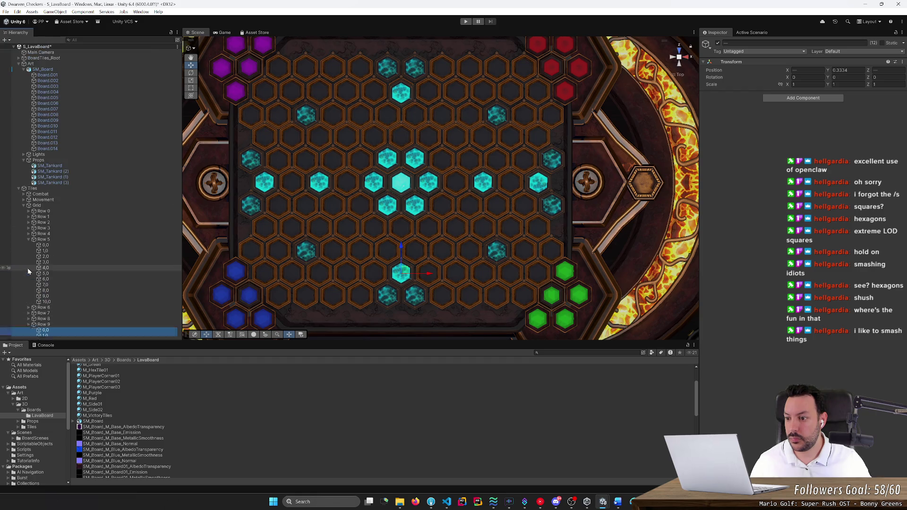
pyautogui.click(28, 239)
pyautogui.click(29, 245)
pyautogui.click(41, 251)
pyautogui.keyDown('shift'); pyautogui.click(58, 306); pyautogui.keyUp('shift')
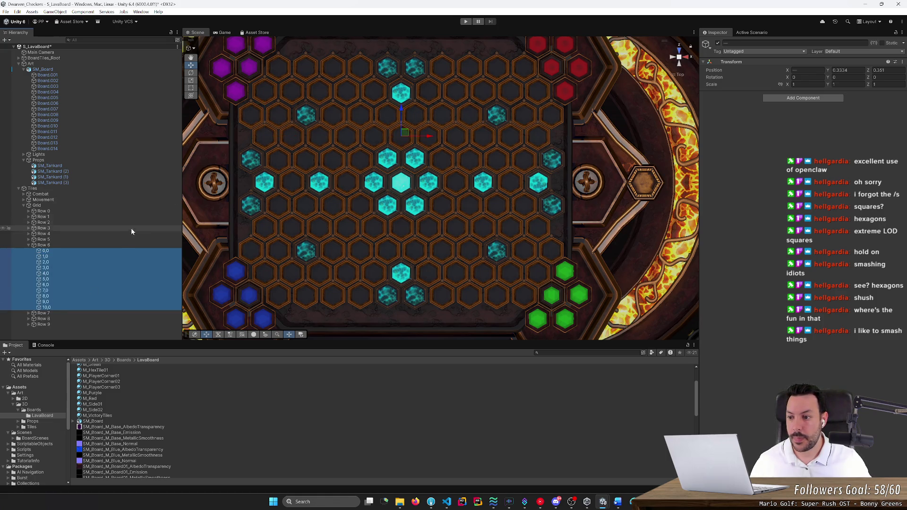
pyautogui.click(123, 251)
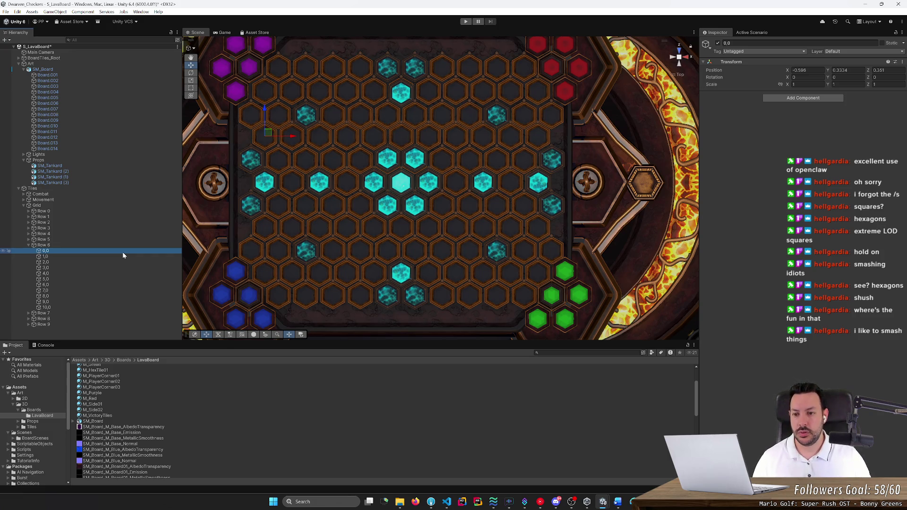
# Step through the Row 4 and Row 5 cells in the Hierarchy to check their alignment
pyautogui.press('Up')
pyautogui.press('Up')
pyautogui.press('Right')
pyautogui.press('Down')
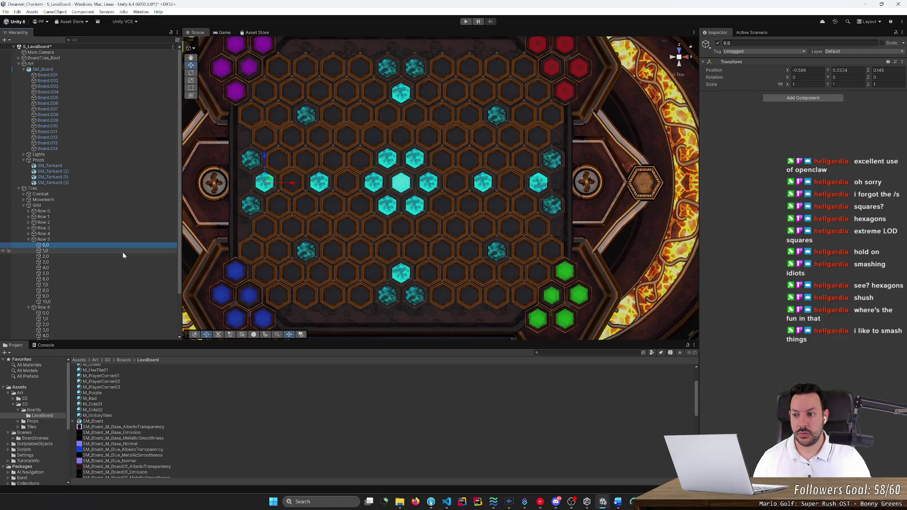
pyautogui.press('Up')
pyautogui.press('Up')
pyautogui.press('Right')
pyautogui.press('Down')
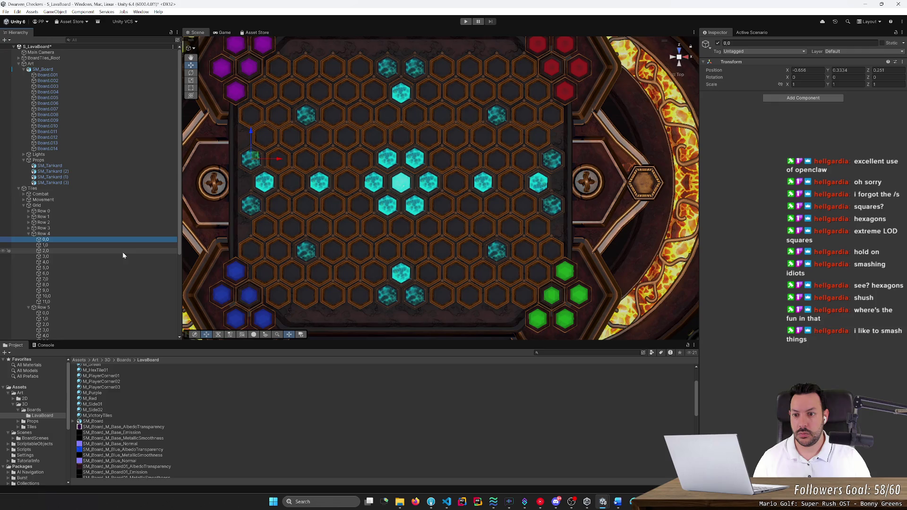
pyautogui.press('Down')
pyautogui.press('Down')
pyautogui.press('Down')
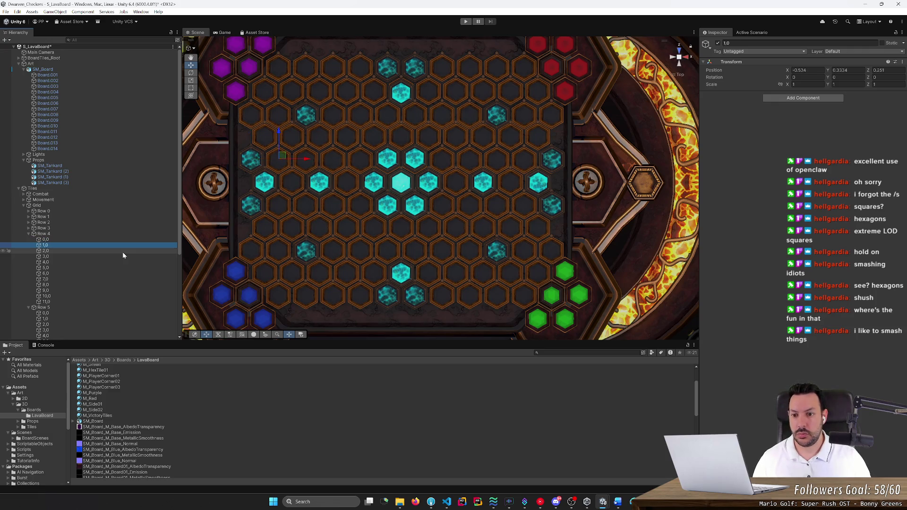
pyautogui.press('Down')
pyautogui.press('Down')
pyautogui.press('Down')
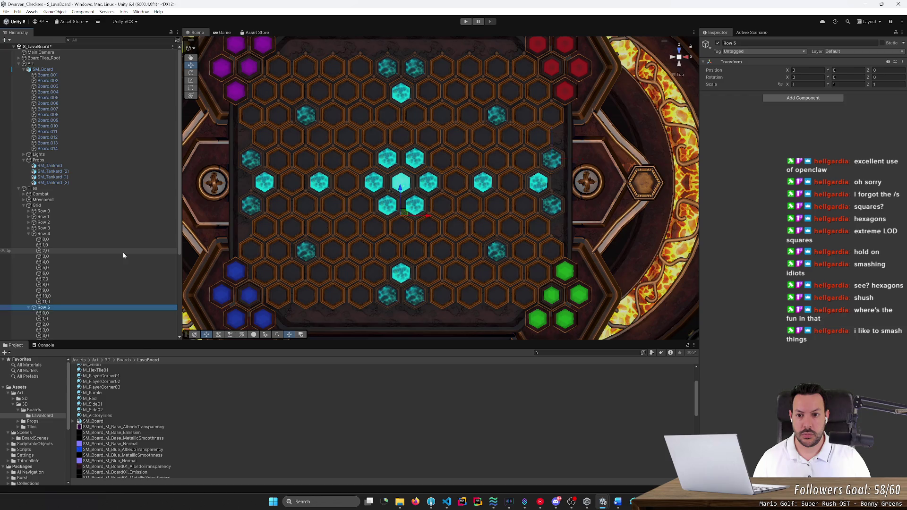
# Check the Row 1 and Row 0 cell positions, then move through the row groups to Row 9
pyautogui.press('Left')
pyautogui.press('Left')
pyautogui.press('Up')
pyautogui.press('Left')
pyautogui.press('Up')
pyautogui.press('Up')
pyautogui.press('Up')
pyautogui.press('Right')
pyautogui.press('Down')
pyautogui.press('Down')
pyautogui.press('Down')
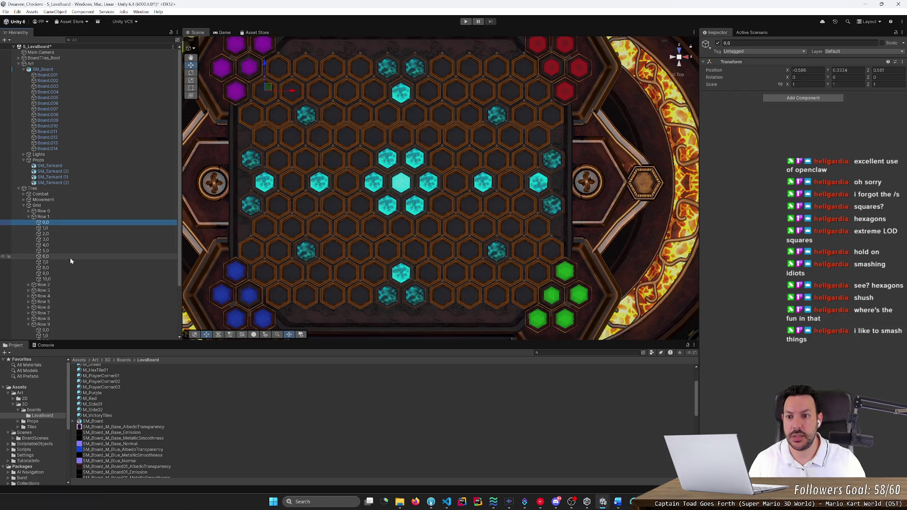
pyautogui.press('Down')
pyautogui.press('Down')
pyautogui.press('Down')
pyautogui.press('Down')
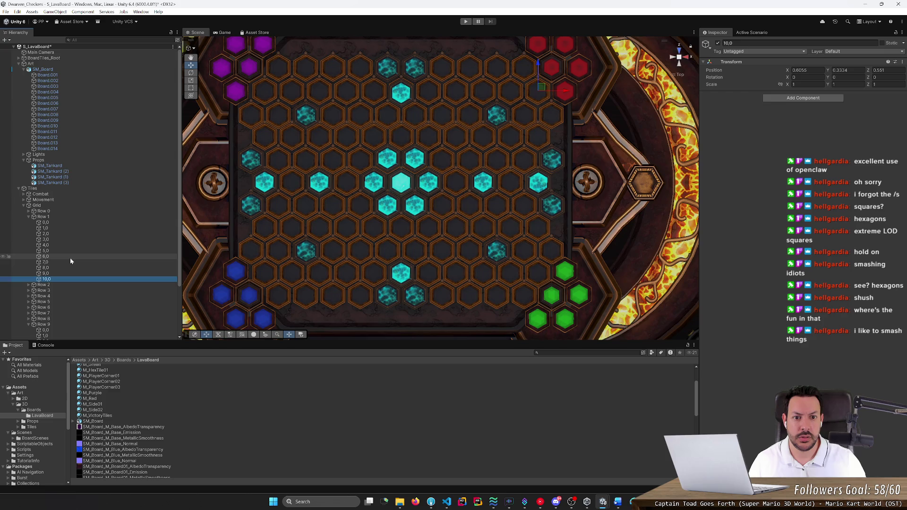
pyautogui.press('Left')
pyautogui.press('Left')
pyautogui.press('Up')
pyautogui.press('Right')
pyautogui.press('Down')
pyautogui.press('Down')
pyautogui.press('Down')
pyautogui.press('Down')
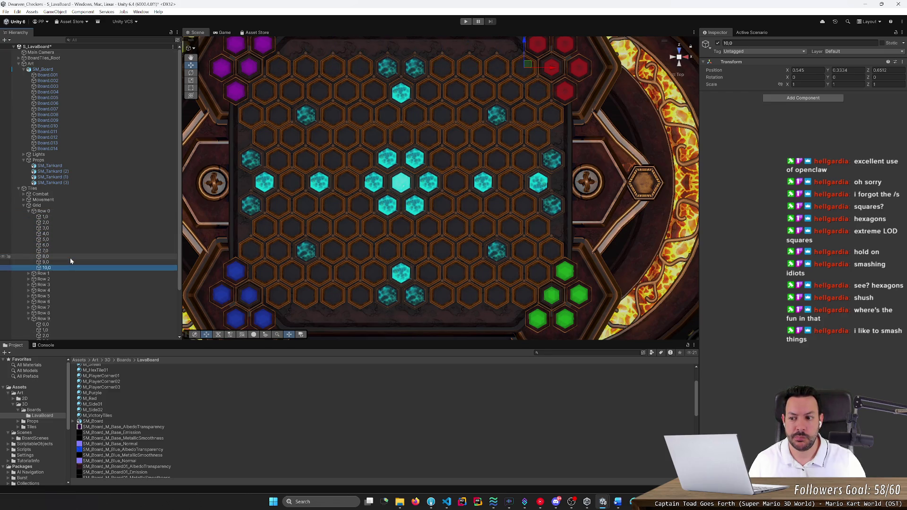
pyautogui.press('Left')
pyautogui.press('Left')
pyautogui.press('Down')
pyautogui.press('Down')
pyautogui.press('Down')
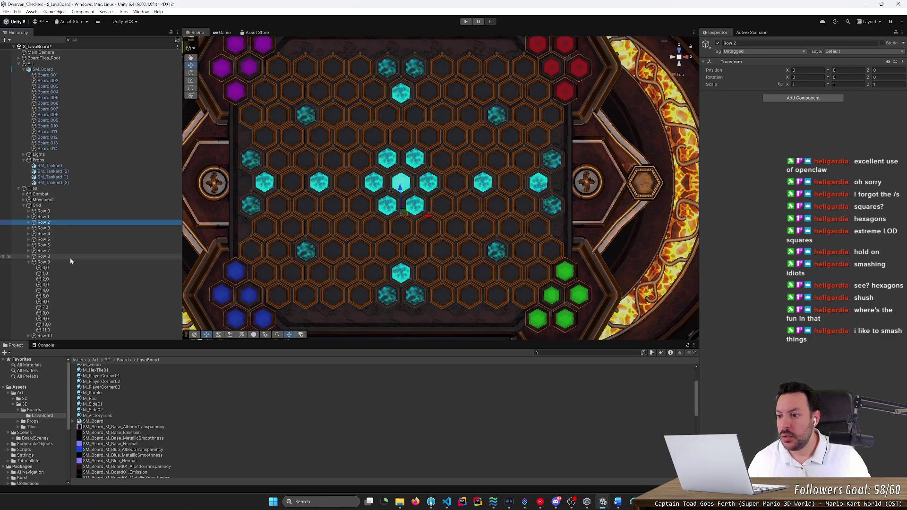
pyautogui.press('Down')
pyautogui.press('Down')
pyautogui.press('Down')
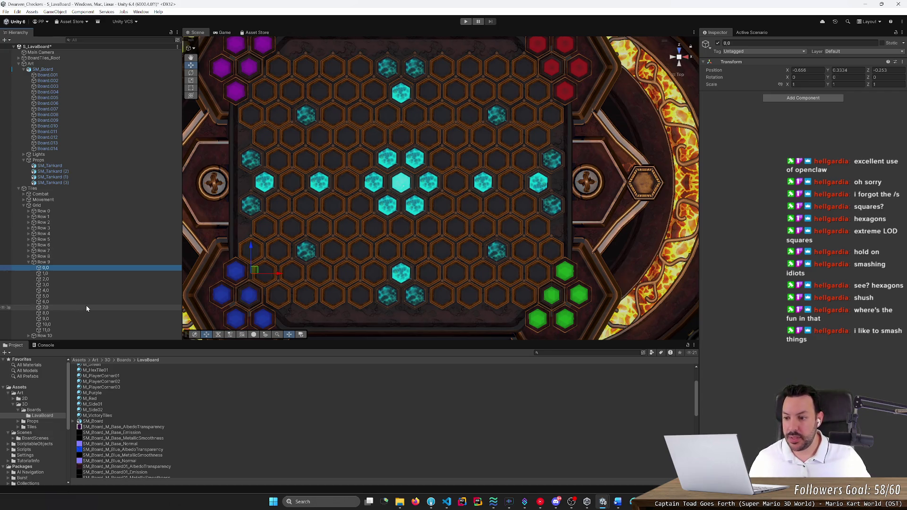
# Shift all twelve Row 9 cells sideways along X so 0,0 sits at X -0.595
pyautogui.keyDown('shift'); pyautogui.click(76, 329); pyautogui.keyUp('shift')
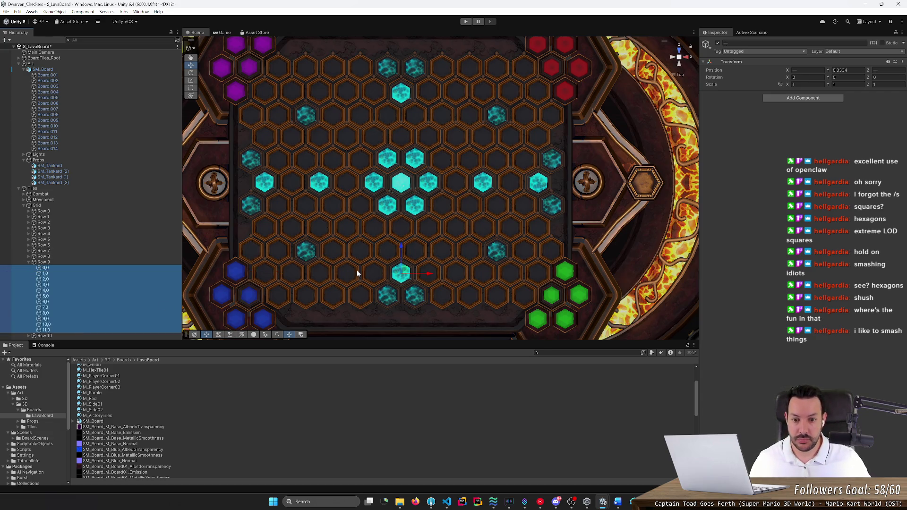
pyautogui.moveTo(438, 274); pyautogui.dragTo(440, 278)
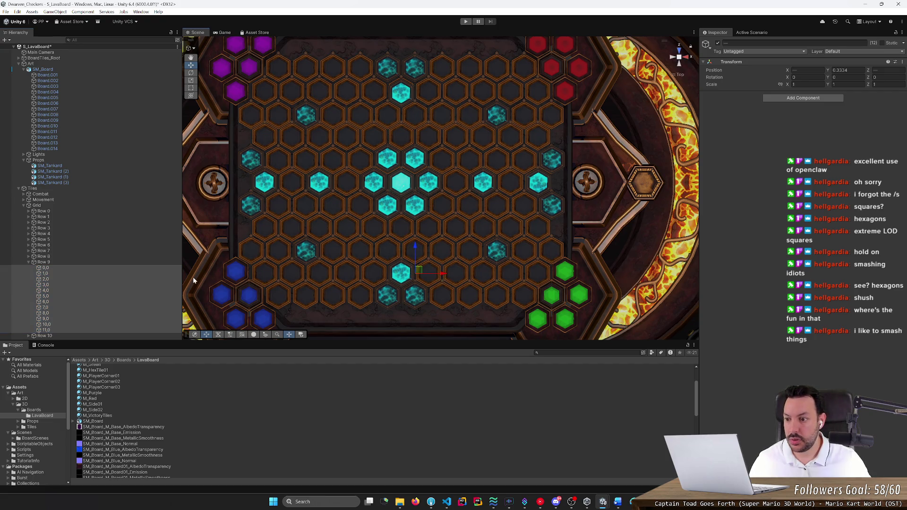
pyautogui.click(175, 270)
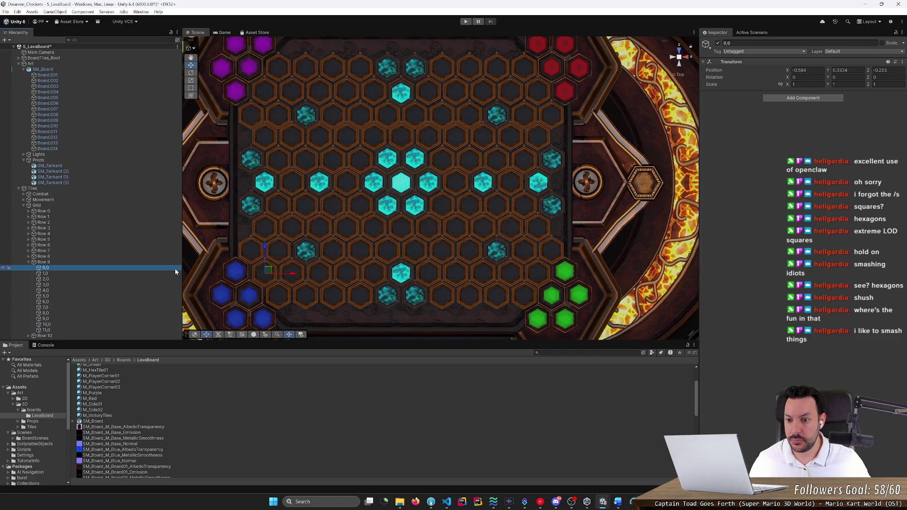
pyautogui.keyDown('shift'); pyautogui.click(143, 328); pyautogui.keyUp('shift')
pyautogui.click(443, 274)
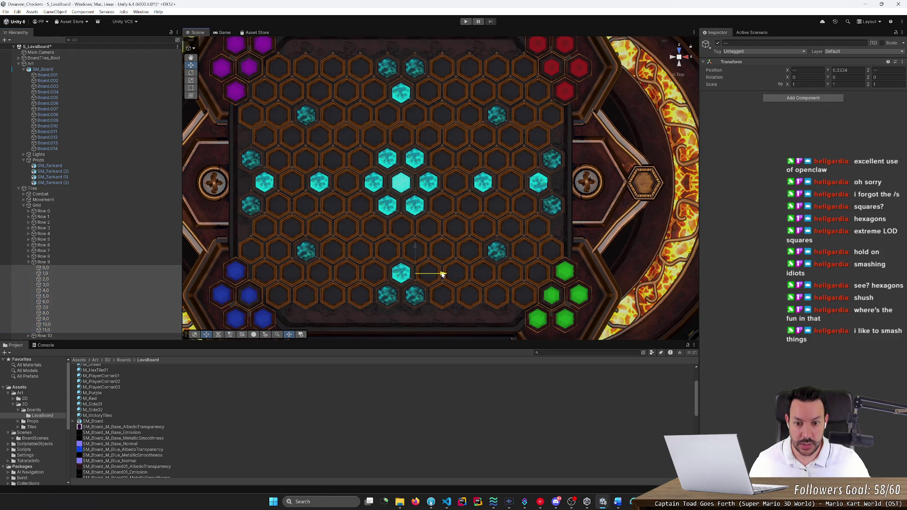
pyautogui.click(161, 268)
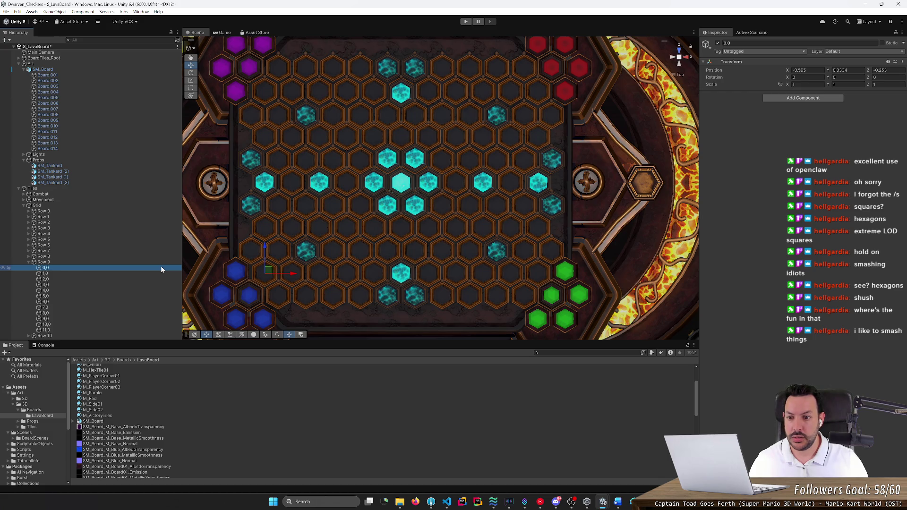
# Compare Row 9 against the annotated board sketch and step to its last cell
pyautogui.hotkey('alt', 'Tab')
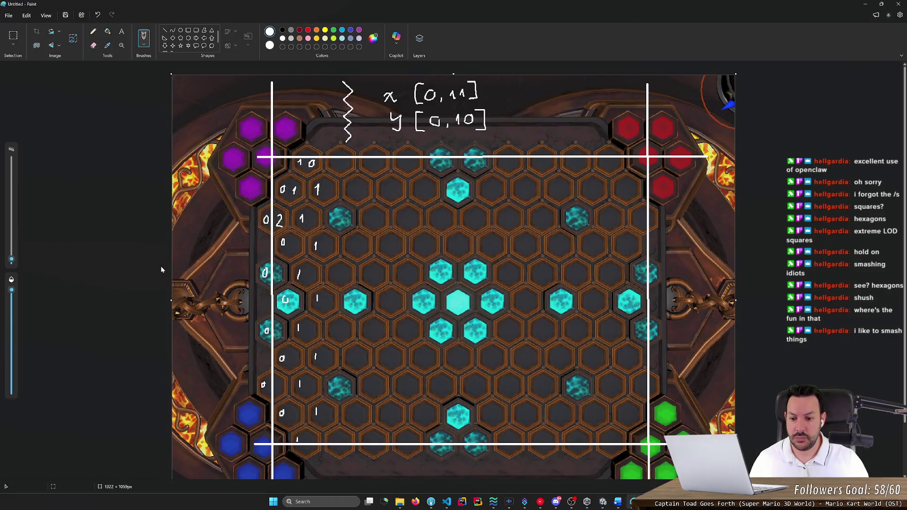
pyautogui.hotkey('alt', 'Tab')
pyautogui.press('Down')
pyautogui.press('Down')
pyautogui.press('Down')
pyautogui.press('Down')
pyautogui.press('Down')
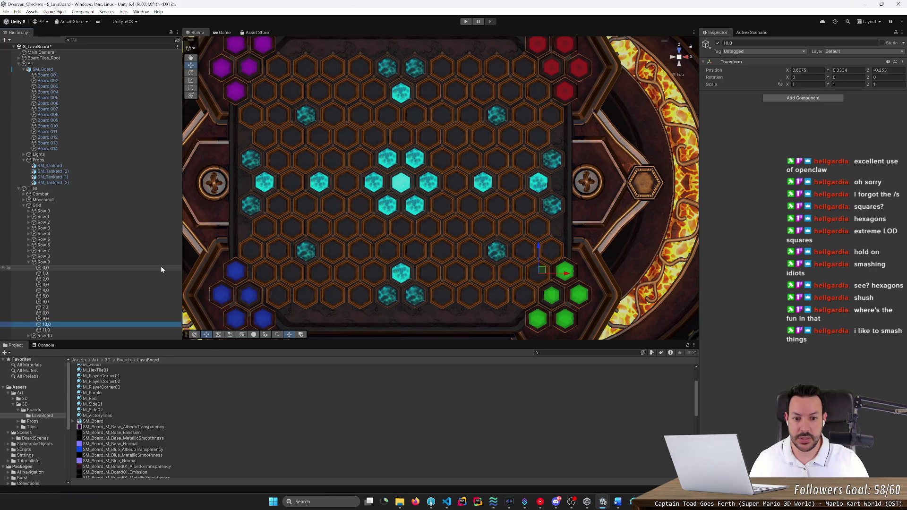
# Delete the surplus Row 9 cell so the row ends at 10,0, and show M_Purple's material settings
pyautogui.press('Delete')
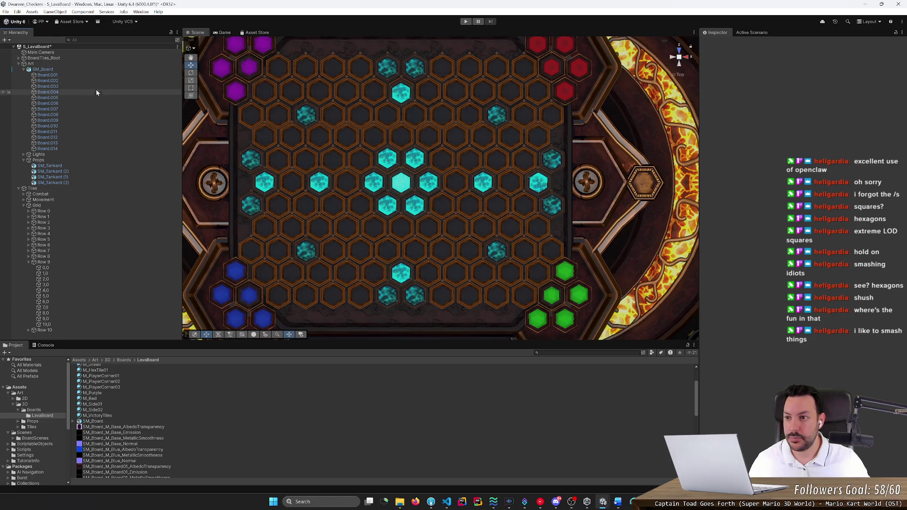
pyautogui.click(261, 393)
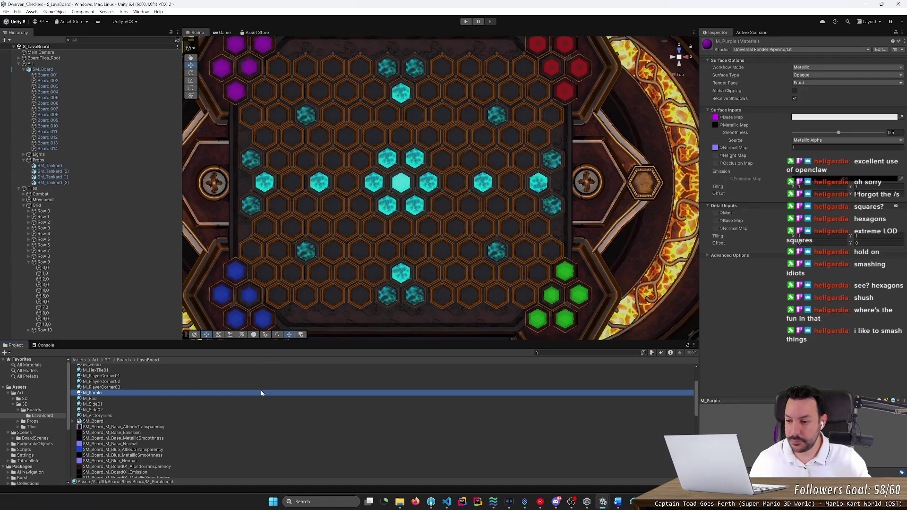
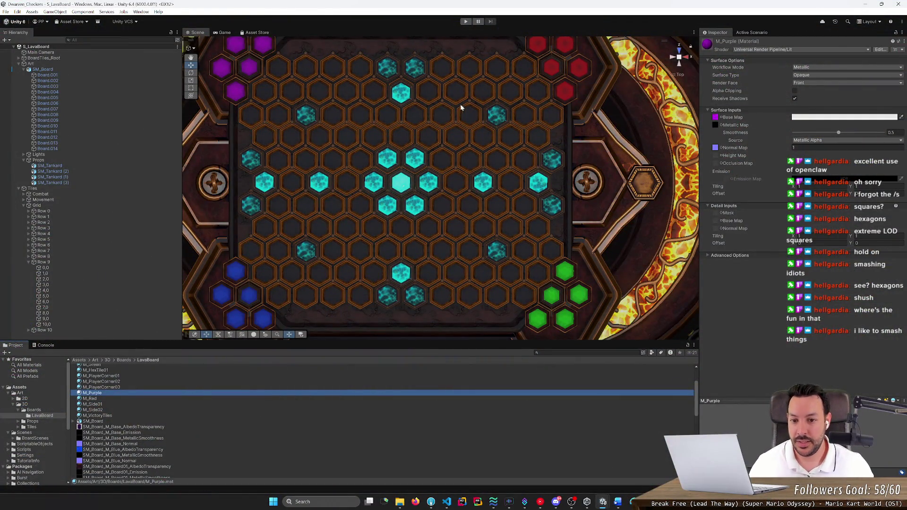
# Frame the board, step through Row 0 to Row 9, and expand Row 10 to show its tiles
pyautogui.press('f')
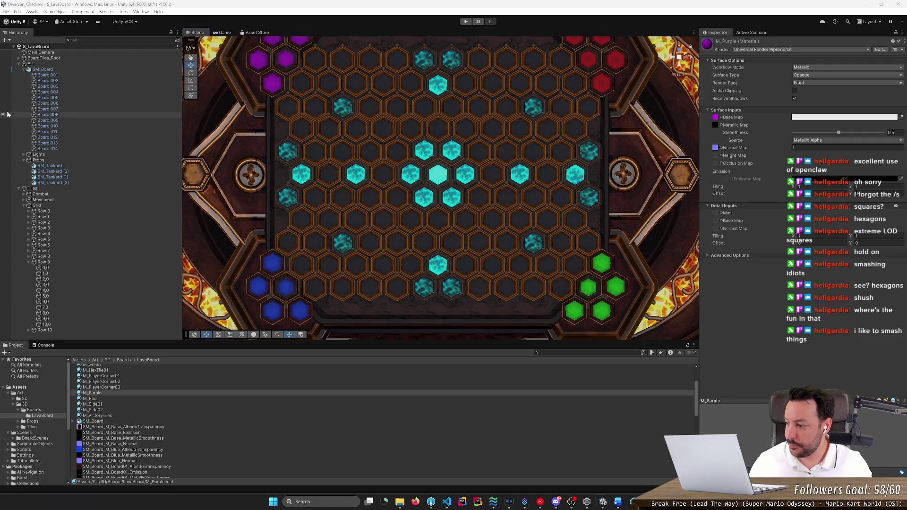
pyautogui.click(113, 216)
pyautogui.press('Up')
pyautogui.press('Down')
pyautogui.press('Down')
pyautogui.press('Down')
pyautogui.press('Left')
pyautogui.press('Down')
pyautogui.press('Right')
pyautogui.press('Down')
pyautogui.press('Down')
pyautogui.press('Down')
pyautogui.press('Down')
pyautogui.press('Down')
pyautogui.press('Down')
pyautogui.press('Up')
pyautogui.press('Up')
pyautogui.press('Up')
pyautogui.press('Up')
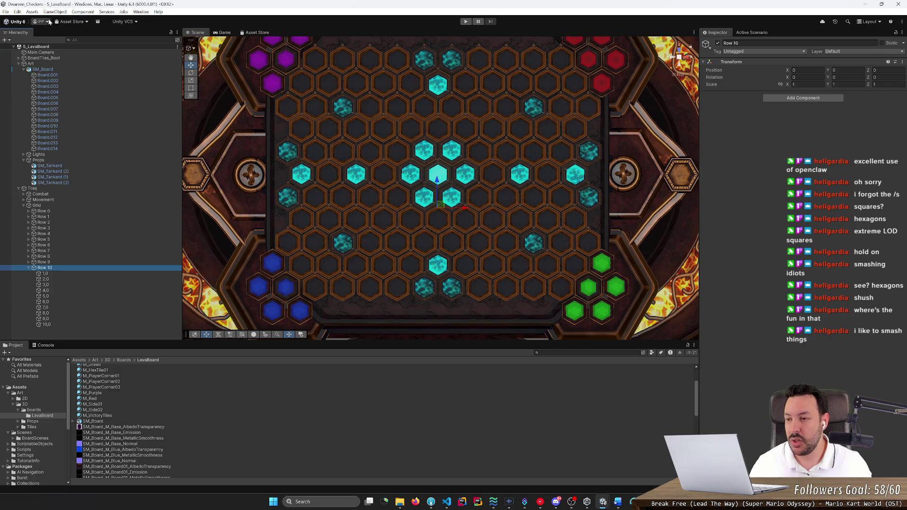
# Open and dismiss the File menu, then orbit the Scene view down to the token samples
pyautogui.click(17, 12)
pyautogui.moveTo(9, 13)
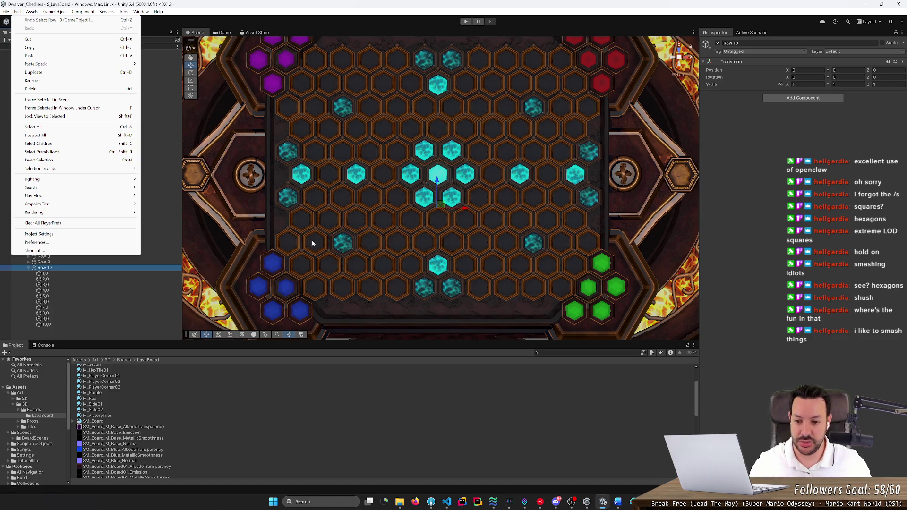
pyautogui.click(225, 375)
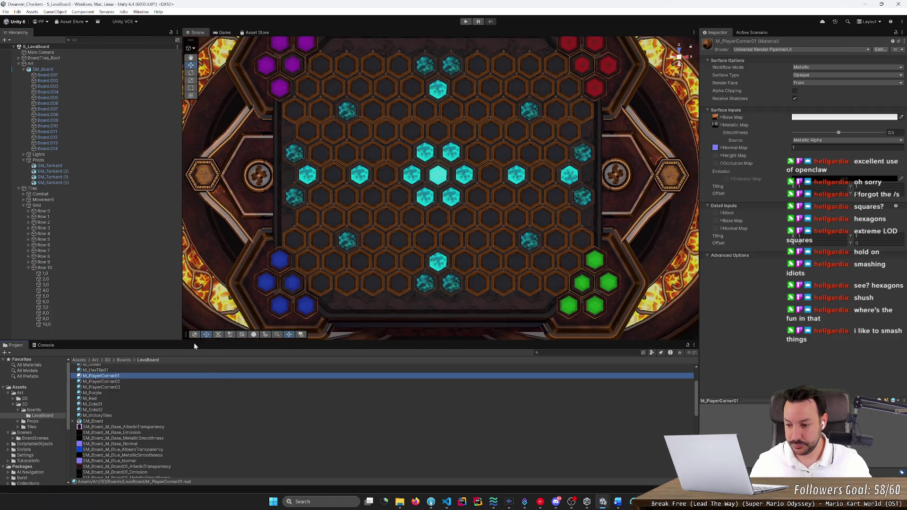
pyautogui.moveTo(304, 308)
pyautogui.mouseDown()
pyautogui.moveTo(330, 148)
pyautogui.moveTo(346, 283)
pyautogui.moveTo(327, 223)
pyautogui.moveTo(331, 283)
pyautogui.mouseUp()
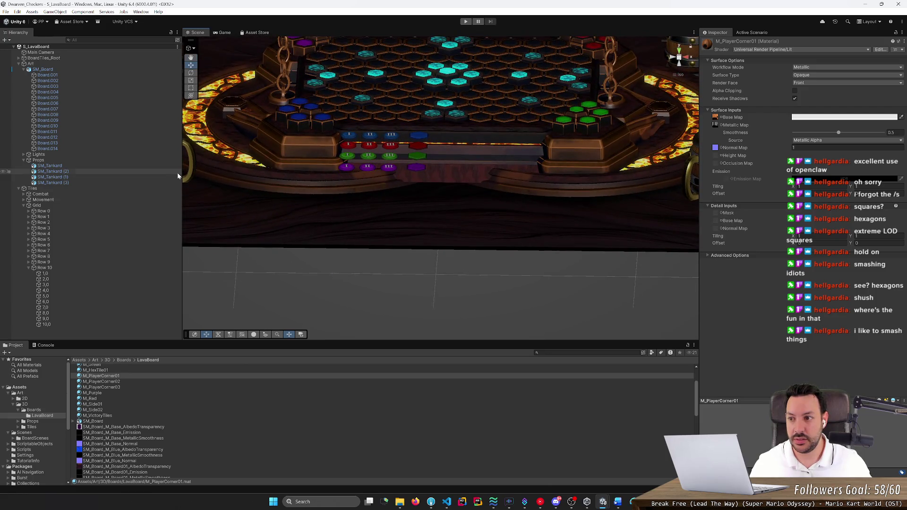
# Expand BoardTiles_Root and CellAnchors, stepping through anchors M_Q05_R02 to M_Q01_R11
pyautogui.click(75, 58)
pyautogui.press('Right')
pyautogui.press('Down')
pyautogui.press('Right')
pyautogui.press('Down')
pyautogui.press('Down')
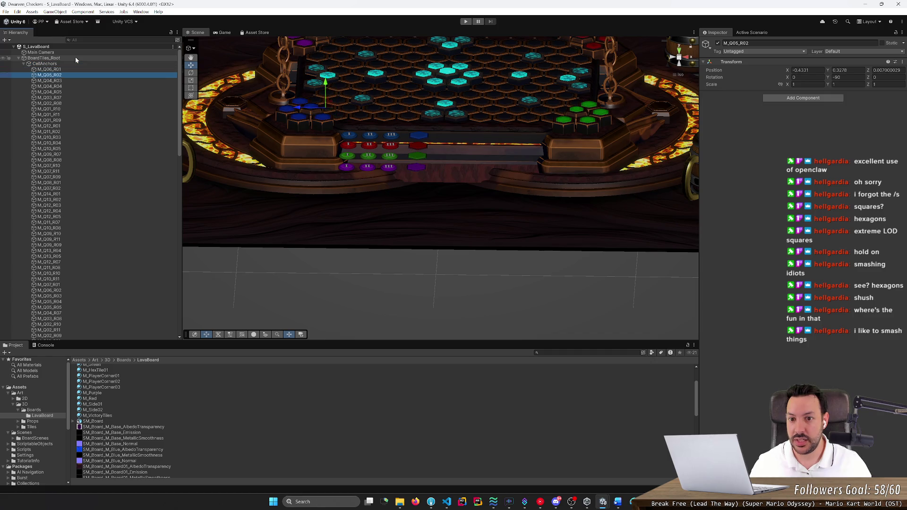
pyautogui.press('Down')
pyautogui.press('Down')
pyautogui.press('Down')
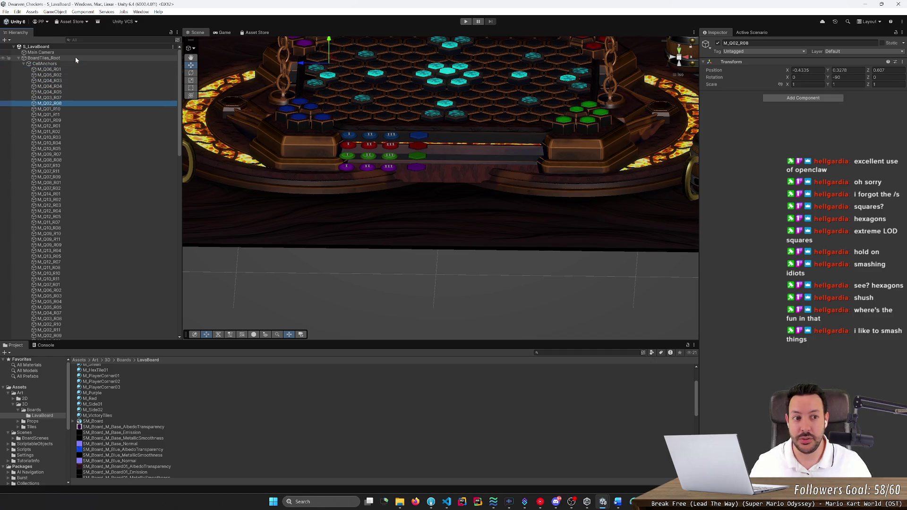
pyautogui.press('Down')
pyautogui.press('Down')
# Orbit to a near top-down board view, zoom in, and switch to a tilted perspective view
pyautogui.moveTo(249, 113); pyautogui.dragTo(321, 227)
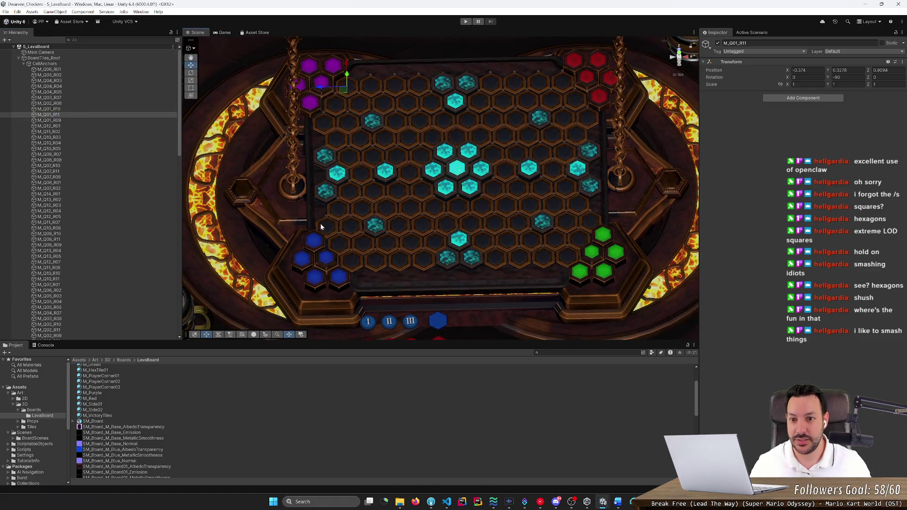
pyautogui.scroll(3, 305, 244)
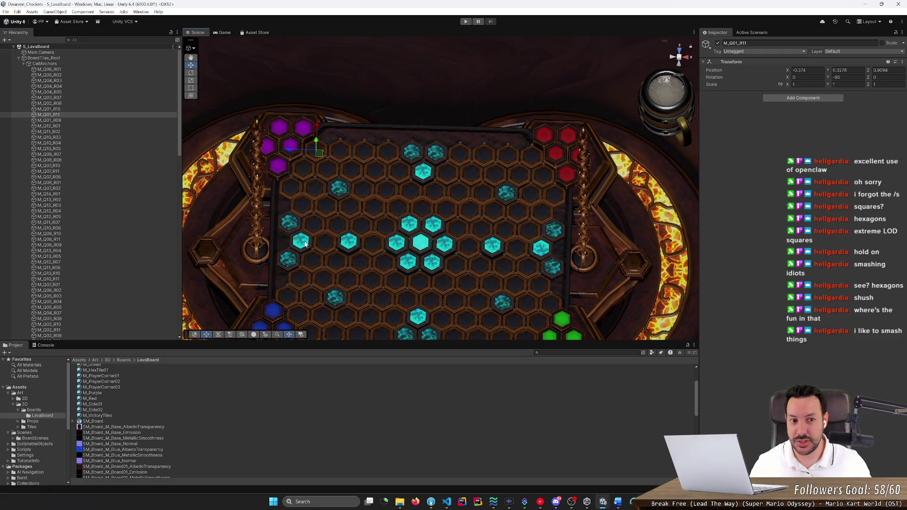
pyautogui.click(679, 78)
pyautogui.moveTo(503, 215)
pyautogui.mouseDown()
pyautogui.moveTo(441, 251)
pyautogui.moveTo(439, 171)
pyautogui.mouseUp()
# Step through anchors from M_Q01_R09 to M_Q04_R11, checking where each sits on the board
pyautogui.click(132, 121)
pyautogui.press('Down')
pyautogui.press('Down')
pyautogui.press('Down')
pyautogui.press('Down')
pyautogui.press('Down')
pyautogui.press('Down')
pyautogui.press('Down')
pyautogui.press('Down')
pyautogui.press('Down')
pyautogui.press('Down')
pyautogui.press('Down')
pyautogui.press('Down')
pyautogui.press('Down')
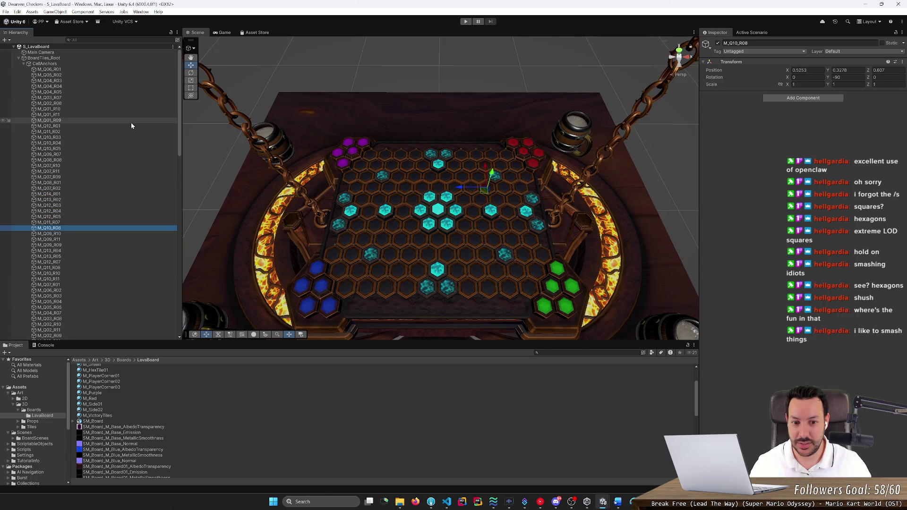
pyautogui.press('Down')
pyautogui.press('Down')
pyautogui.press('Down')
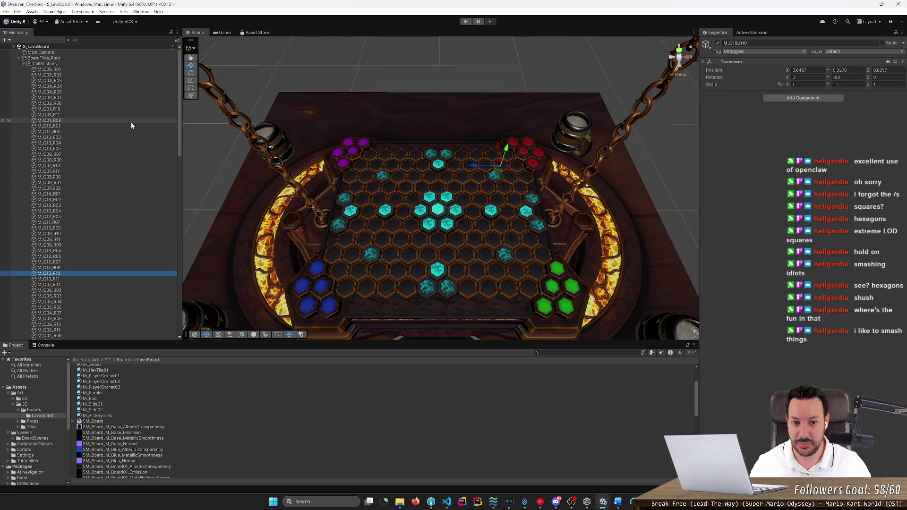
pyautogui.press('Down')
pyautogui.press('Down')
pyautogui.press('Down')
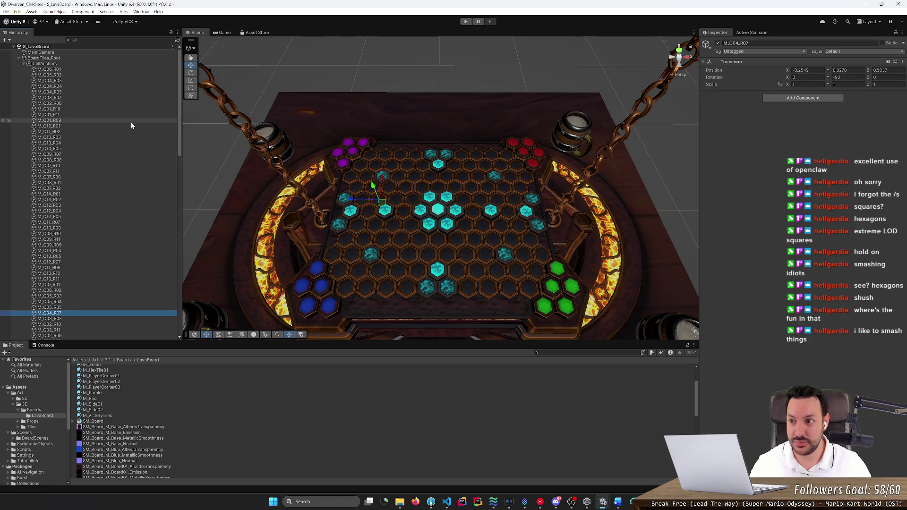
pyautogui.press('Down')
pyautogui.press('Down')
pyautogui.press('Down')
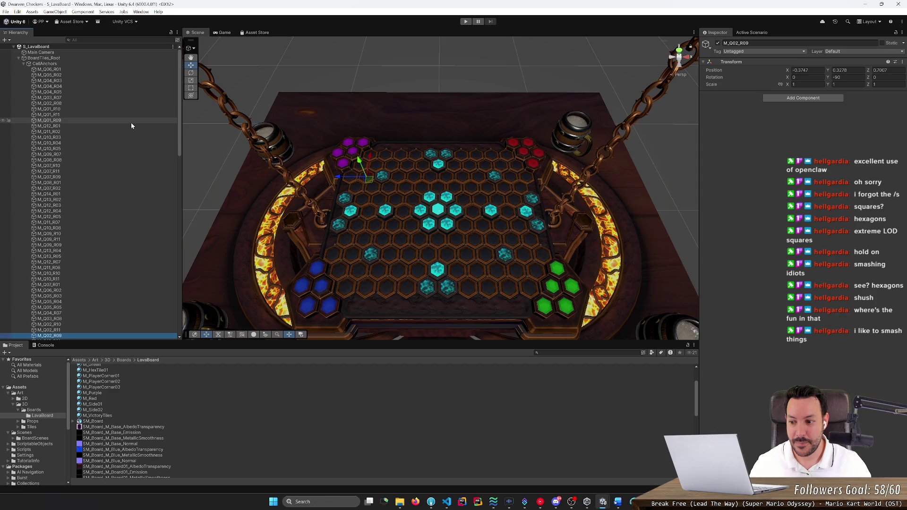
pyautogui.press('Down')
pyautogui.press('Down')
pyautogui.press('Down')
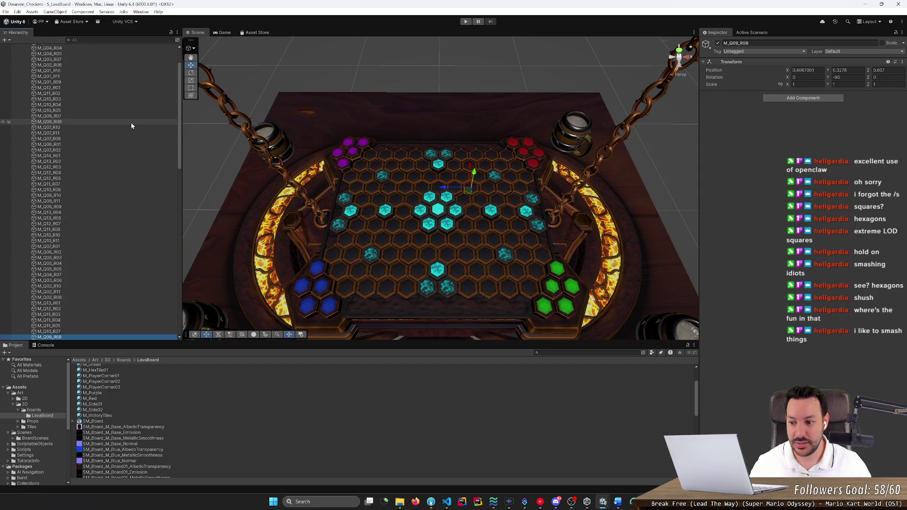
pyautogui.press('Down')
pyautogui.press('Down')
pyautogui.press('Down')
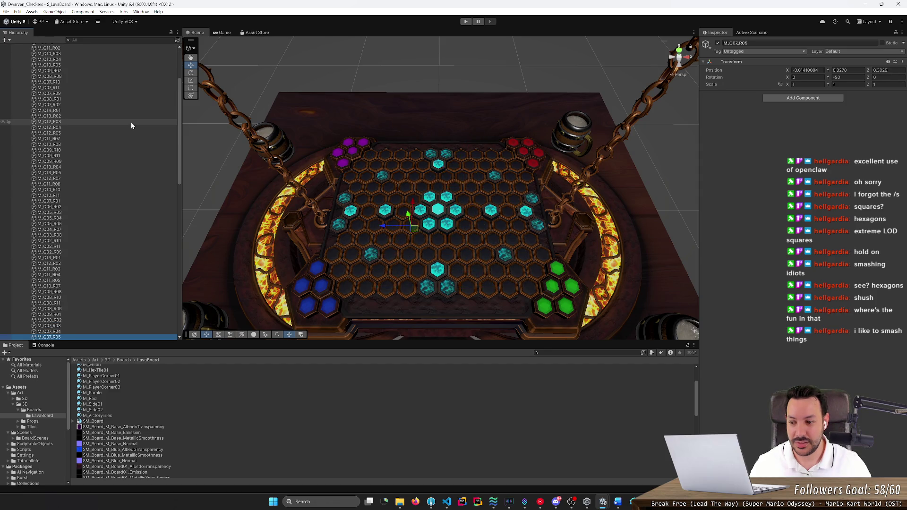
pyautogui.press('Down')
pyautogui.press('Down')
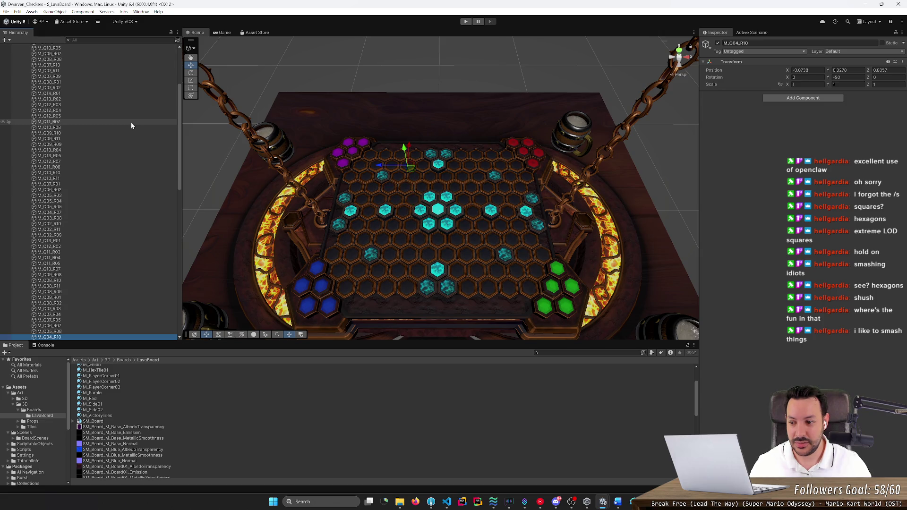
pyautogui.press('Down')
pyautogui.press('Down')
pyautogui.press('Down')
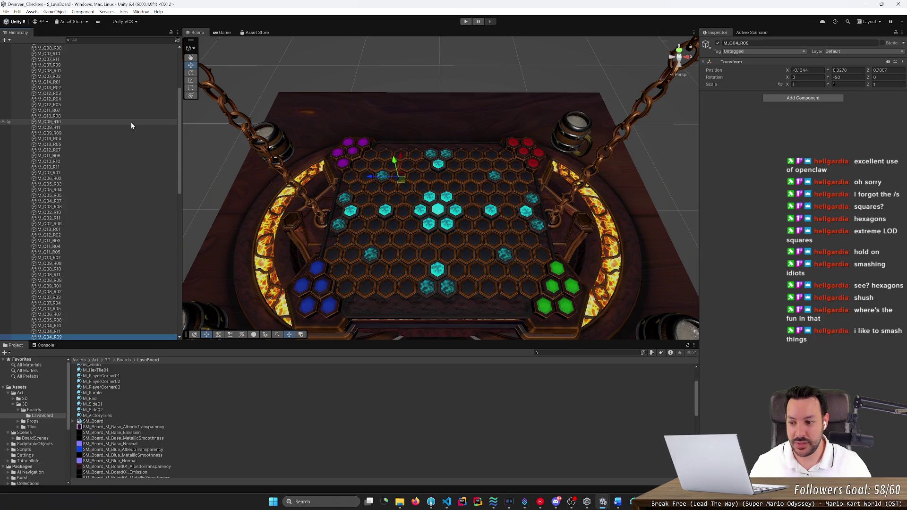
pyautogui.press('Up')
pyautogui.press('Up')
pyautogui.press('Up')
pyautogui.press('Down')
pyautogui.press('Down')
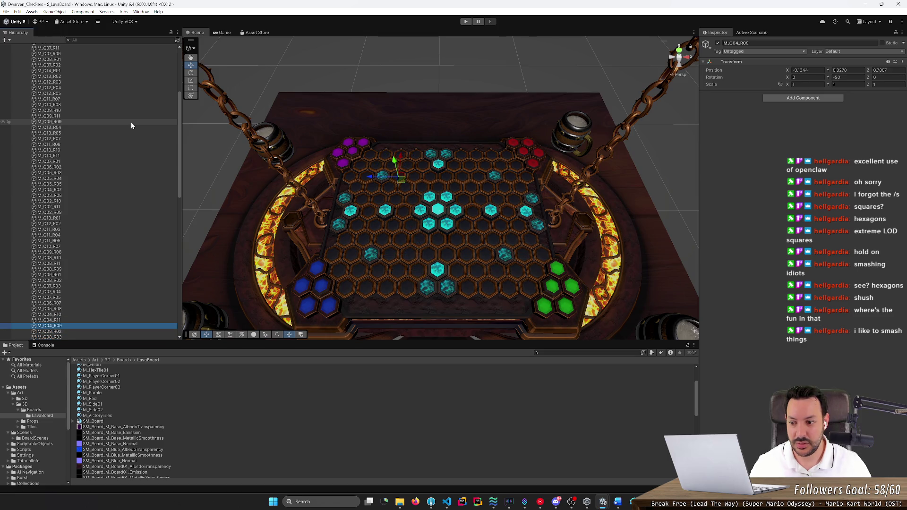
pyautogui.press('Up')
pyautogui.press('Up')
pyautogui.press('Down')
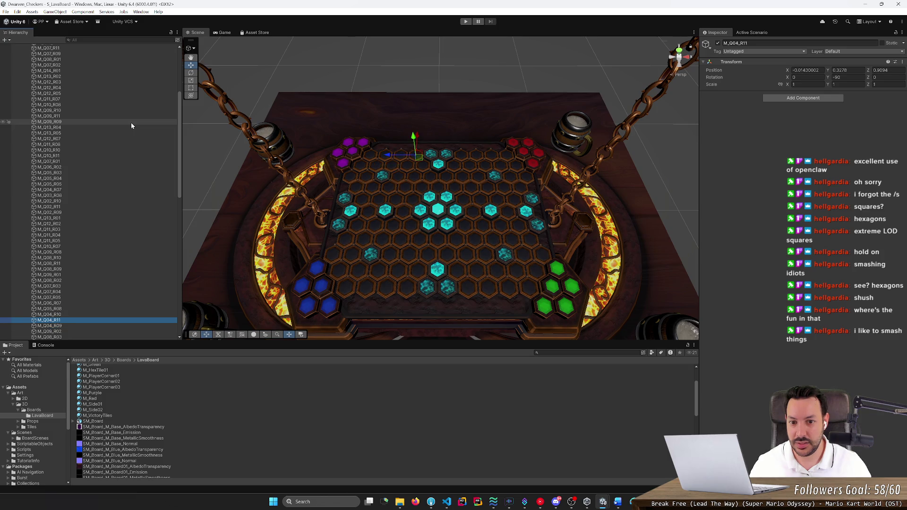
pyautogui.press('Down')
pyautogui.press('Down')
pyautogui.press('Up')
pyautogui.press('Up')
pyautogui.press('Up')
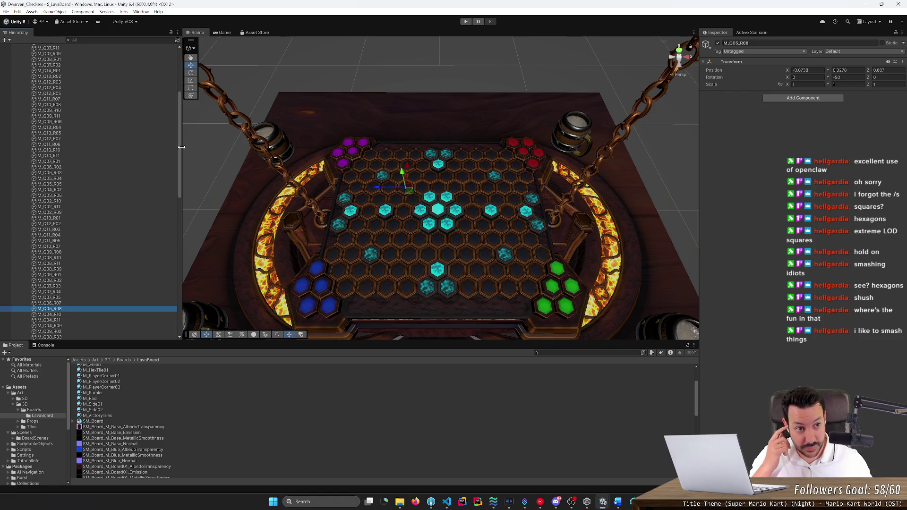
pyautogui.moveTo(179, 146); pyautogui.dragTo(189, 96)
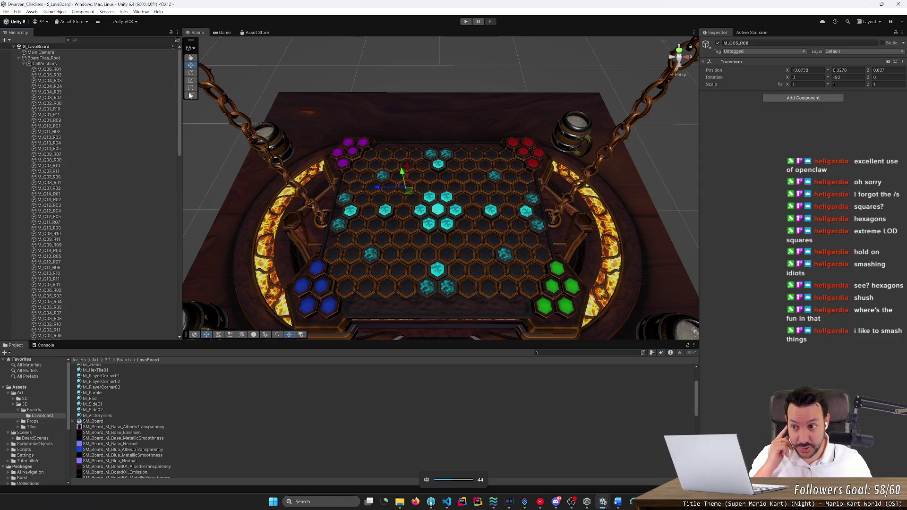
pyautogui.press('XF86AudioRaiseVolume')
pyautogui.press('XF86AudioRaiseVolume')
# Recheck anchors M_Q05_R02, M_Q02_R08, M_Q08_R01, M_Q14_R01 and M_Q06_R01
pyautogui.click(118, 74)
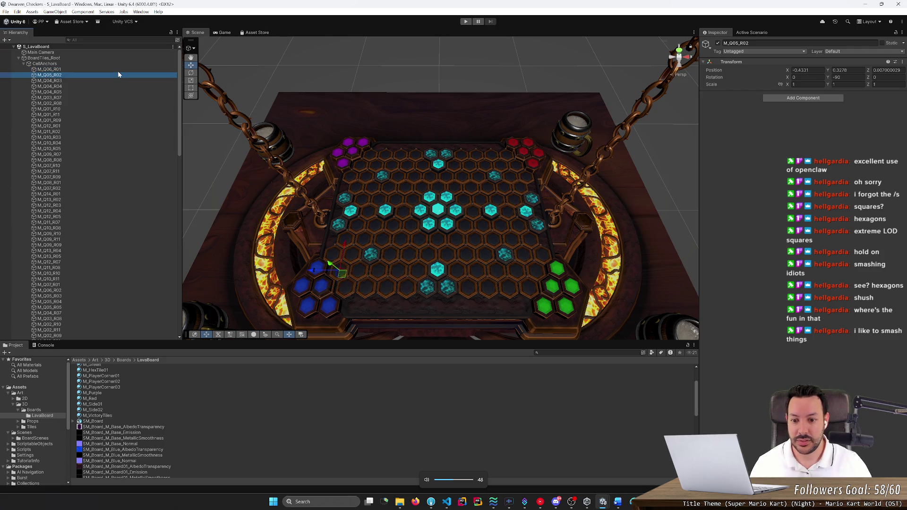
pyautogui.press('Down')
pyautogui.press('Down')
pyautogui.press('Down')
pyautogui.press('Down')
pyautogui.press('Down')
pyautogui.press('Down')
pyautogui.press('Down')
pyautogui.press('Down')
pyautogui.press('Down')
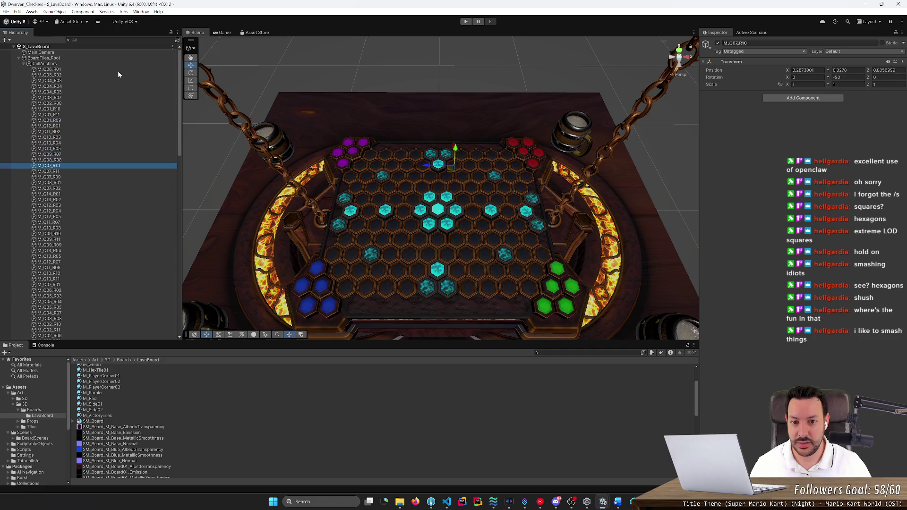
pyautogui.press('Down')
pyautogui.press('Down')
pyautogui.press('Down')
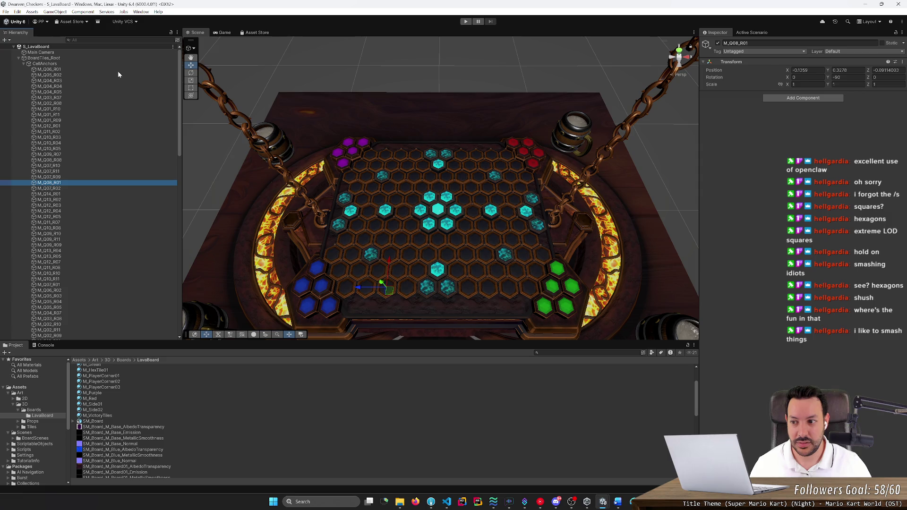
pyautogui.press('Down')
pyautogui.press('Down')
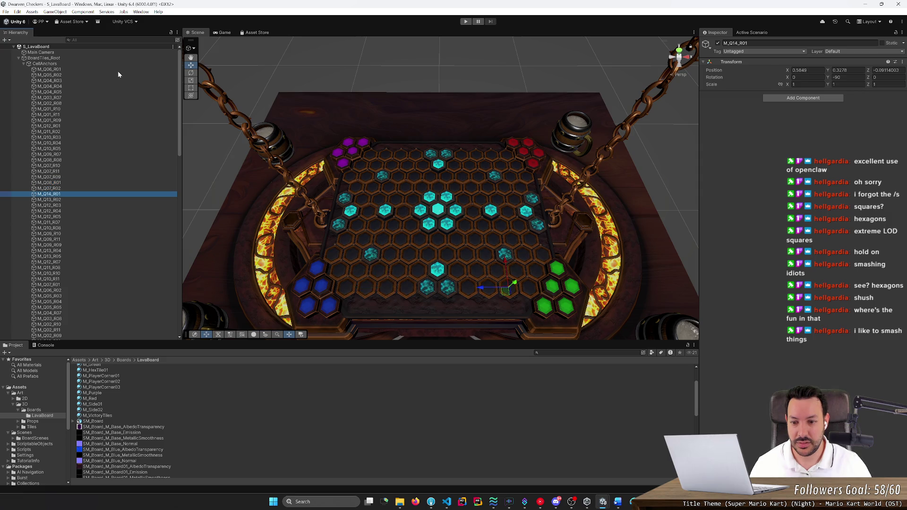
pyautogui.click(118, 71)
pyautogui.scroll(-5, 119, 152)
pyautogui.scroll(-8, 177, 178)
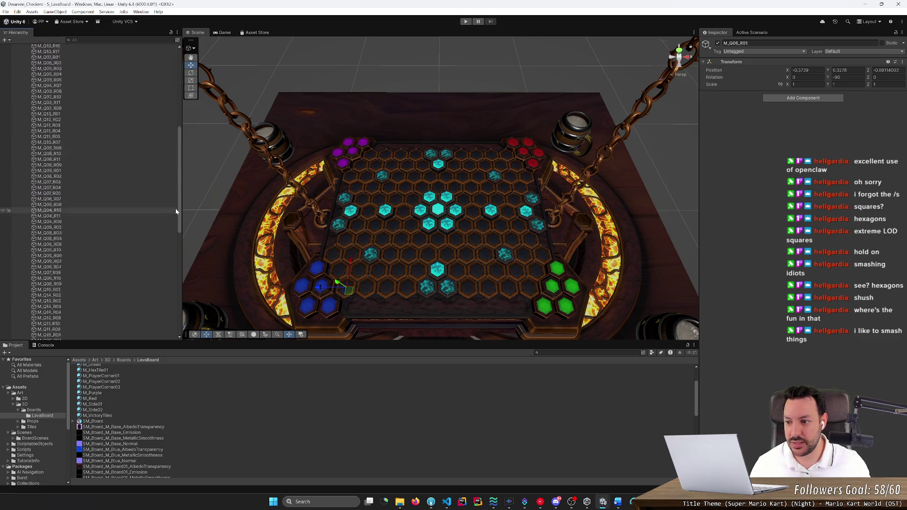
pyautogui.keyDown('shift'); pyautogui.click(120, 270); pyautogui.keyUp('shift')
pyautogui.rightClick(113, 249)
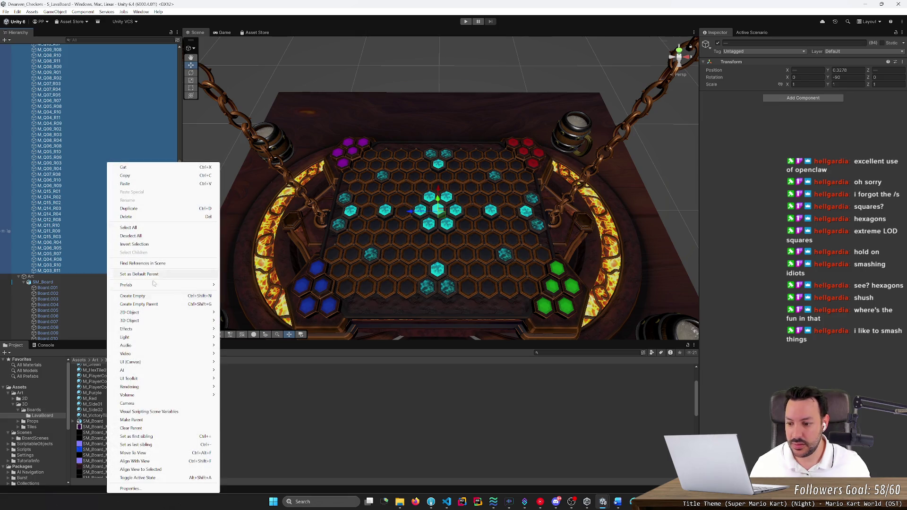
pyautogui.moveTo(159, 386)
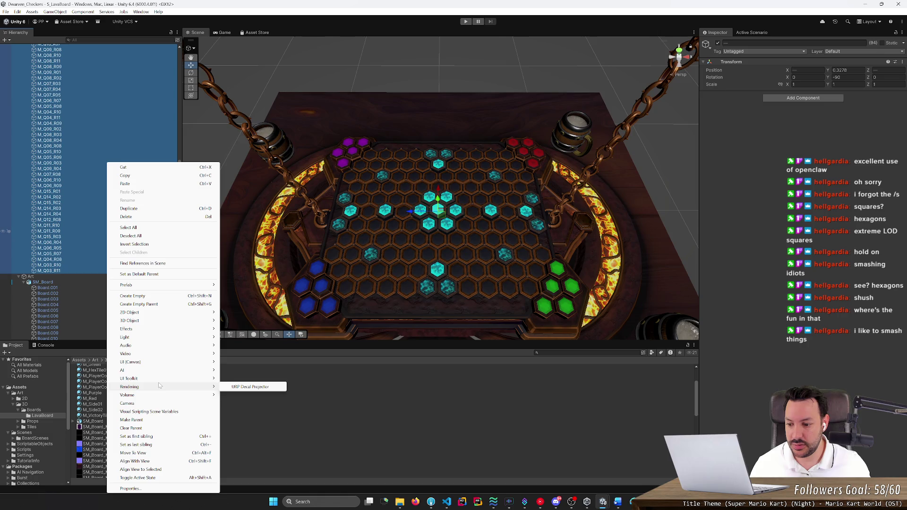
pyautogui.click(75, 7)
pyautogui.click(16, 12)
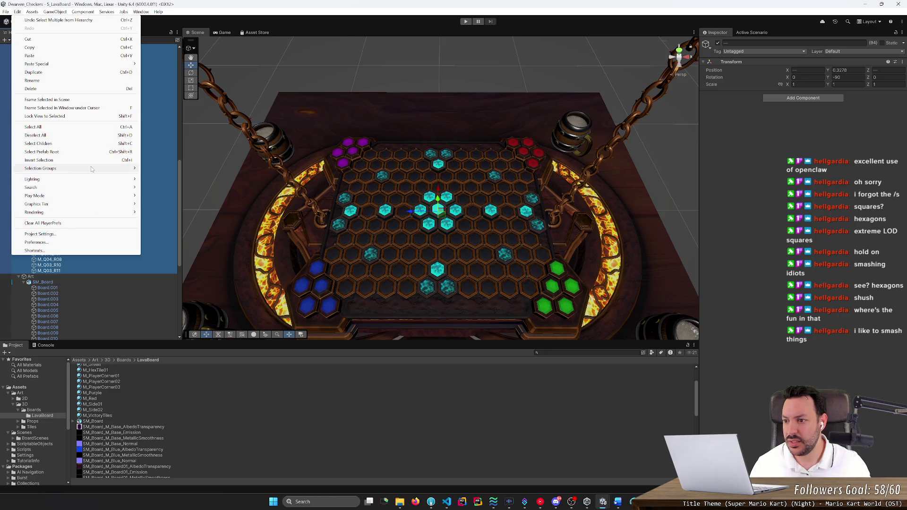
pyautogui.moveTo(90, 169)
pyautogui.moveTo(59, 15)
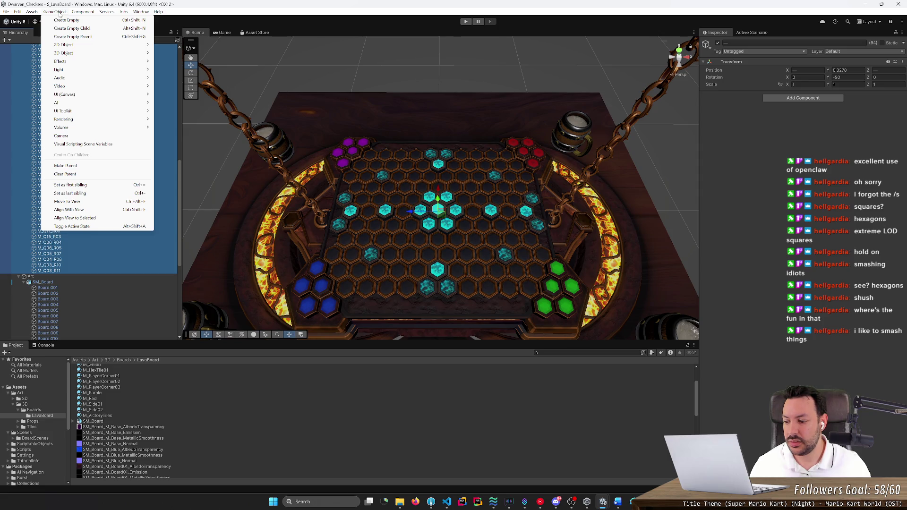
pyautogui.moveTo(93, 10)
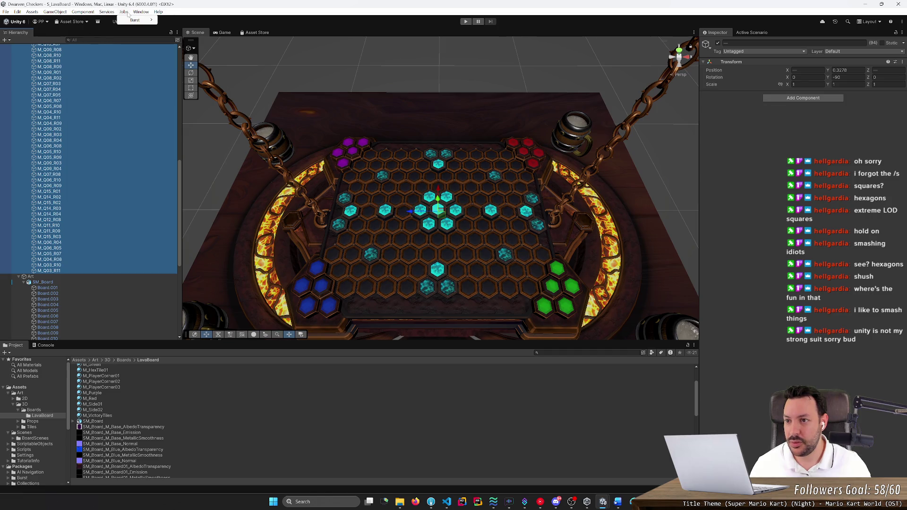
pyautogui.moveTo(140, 12)
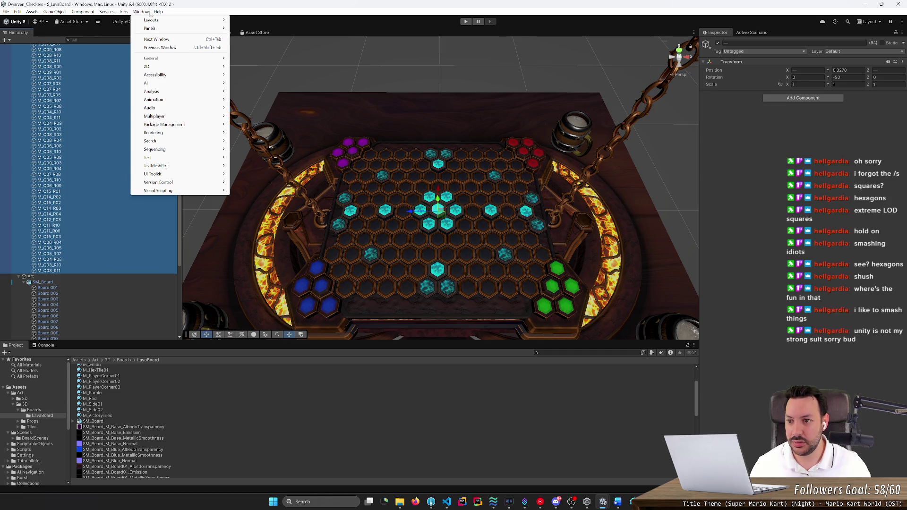
pyautogui.moveTo(24, 15)
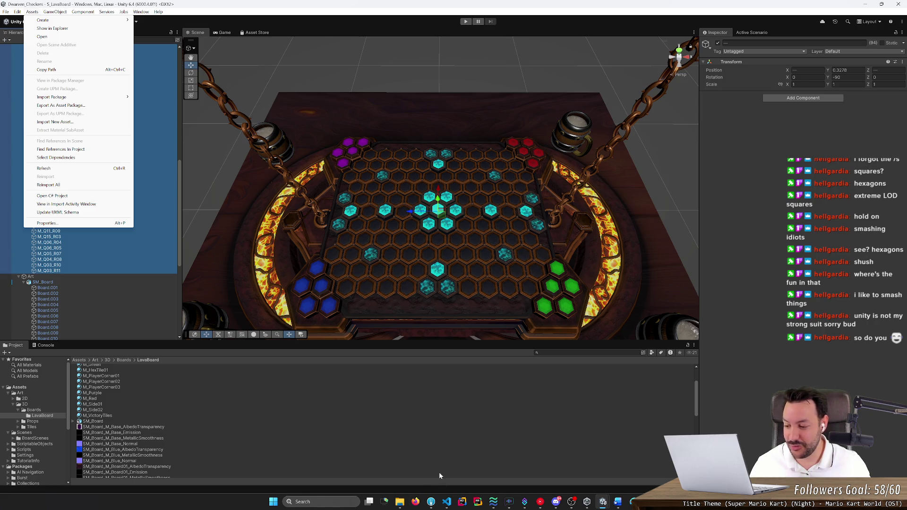
pyautogui.click(418, 497)
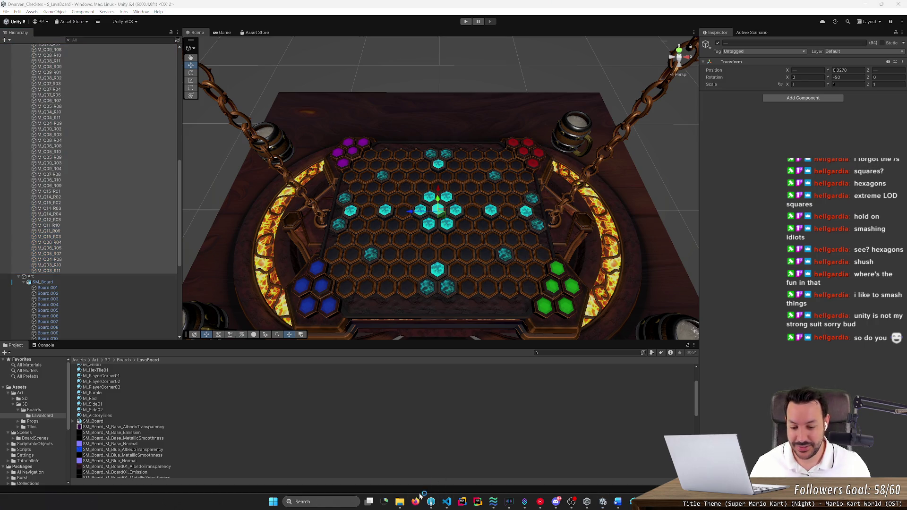
# Search Google for 'unity sort entities' and skim the Filtering and sorting entities thread
pyautogui.click(364, 250)
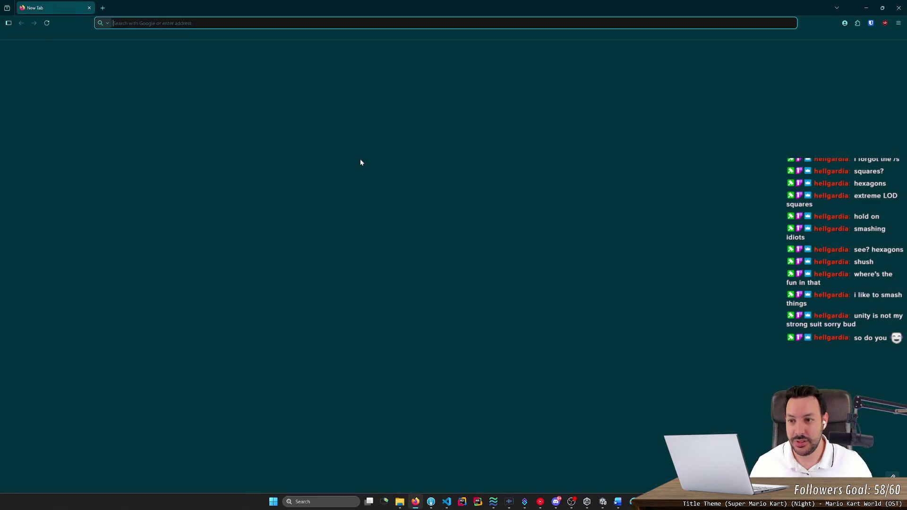
pyautogui.write('unity sort')
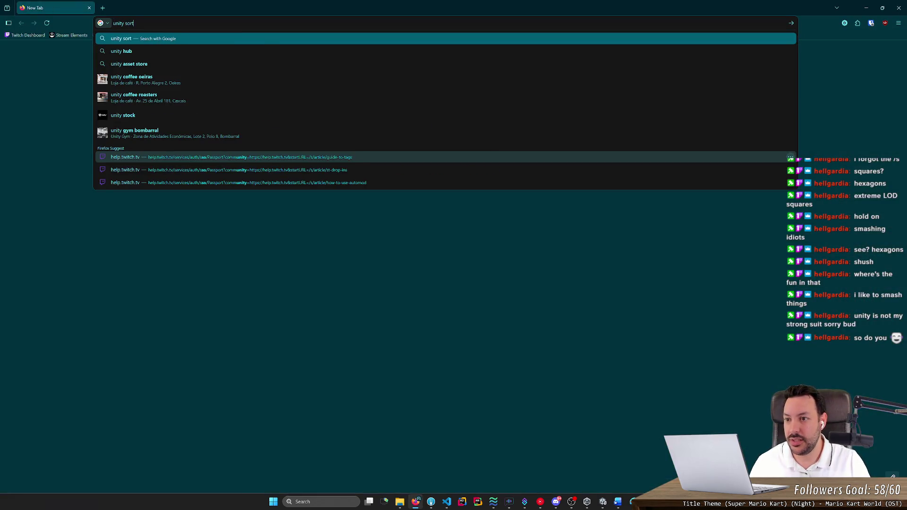
pyautogui.write(' entities')
pyautogui.press('Return')
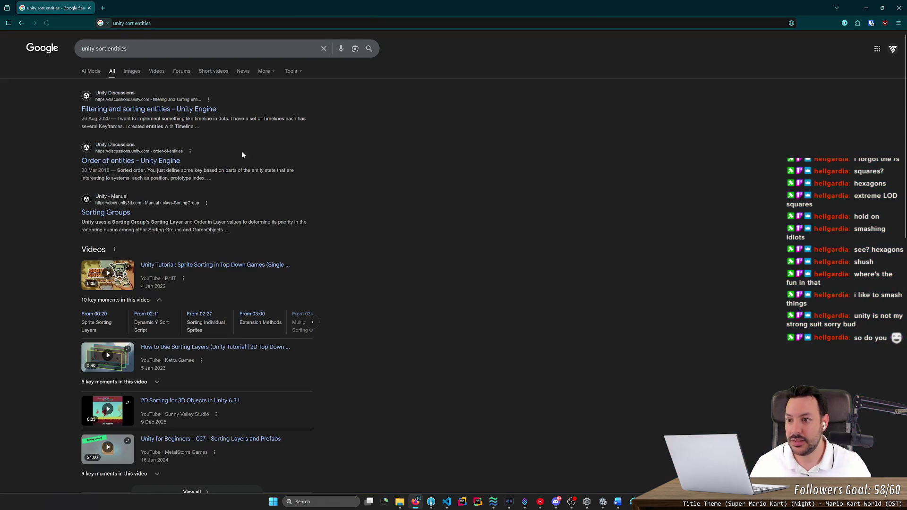
pyautogui.click(203, 109)
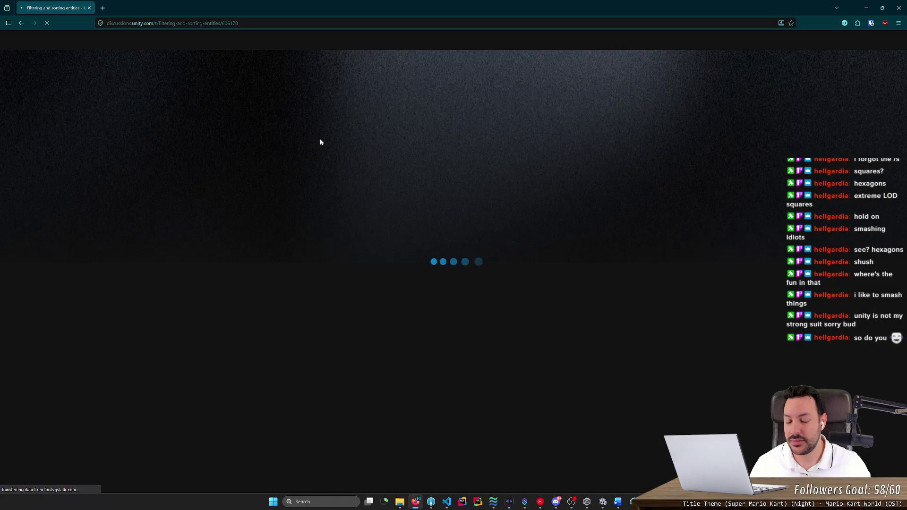
pyautogui.hotkey('alt', 'Left')
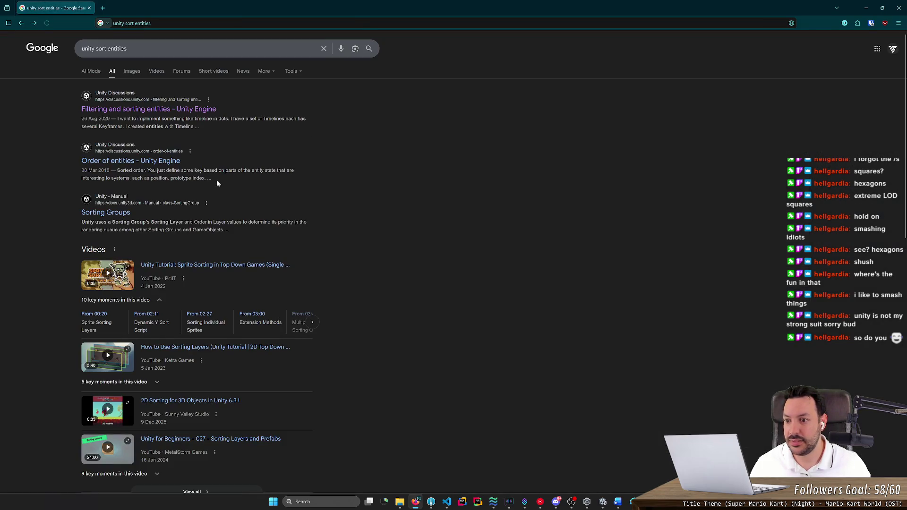
# Read the Order of entities thread, scan the remaining results, and return to Unity
pyautogui.click(150, 161)
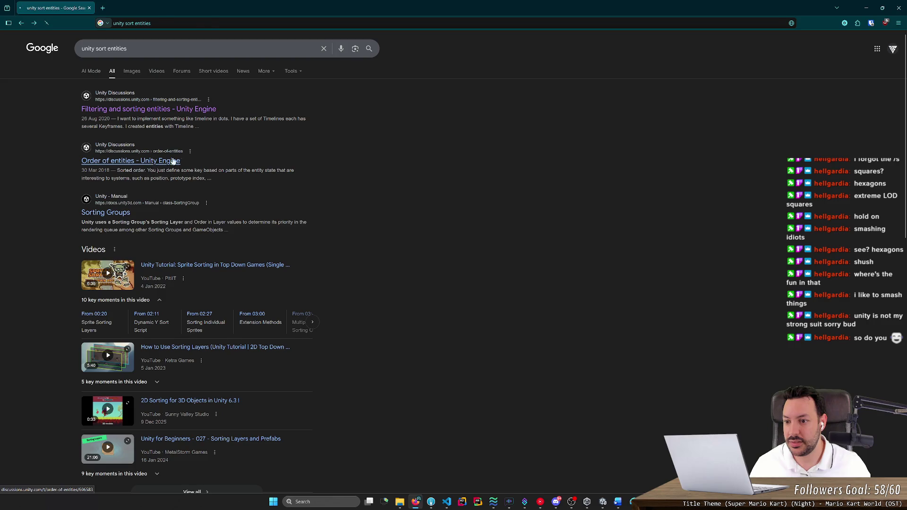
pyautogui.scroll(-7, 210, 202)
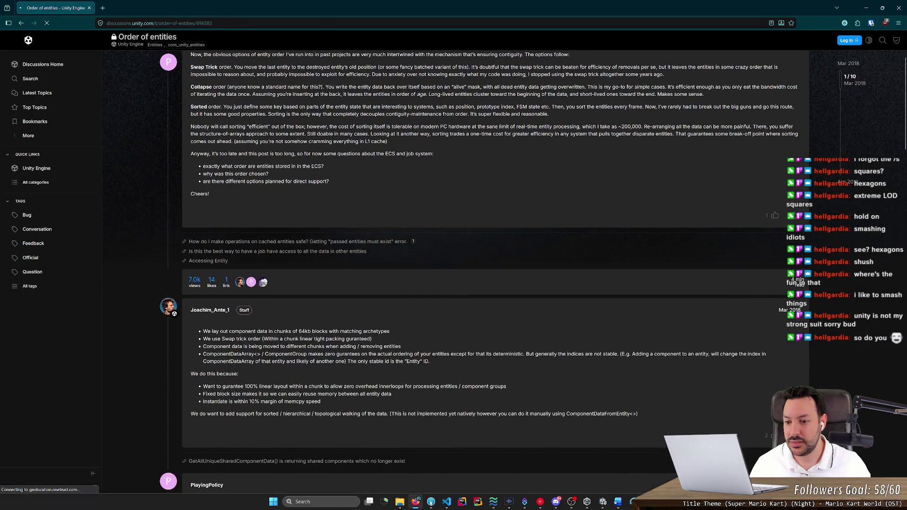
pyautogui.hotkey('alt', 'Left')
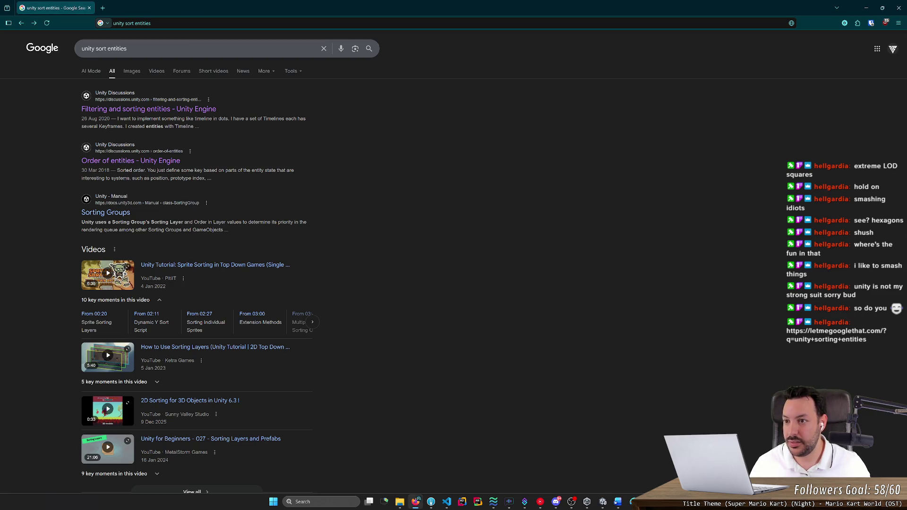
pyautogui.scroll(-1, 215, 142)
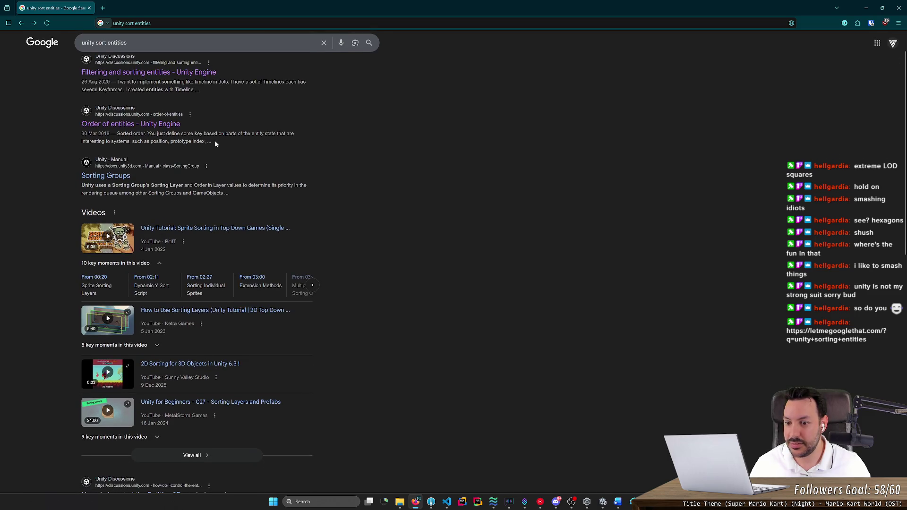
pyautogui.scroll(-5, 215, 144)
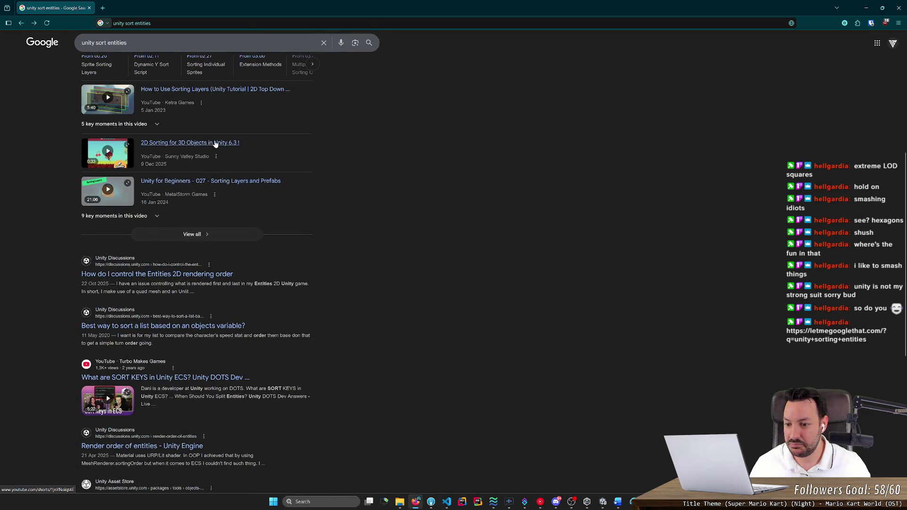
pyautogui.scroll(-5, 215, 144)
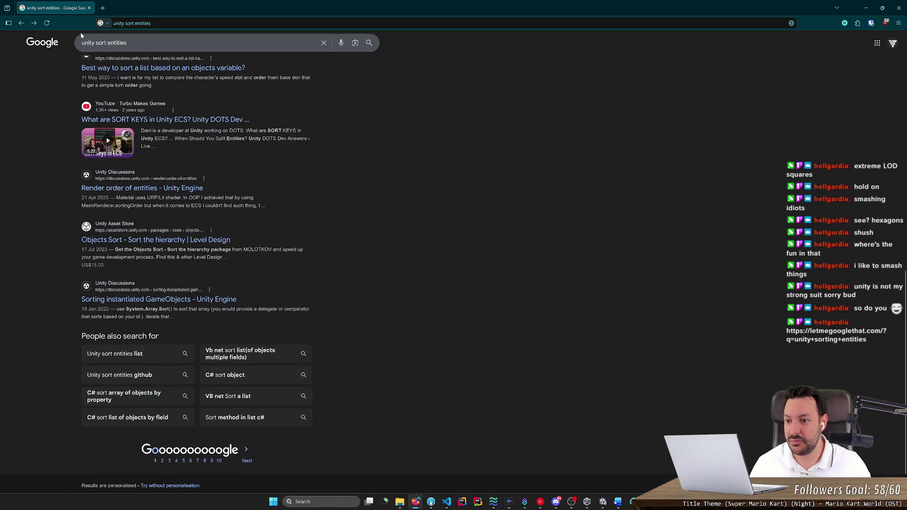
pyautogui.hotkey('alt', 'Tab')
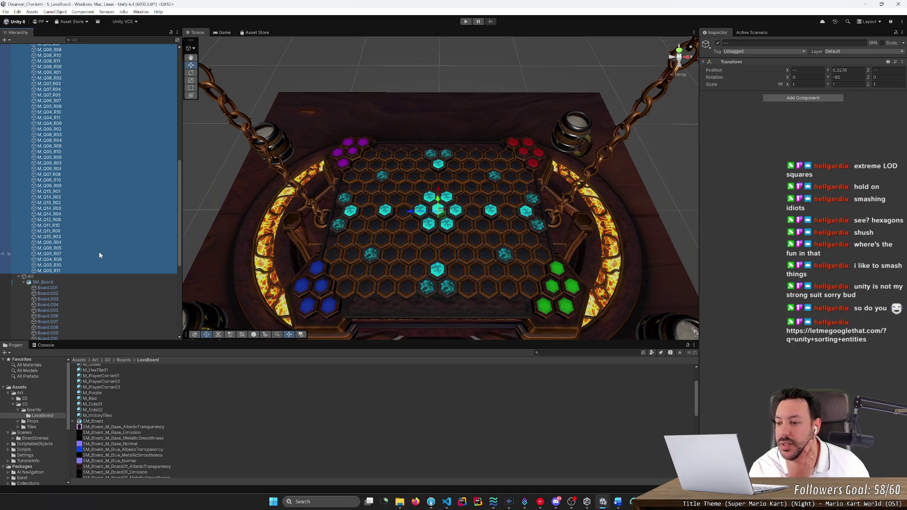
# Find and select the M_Q15_R01 and M_Q06_R01 tiles in the Hierarchy
pyautogui.scroll(-3, 97, 245)
pyautogui.scroll(5, 90, 232)
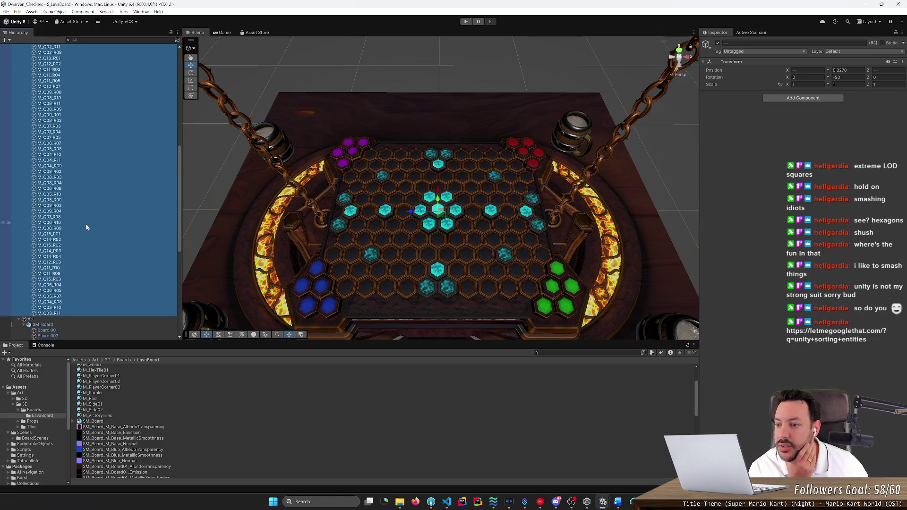
pyautogui.click(79, 234)
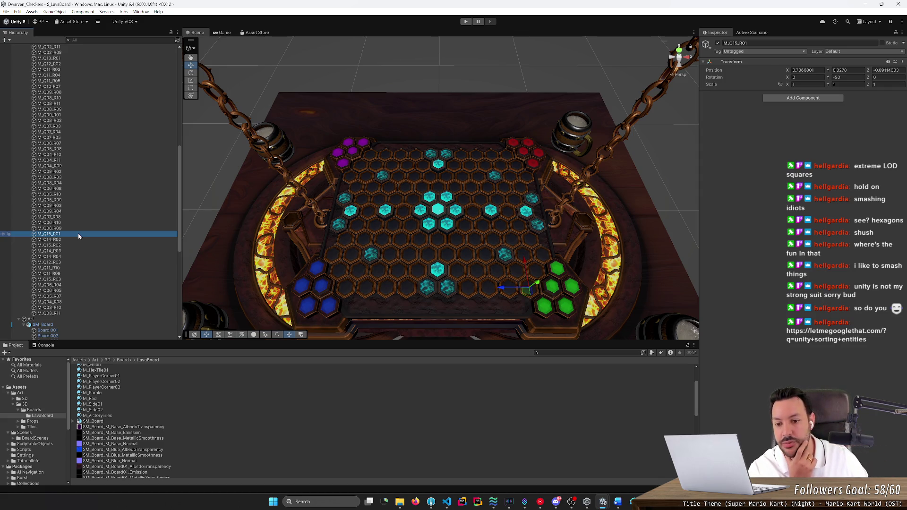
pyautogui.scroll(-3, 83, 256)
pyautogui.scroll(7, 79, 205)
pyautogui.moveTo(179, 166); pyautogui.dragTo(185, 89)
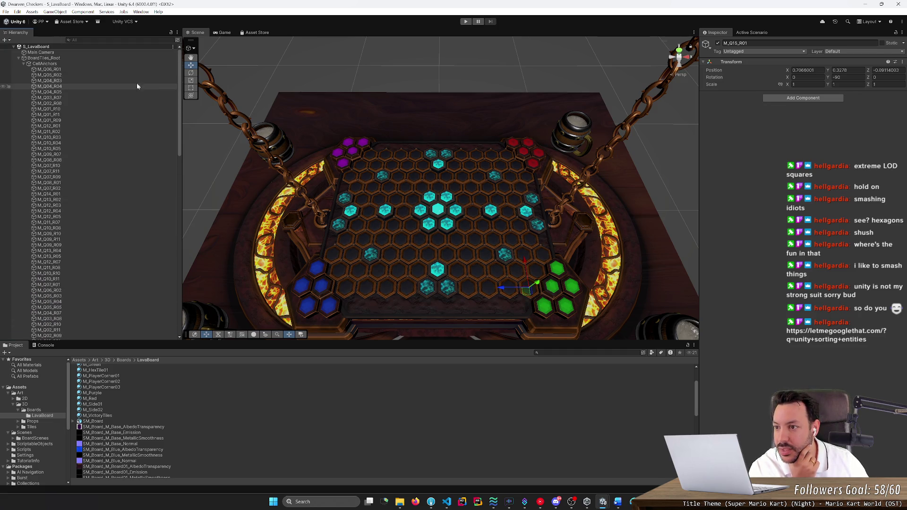
pyautogui.click(98, 69)
pyautogui.moveTo(178, 133); pyautogui.dragTo(172, 309)
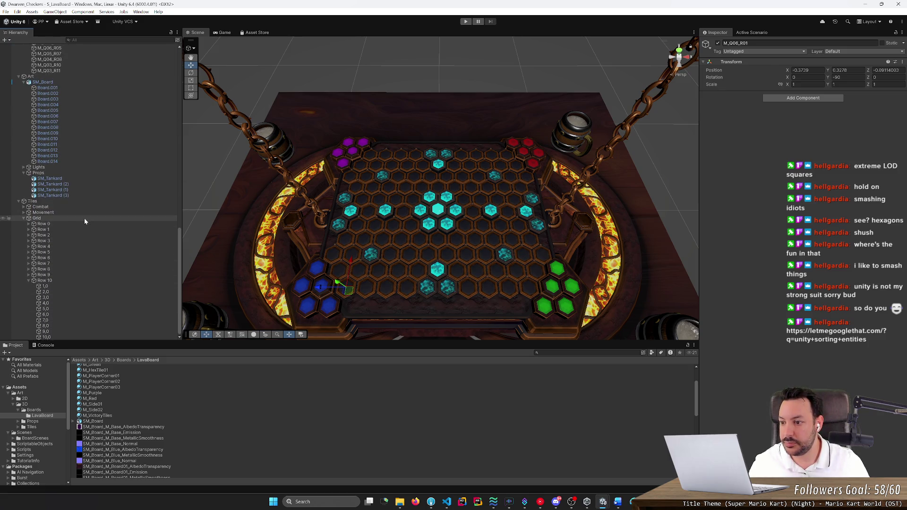
# Select Row 0 through Row 10 under Grid and drag them onto CellAnchors
pyautogui.click(20, 217)
pyautogui.press('Left')
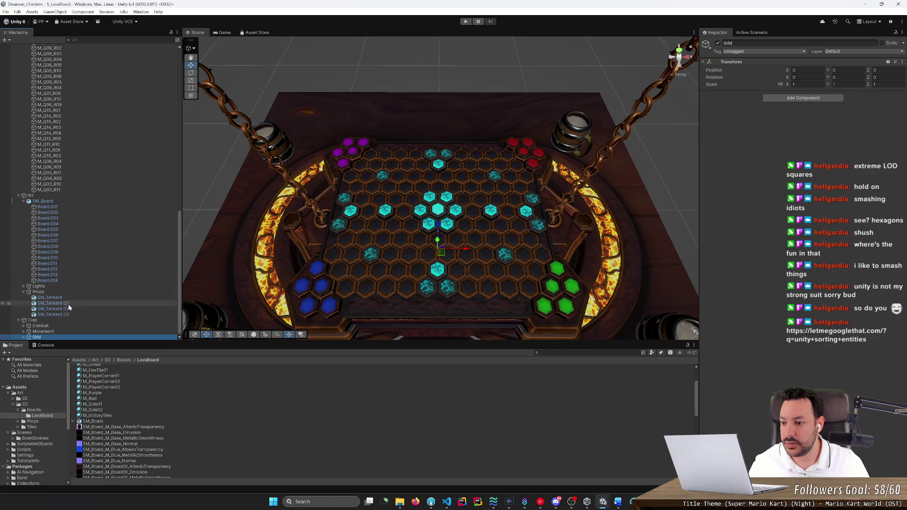
pyautogui.click(23, 336)
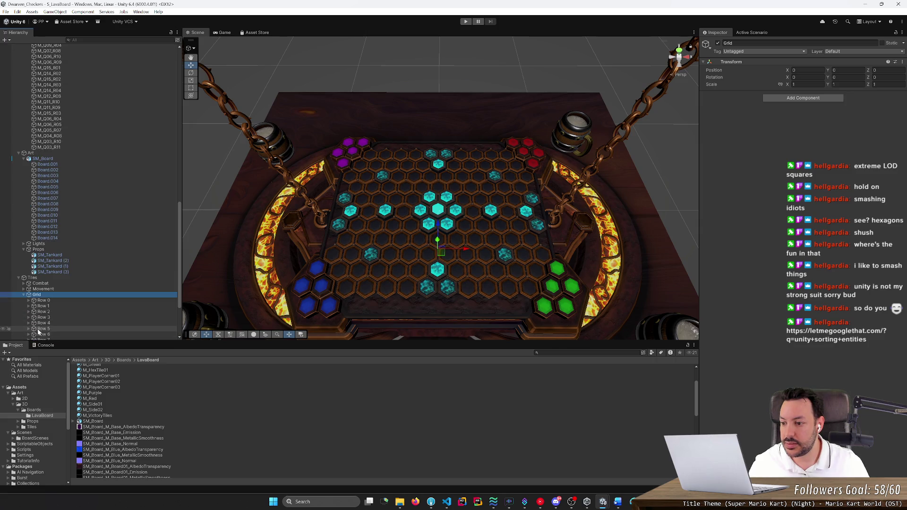
pyautogui.click(50, 299)
pyautogui.scroll(-3, 53, 308)
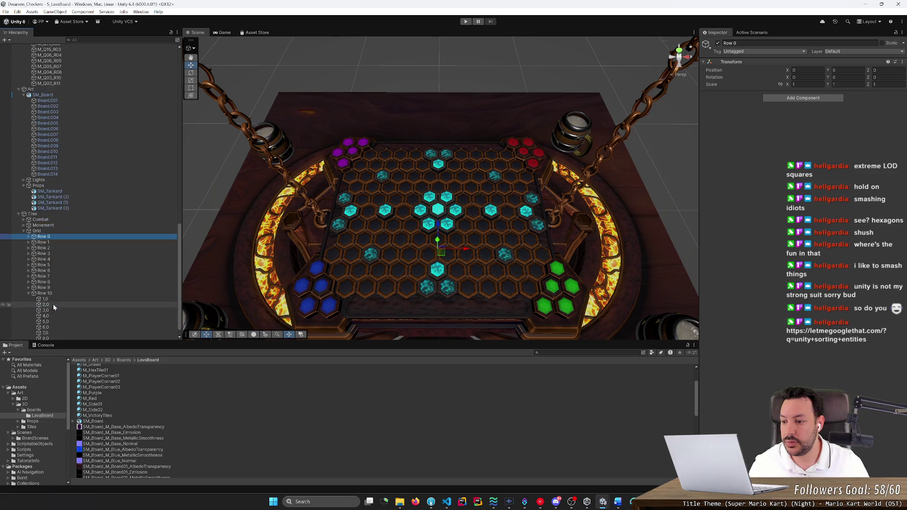
pyautogui.click(30, 293)
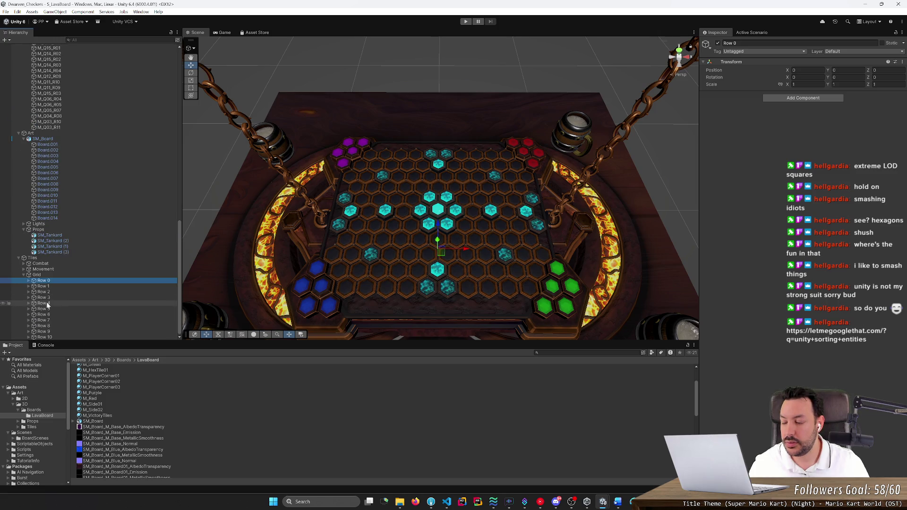
pyautogui.keyDown('shift'); pyautogui.click(54, 335); pyautogui.keyUp('shift')
pyautogui.moveTo(54, 321)
pyautogui.mouseDown()
pyautogui.moveTo(67, 178)
pyautogui.moveTo(104, 36)
pyautogui.moveTo(105, 69)
pyautogui.mouseUp()
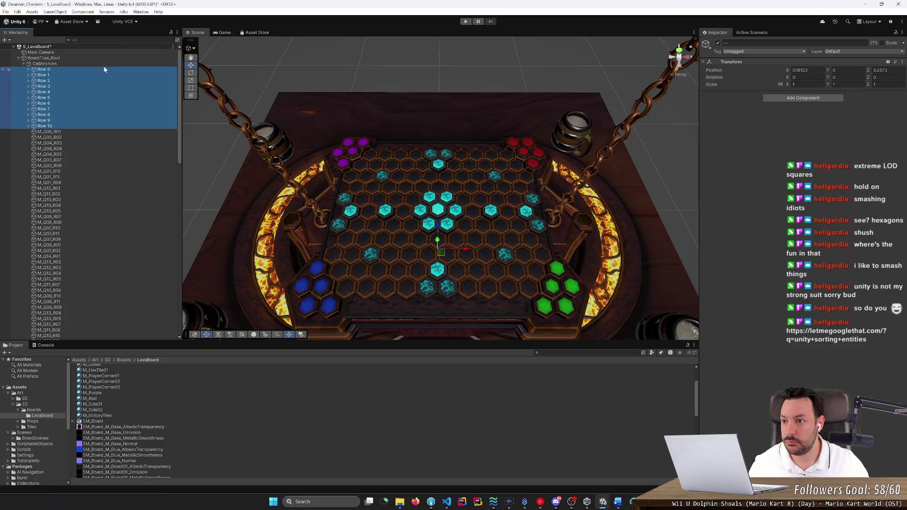
# Select M_Q06_R01 and step down the tile list through M_Q11_R09
pyautogui.click(69, 132)
pyautogui.scroll(-2, 89, 182)
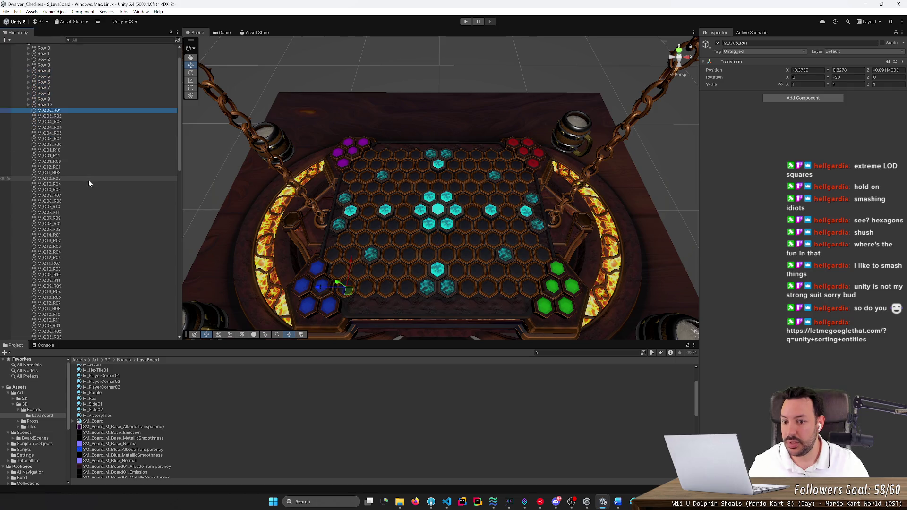
pyautogui.scroll(-2, 89, 184)
pyautogui.press('Down')
pyautogui.press('Down')
pyautogui.press('Down')
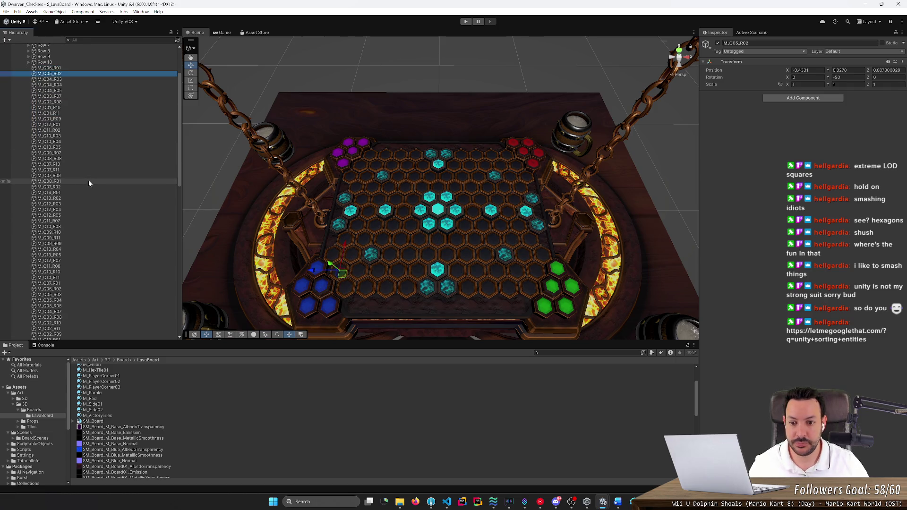
pyautogui.press('Down')
pyautogui.press('Down')
pyautogui.press('Down')
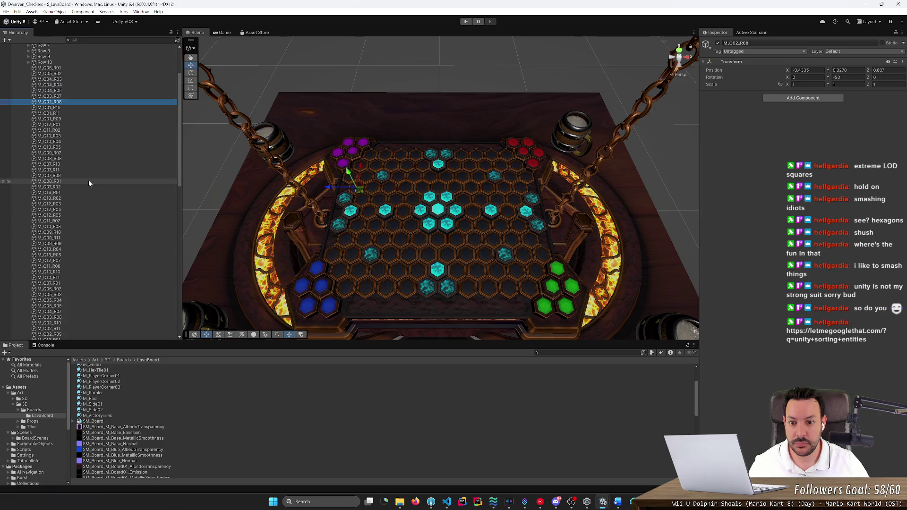
pyautogui.press('Down')
pyautogui.press('Down')
pyautogui.press('Down')
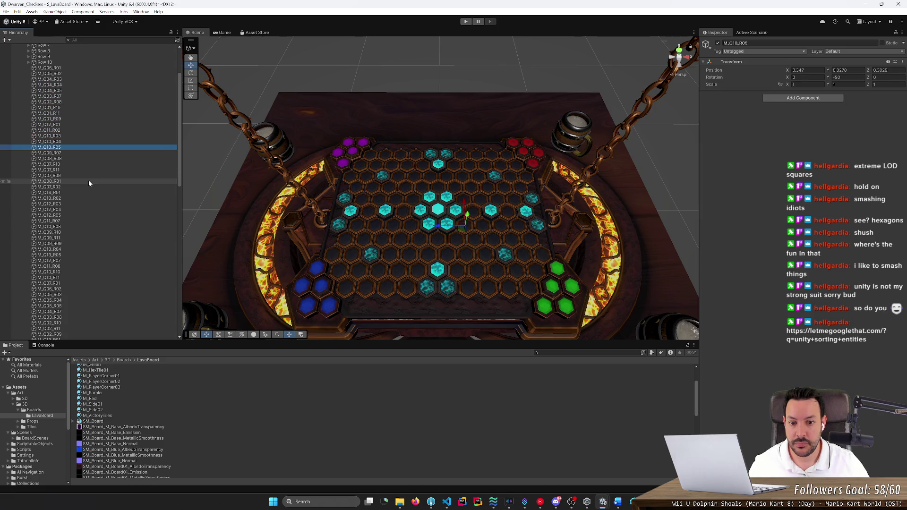
pyautogui.press('Down')
pyautogui.press('Down')
pyautogui.press('Down')
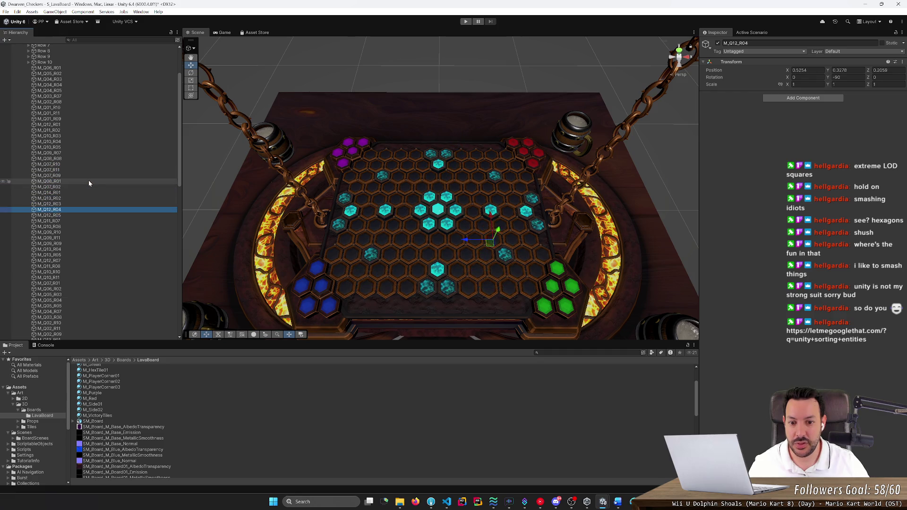
pyautogui.press('Down')
pyautogui.press('Down')
pyautogui.press('Down')
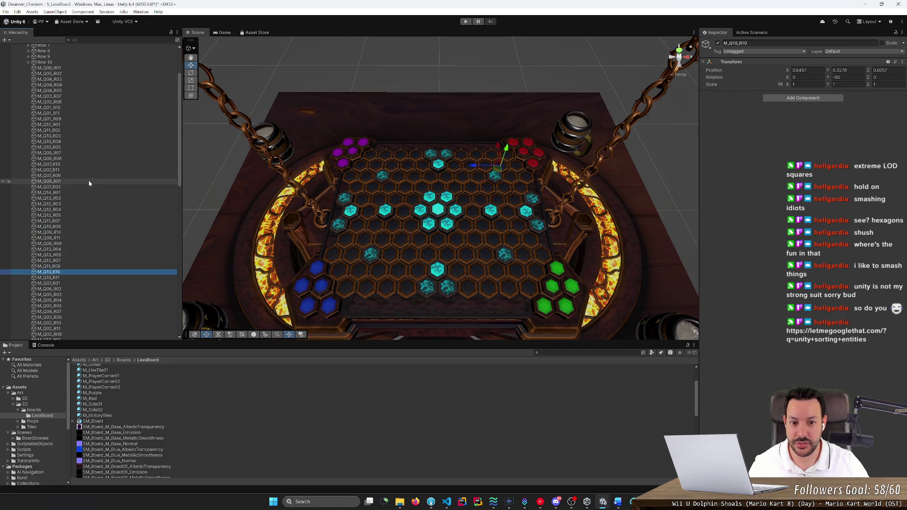
pyautogui.press('Down')
pyautogui.press('Down')
pyautogui.press('Down')
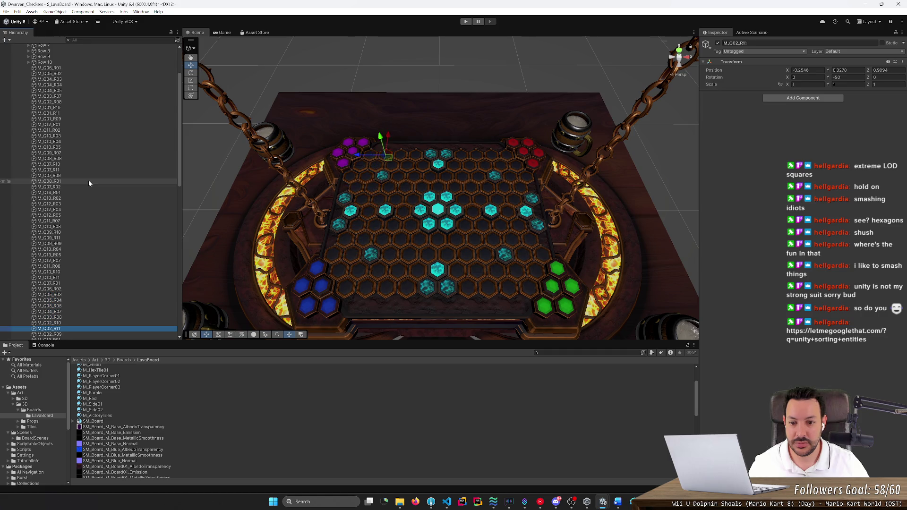
pyautogui.press('Down')
pyautogui.press('Down')
pyautogui.press('Down')
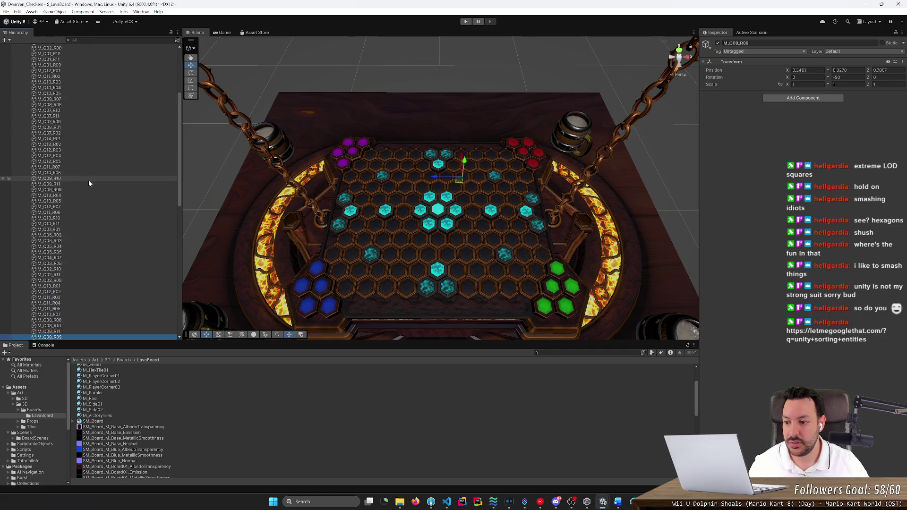
pyautogui.press('Down')
pyautogui.press('Down')
pyautogui.press('Down')
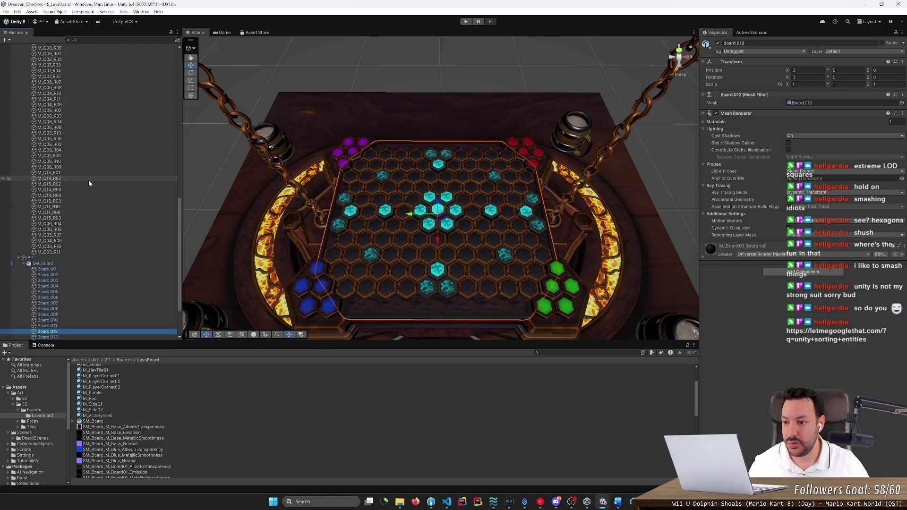
# Multi-select the M_Q anchor objects without the Row groups, delete them, and save the scene
pyautogui.press('Up')
pyautogui.hotkey('shift', 'Up')
pyautogui.hotkey('shift', 'Up')
pyautogui.hotkey('shift', 'Up')
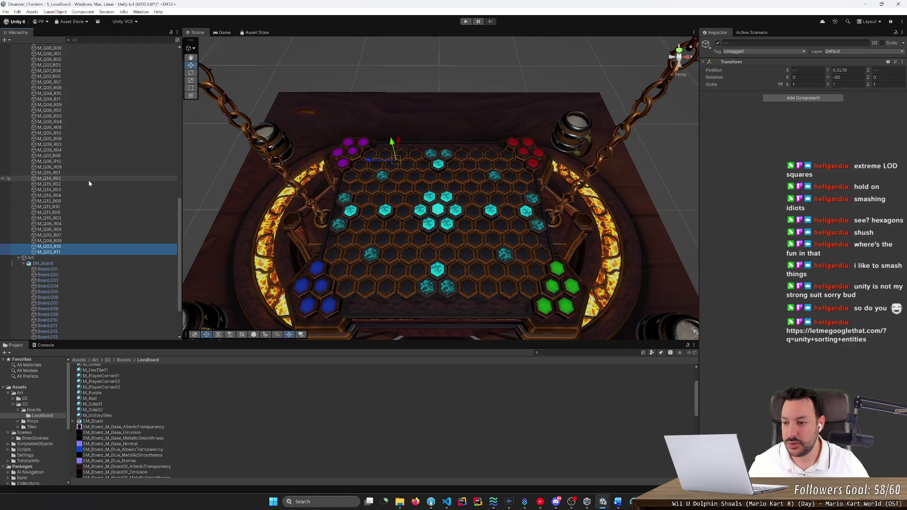
pyautogui.hotkey('shift', 'Up')
pyautogui.hotkey('shift', 'Up')
pyautogui.hotkey('shift', 'Up')
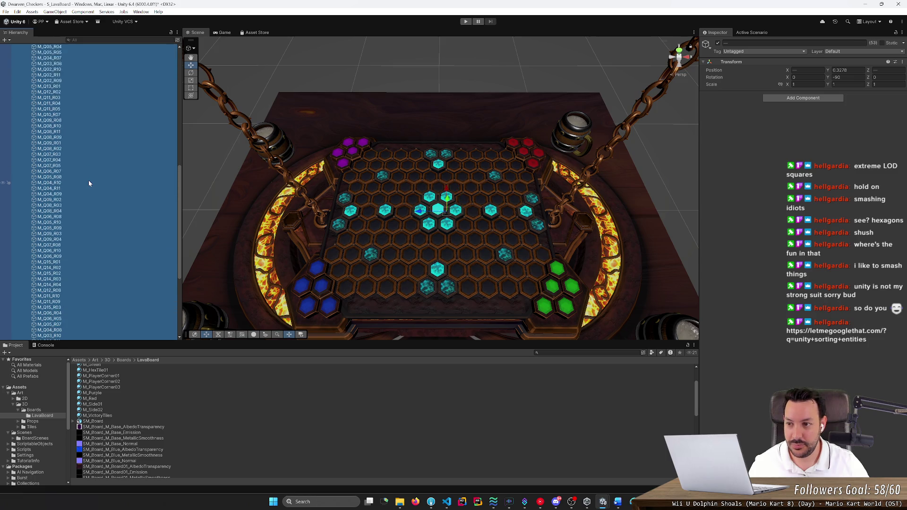
pyautogui.hotkey('shift', 'Up')
pyautogui.hotkey('shift', 'Up')
pyautogui.hotkey('shift', 'Up')
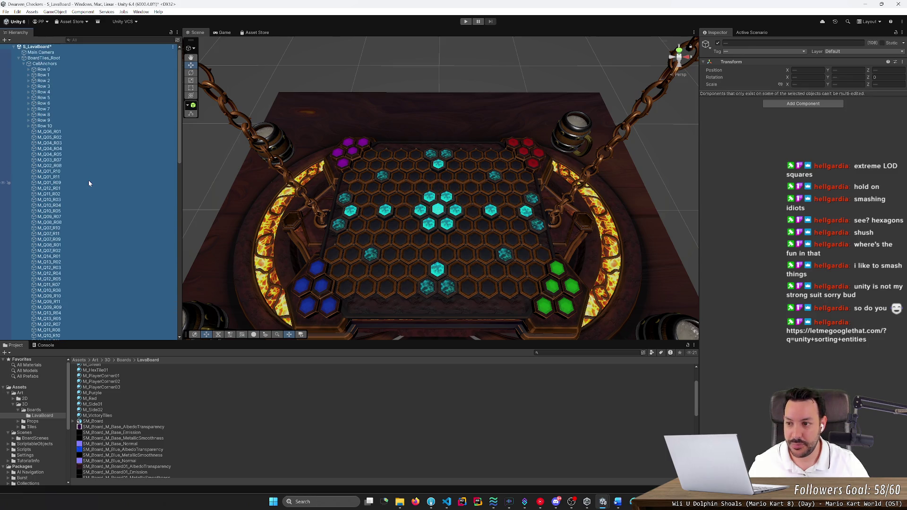
pyautogui.hotkey('shift', 'Down')
pyautogui.hotkey('shift', 'Down')
pyautogui.hotkey('shift', 'Down')
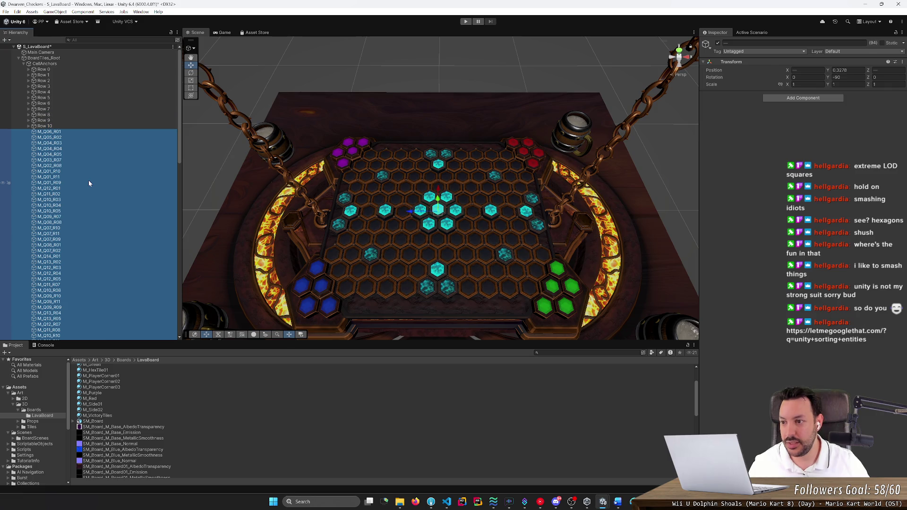
pyautogui.press('Delete')
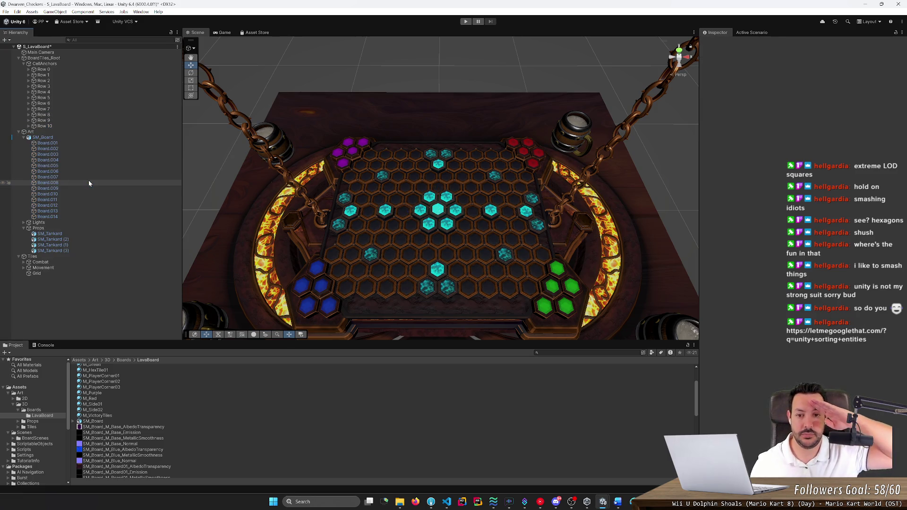
pyautogui.hotkey('ctrl', 's')
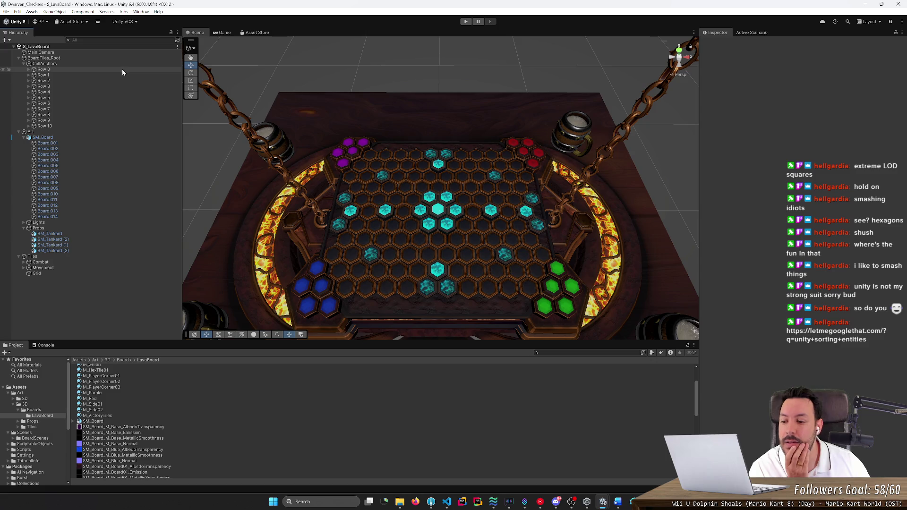
# Show the Assets/Scripts folder and browse its Create > Scripting options
pyautogui.click(13, 449)
pyautogui.click(19, 450)
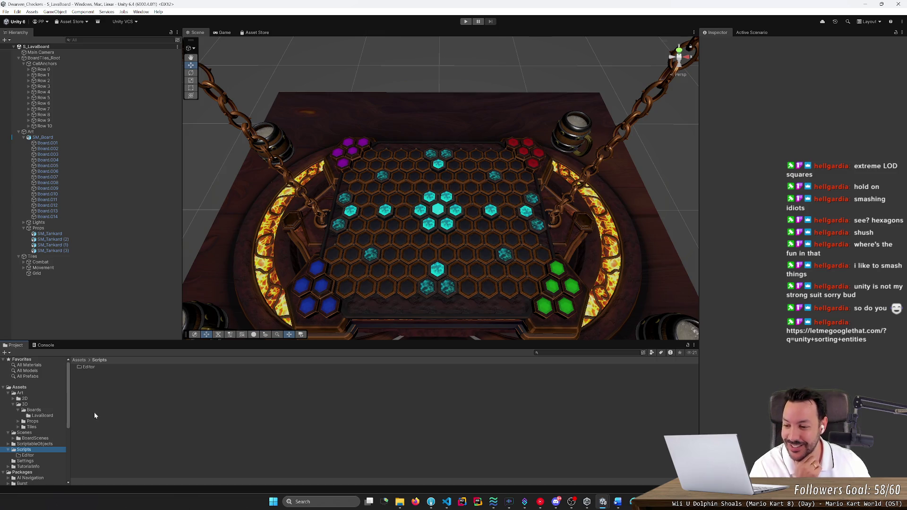
pyautogui.rightClick(96, 397)
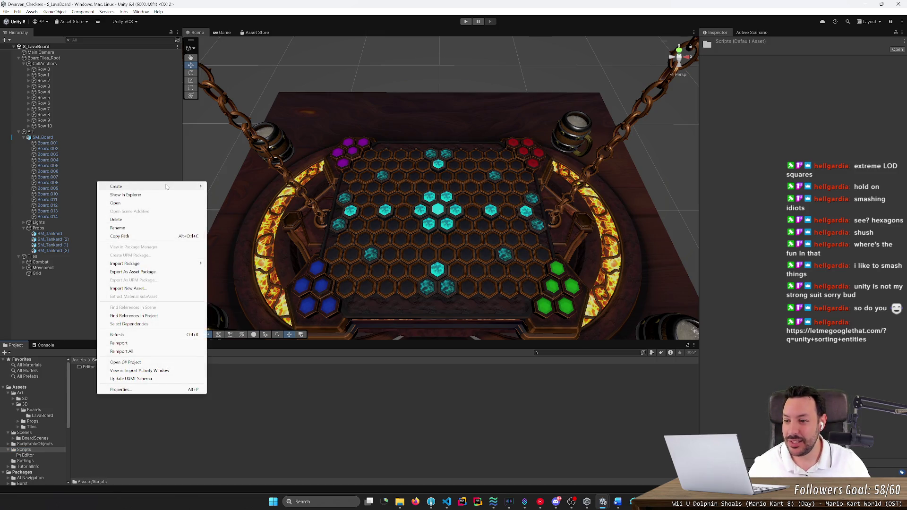
pyautogui.moveTo(165, 186)
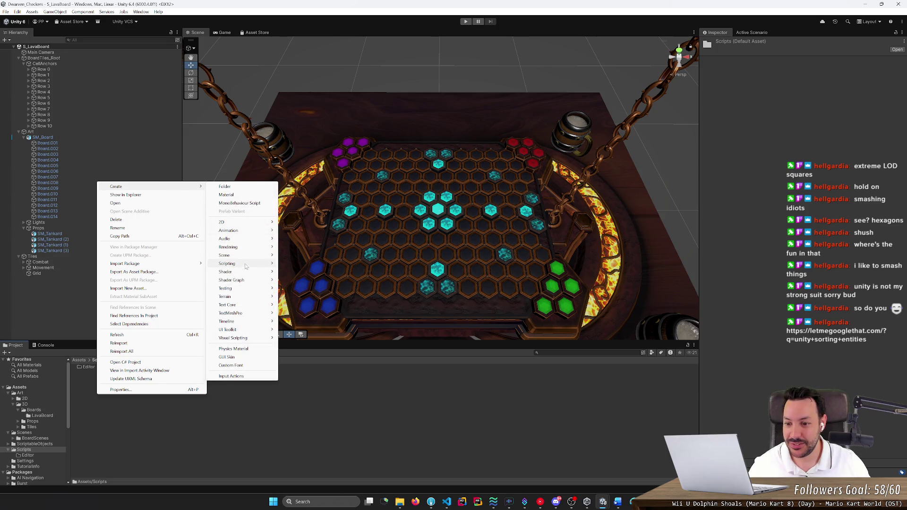
pyautogui.moveTo(247, 265)
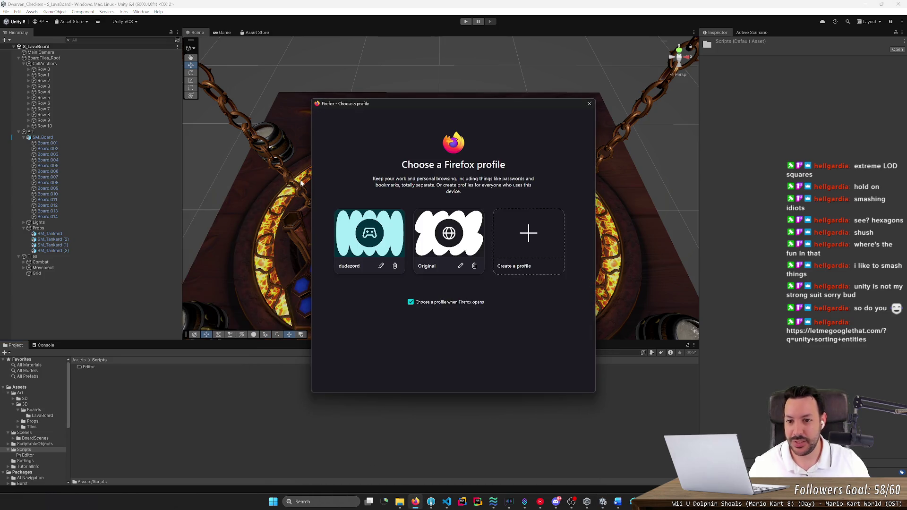
# Launch Firefox's first profile, search 'scriptable object', and open the Unity Manual ScriptableObject page
pyautogui.click(372, 236)
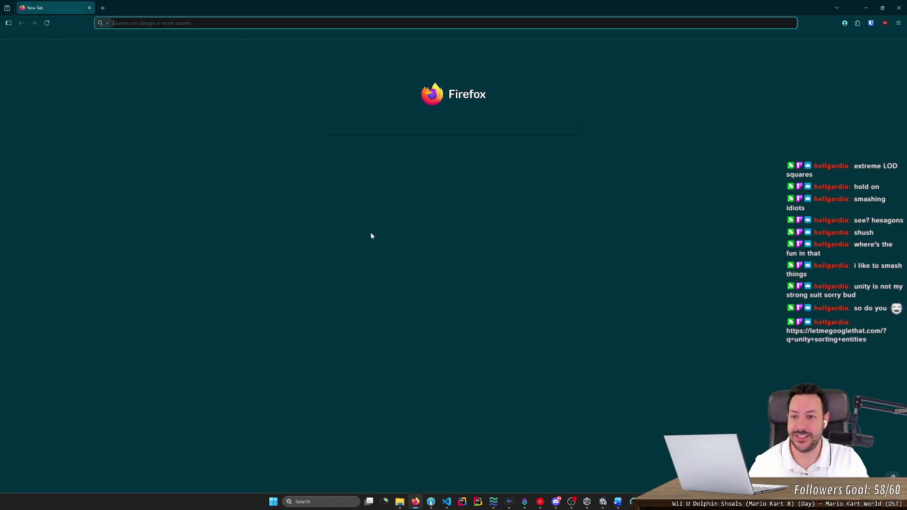
pyautogui.write('scriptable object')
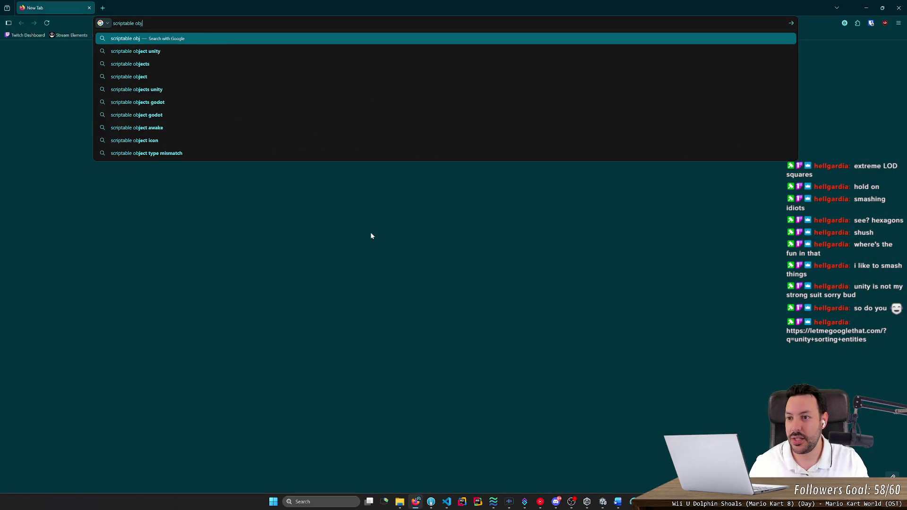
pyautogui.press('Return')
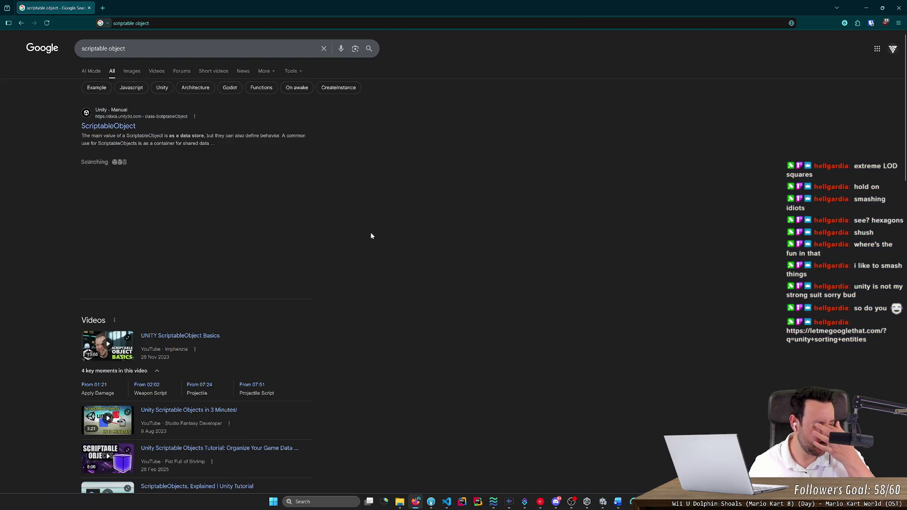
pyautogui.click(114, 130)
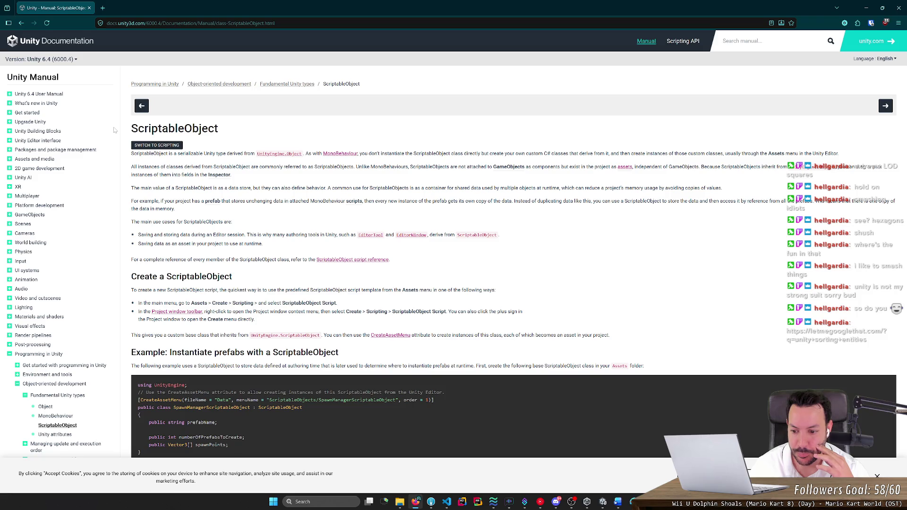
# Read the ScriptableObject introduction, highlighting the lines on Editor sessions and saving data as an asset
pyautogui.scroll(-2, 114, 130)
pyautogui.moveTo(245, 235); pyautogui.dragTo(138, 236)
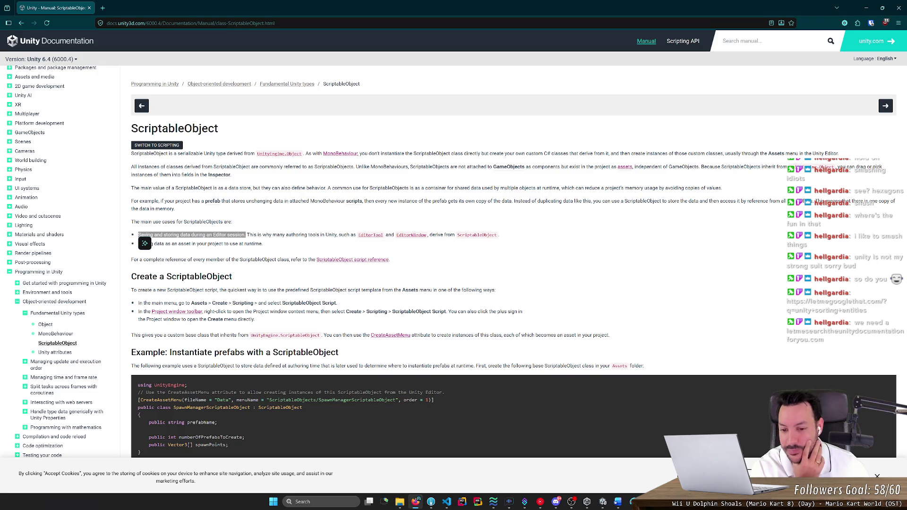
pyautogui.click(195, 217)
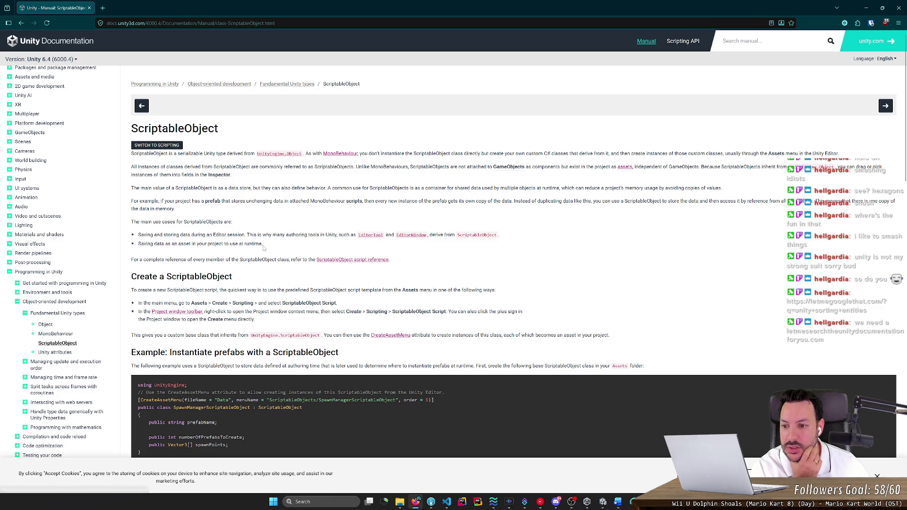
pyautogui.moveTo(165, 243); pyautogui.dragTo(263, 244)
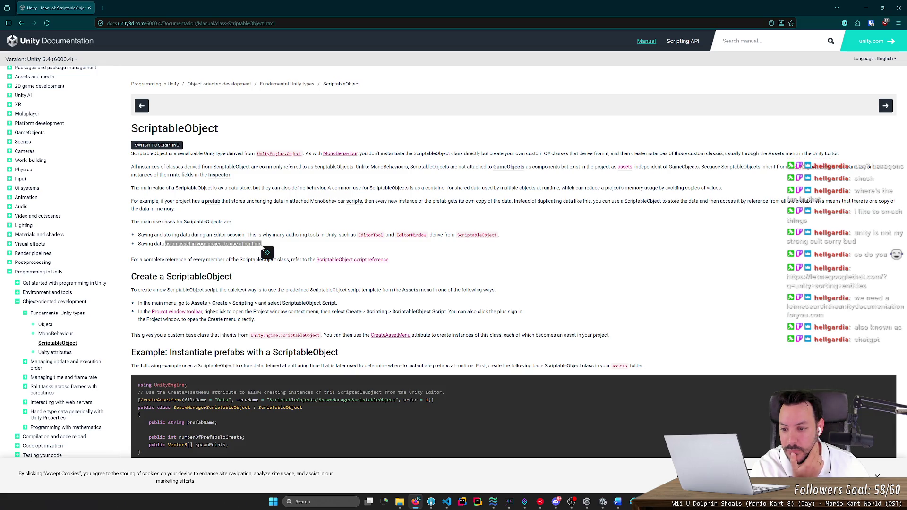
pyautogui.scroll(-1, 263, 249)
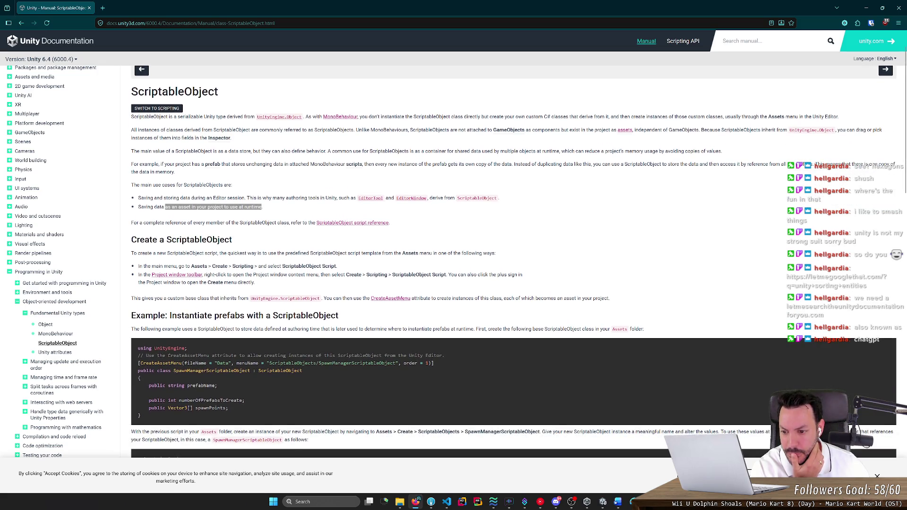
pyautogui.scroll(-3, 287, 231)
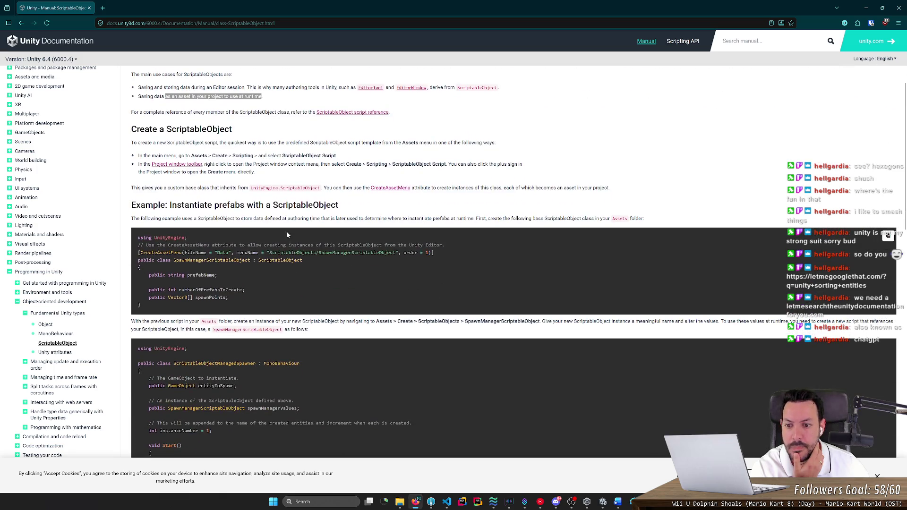
pyautogui.moveTo(327, 219); pyautogui.dragTo(485, 219)
pyautogui.click(484, 219)
# Study the example scripts, highlighting the spawnPoints array declaration and spawnManagerValues
pyautogui.scroll(-5, 311, 270)
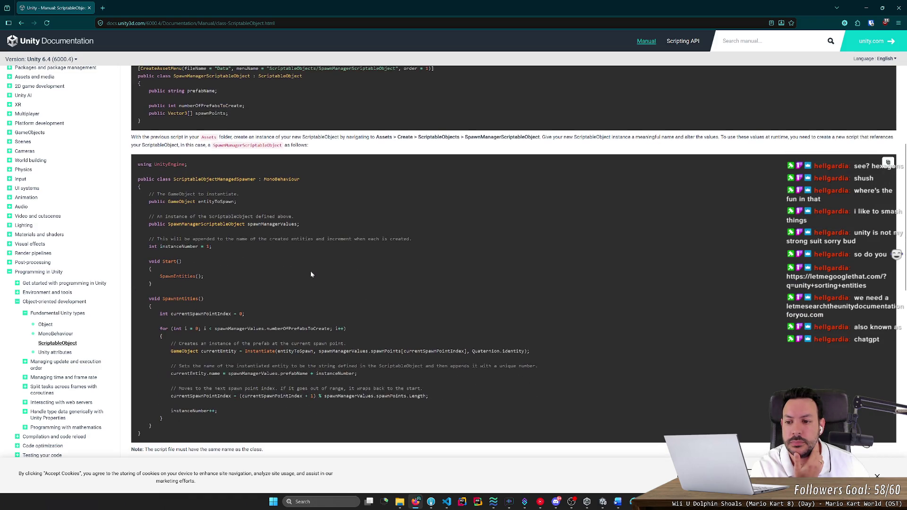
pyautogui.scroll(-7, 311, 271)
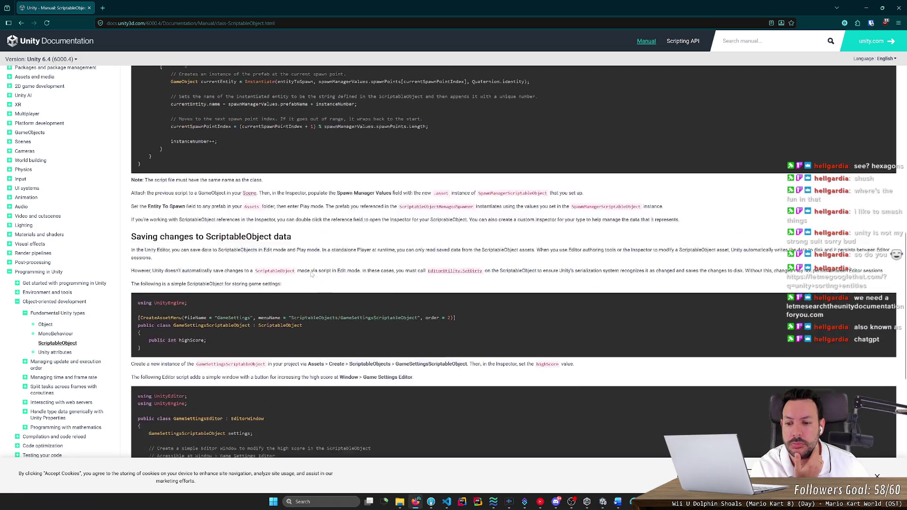
pyautogui.scroll(-7, 312, 274)
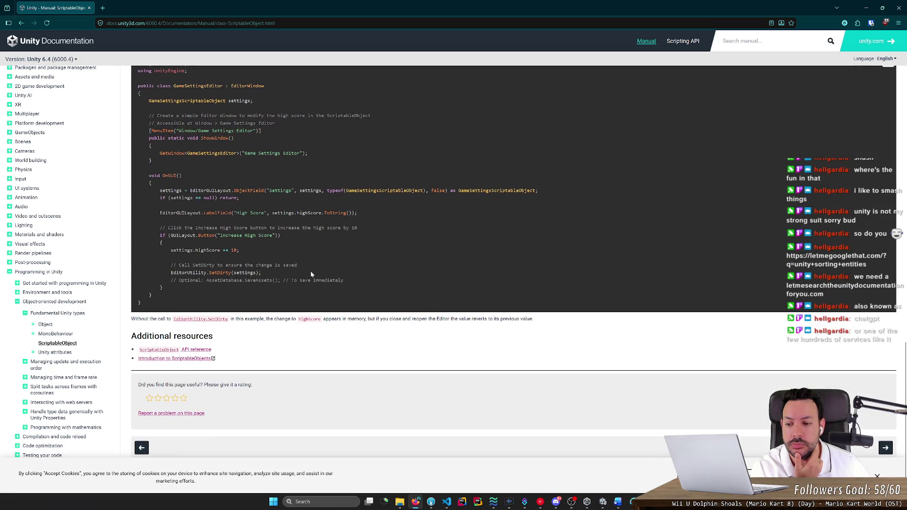
pyautogui.scroll(8, 310, 269)
pyautogui.scroll(5, 288, 250)
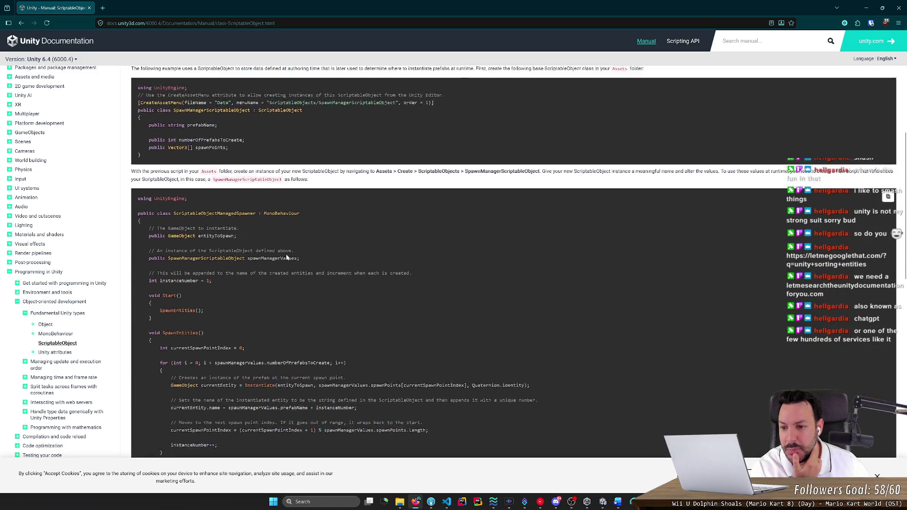
pyautogui.scroll(5, 288, 251)
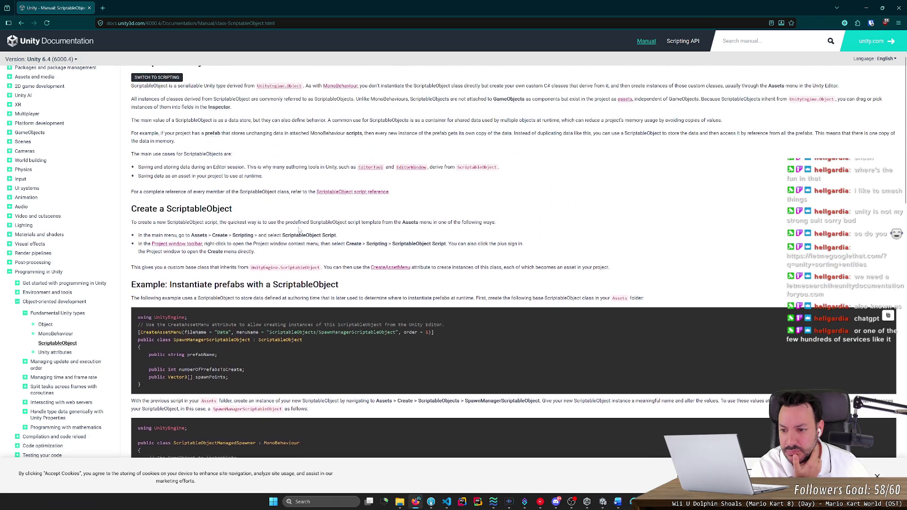
pyautogui.scroll(2, 298, 230)
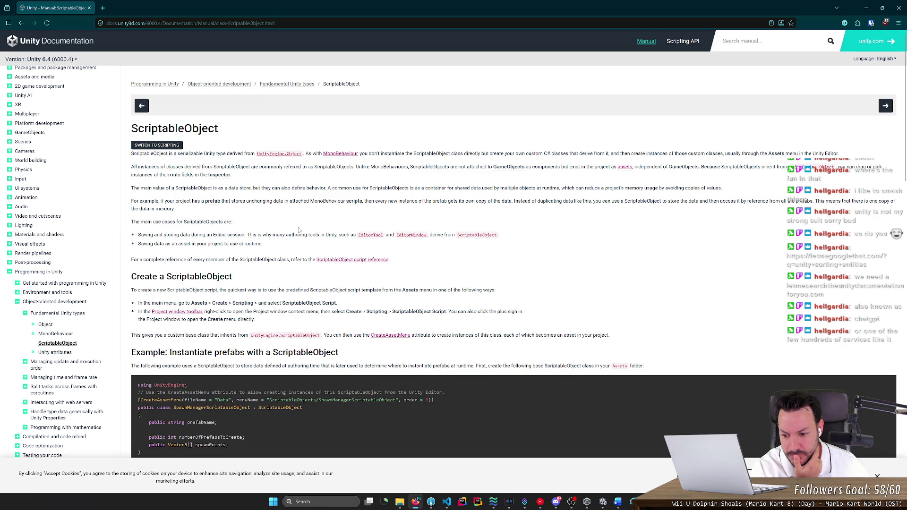
pyautogui.scroll(-3, 299, 230)
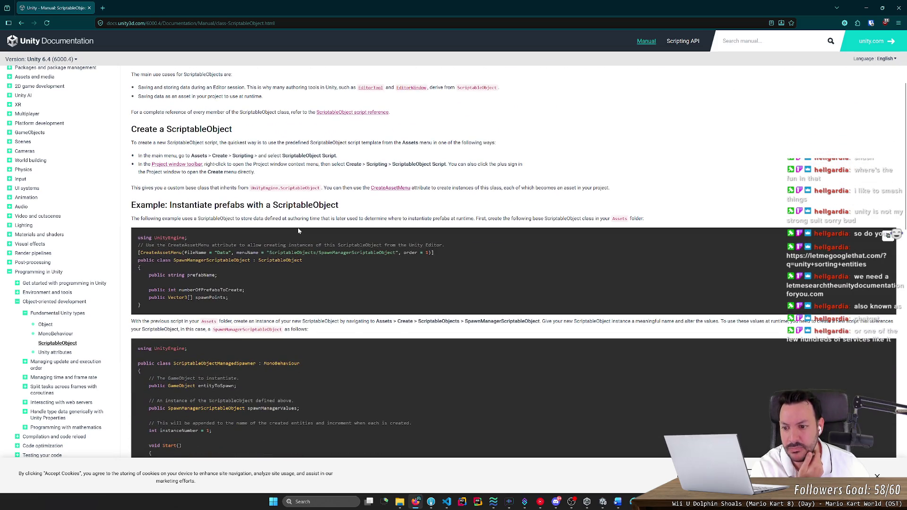
pyautogui.moveTo(228, 297); pyautogui.dragTo(148, 297)
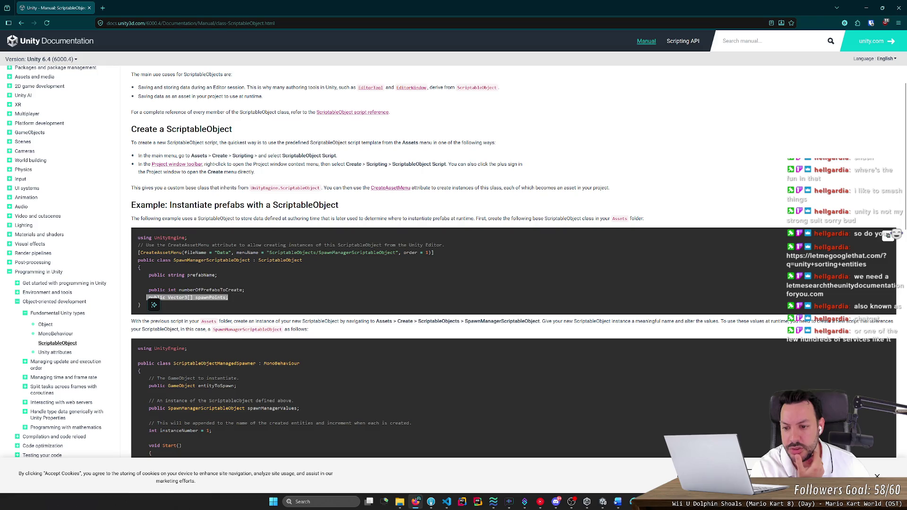
pyautogui.moveTo(230, 297); pyautogui.dragTo(171, 298)
pyautogui.scroll(-3, 191, 296)
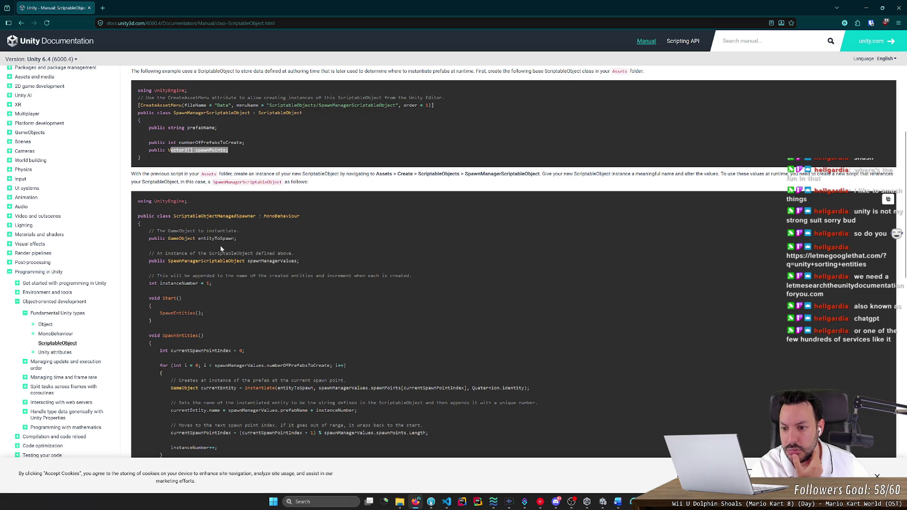
pyautogui.doubleClick(272, 260)
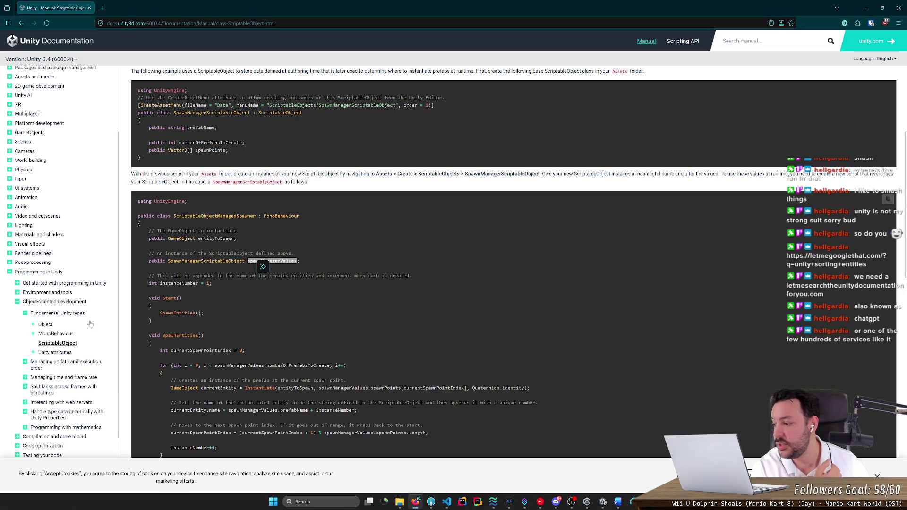
pyautogui.scroll(-1, 229, 295)
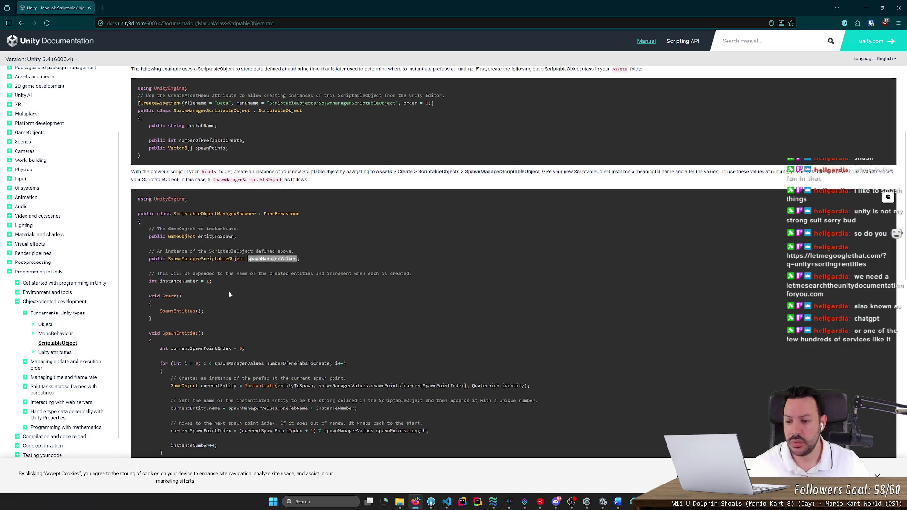
pyautogui.scroll(-3, 229, 295)
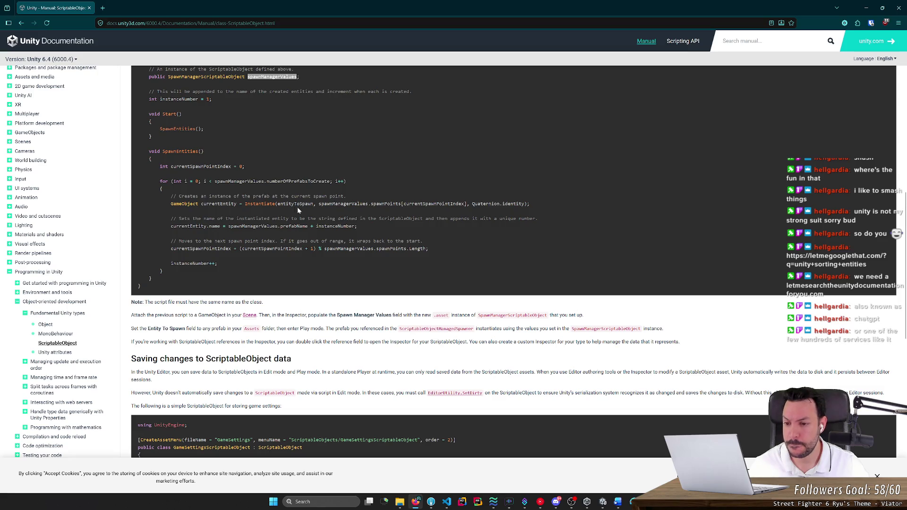
# Read the 'Saving changes to ScriptableObject data' section on Edit mode, then return to the Unity Editor
pyautogui.scroll(-4, 297, 207)
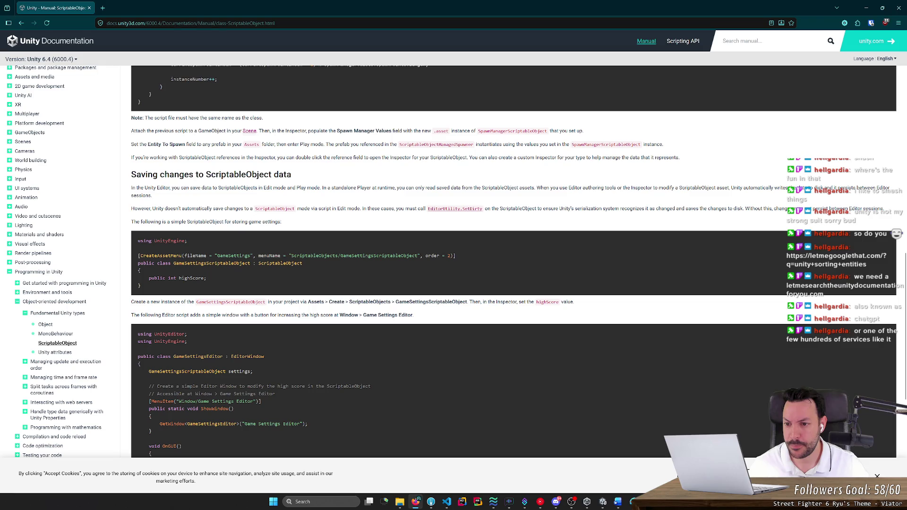
pyautogui.moveTo(150, 188); pyautogui.dragTo(351, 187)
pyautogui.click(392, 196)
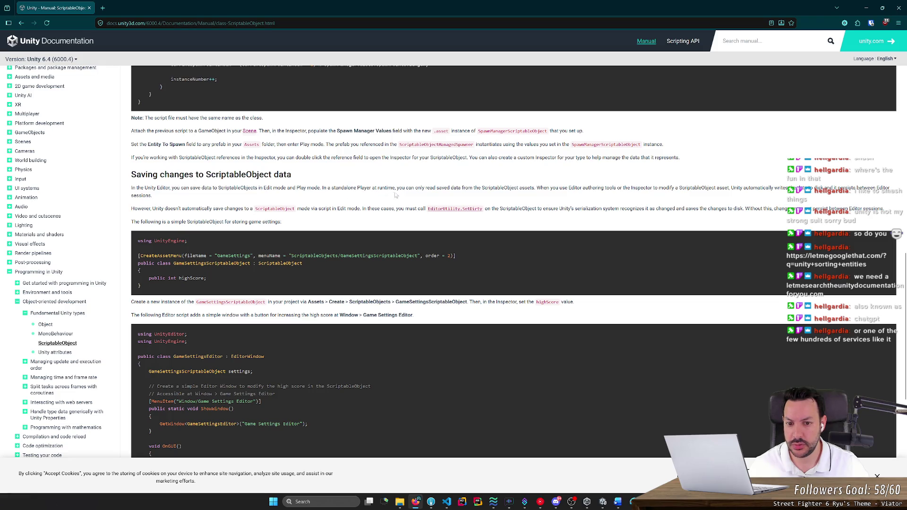
pyautogui.moveTo(425, 187); pyautogui.dragTo(494, 188)
pyautogui.click(495, 188)
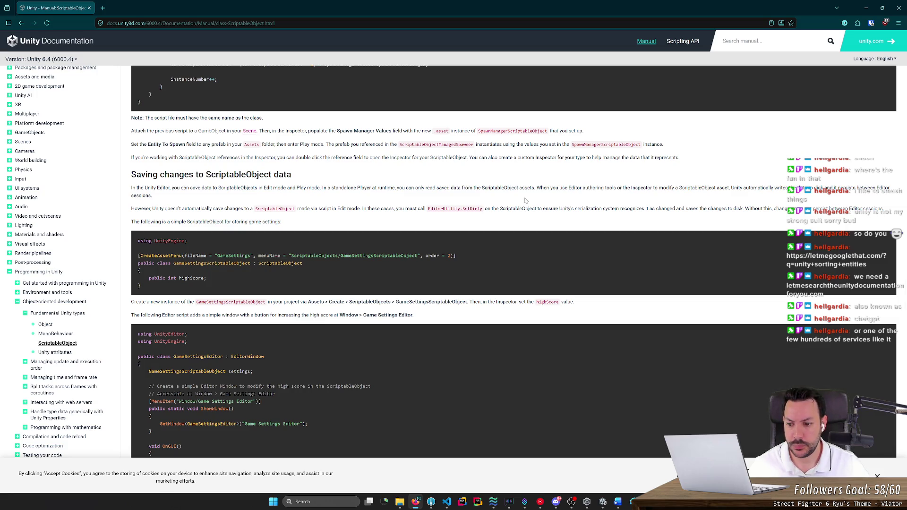
pyautogui.scroll(-4, 518, 234)
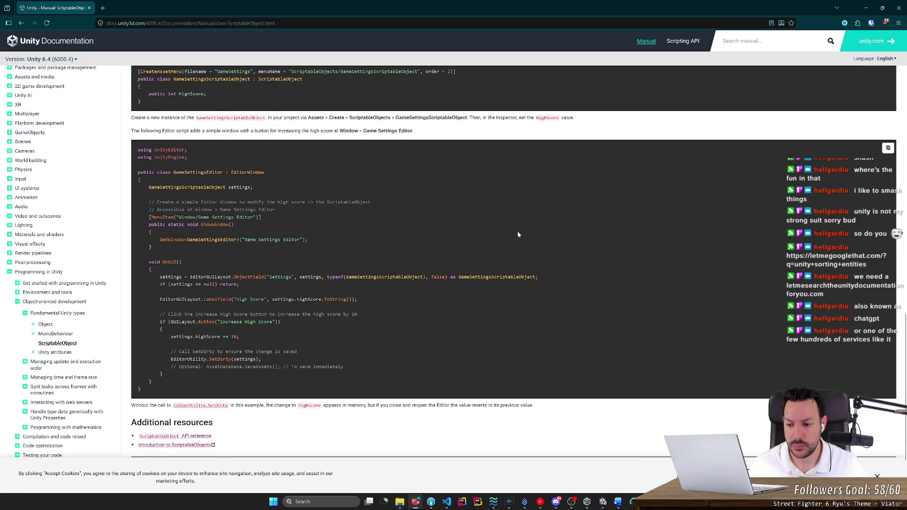
pyautogui.scroll(-1, 518, 235)
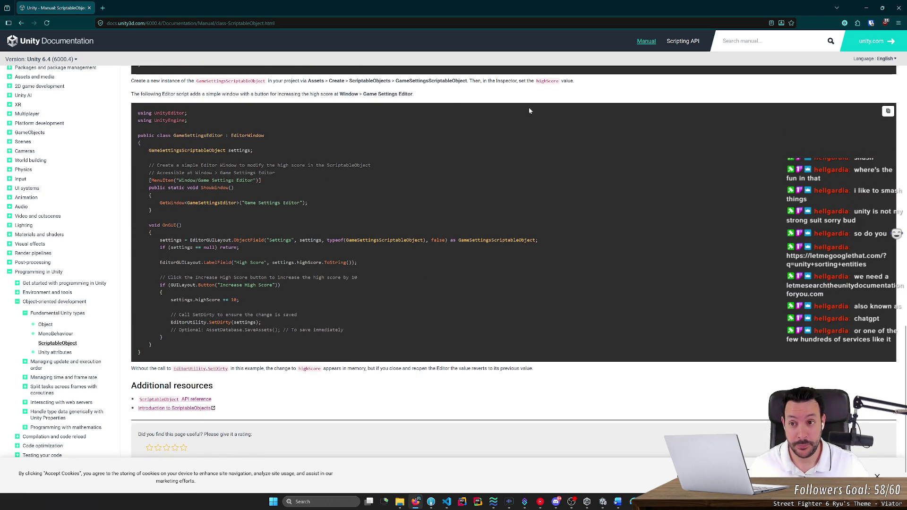
pyautogui.hotkey('alt', 'Tab')
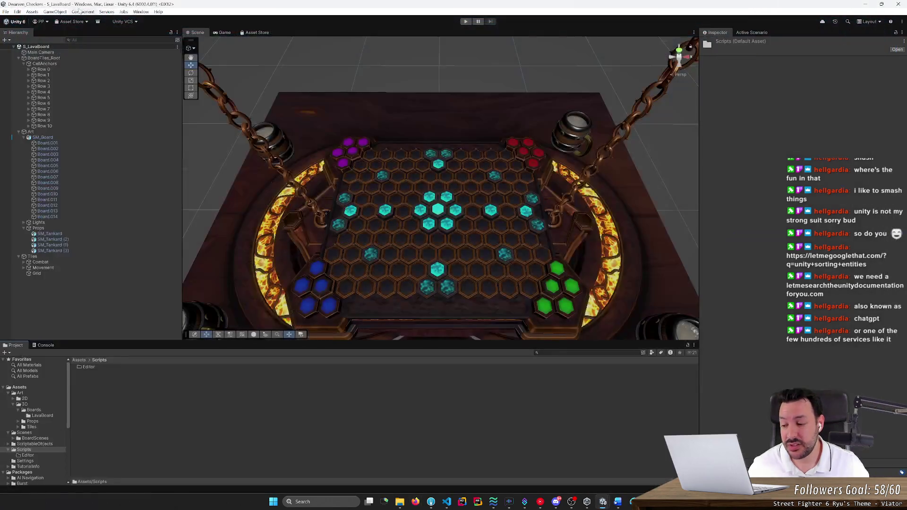
# Create a new MonoBehaviour script inside the Scripts folder
pyautogui.doubleClick(101, 367)
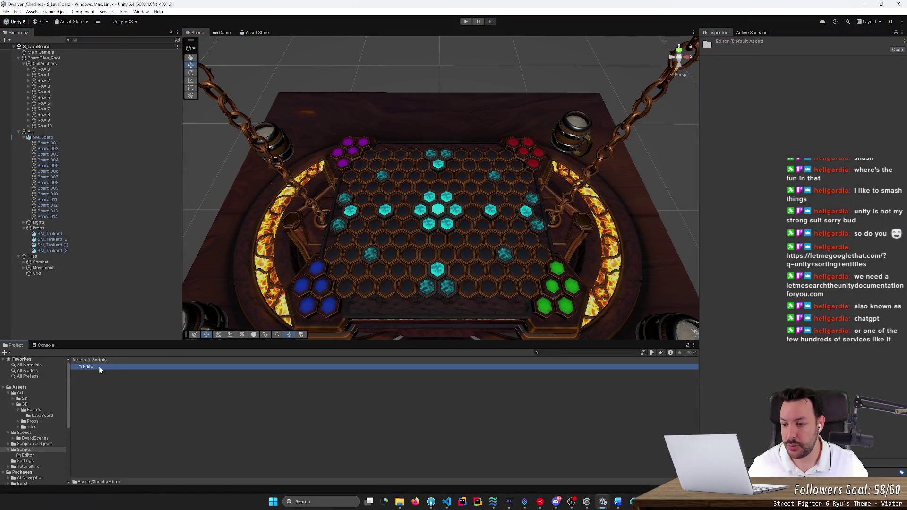
pyautogui.click(102, 360)
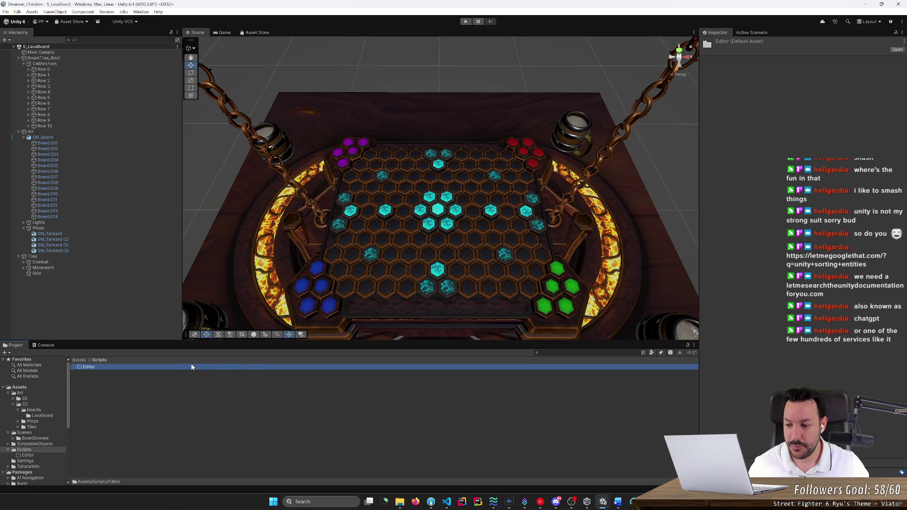
pyautogui.rightClick(139, 389)
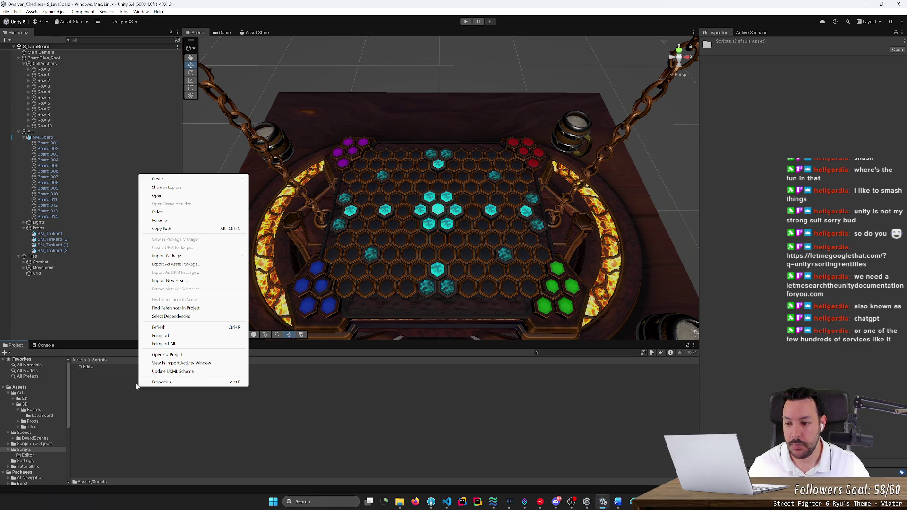
pyautogui.moveTo(215, 180)
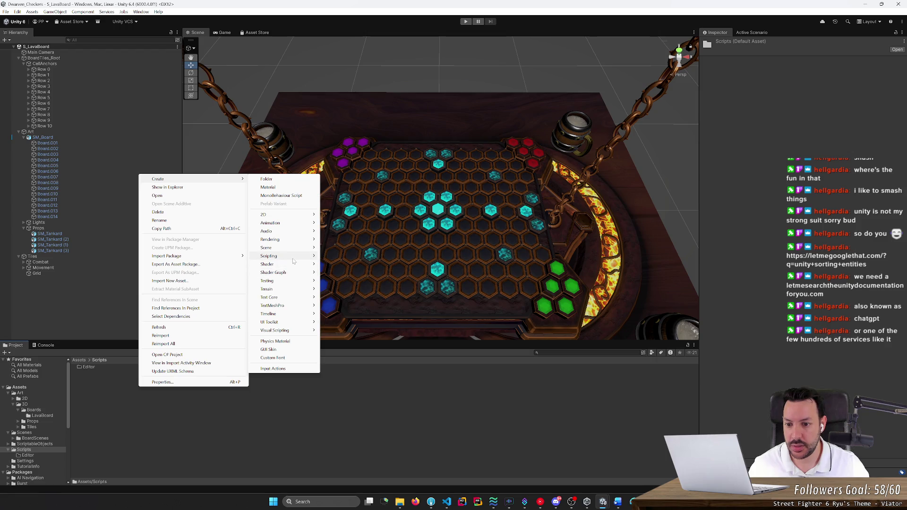
pyautogui.moveTo(293, 259)
pyautogui.click(337, 259)
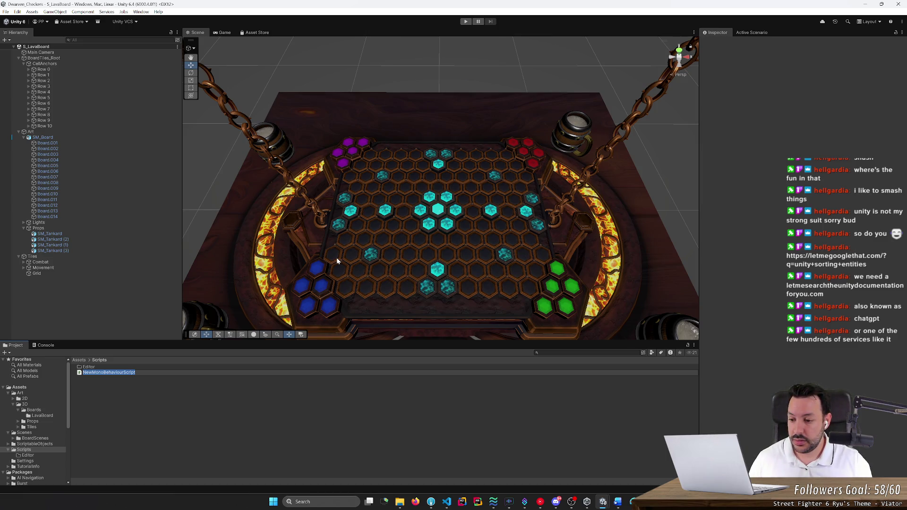
# Name the new script TileSpawnTester
pyautogui.write('Tile')
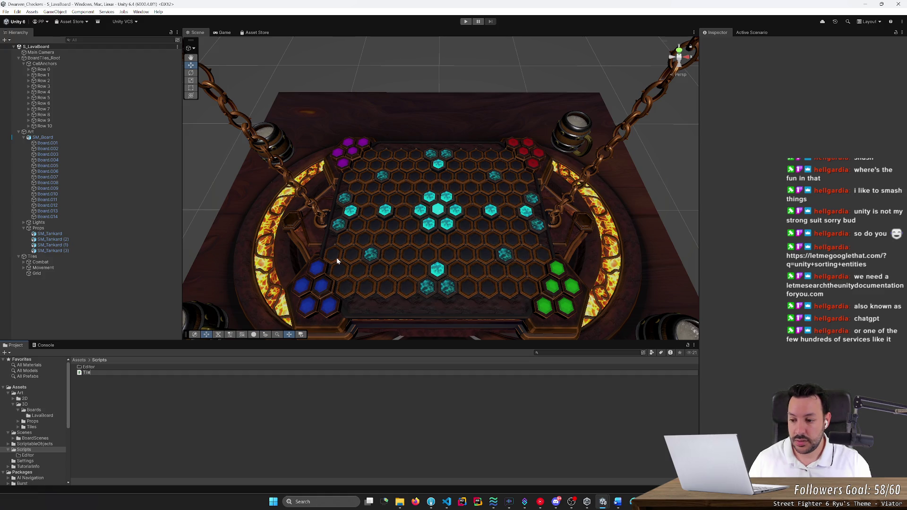
pyautogui.write('SpawnMa')
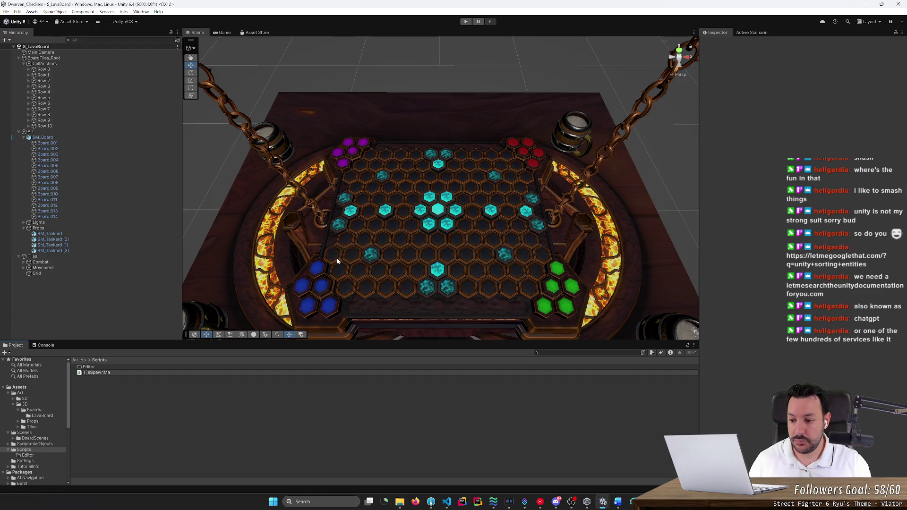
pyautogui.press('BackSpace')
pyautogui.press('BackSpace')
pyautogui.write('Tester')
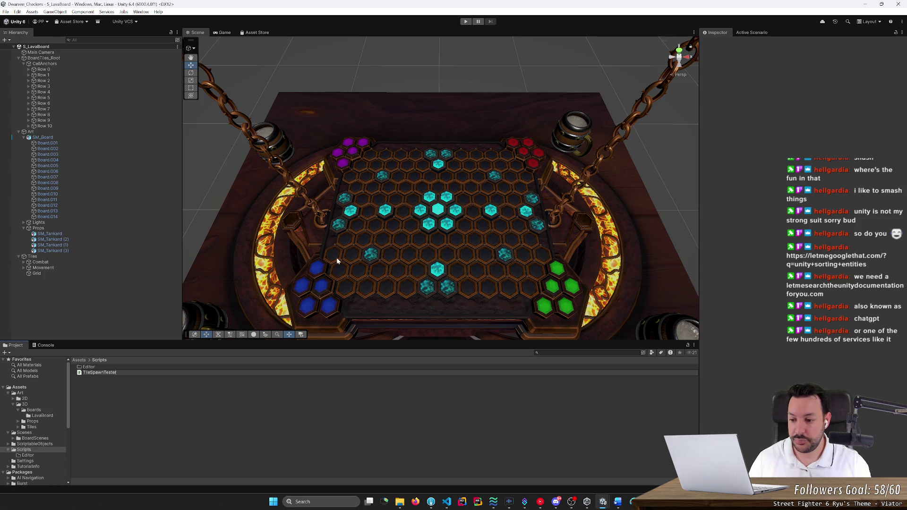
pyautogui.press('Return')
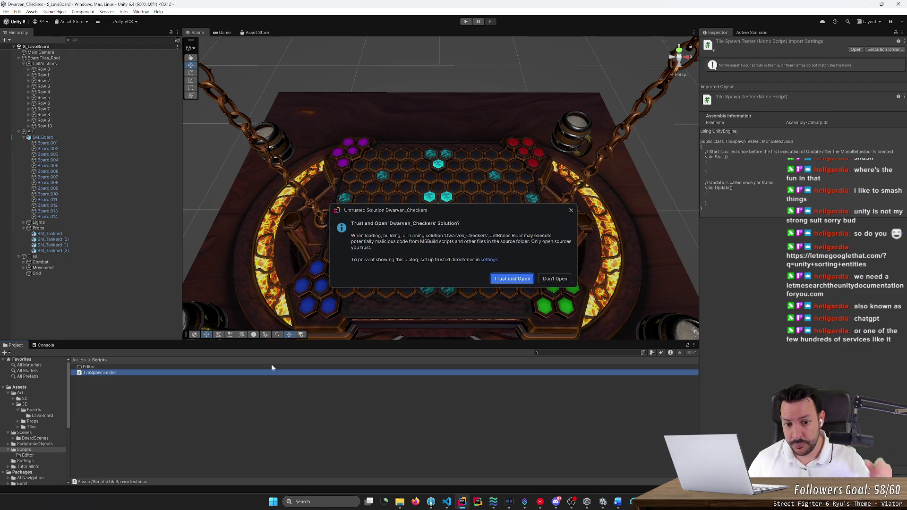
# Trust the Dwarven_Checkers solution, snap Unity right and Rider left, and add a blank class line
pyautogui.click(512, 278)
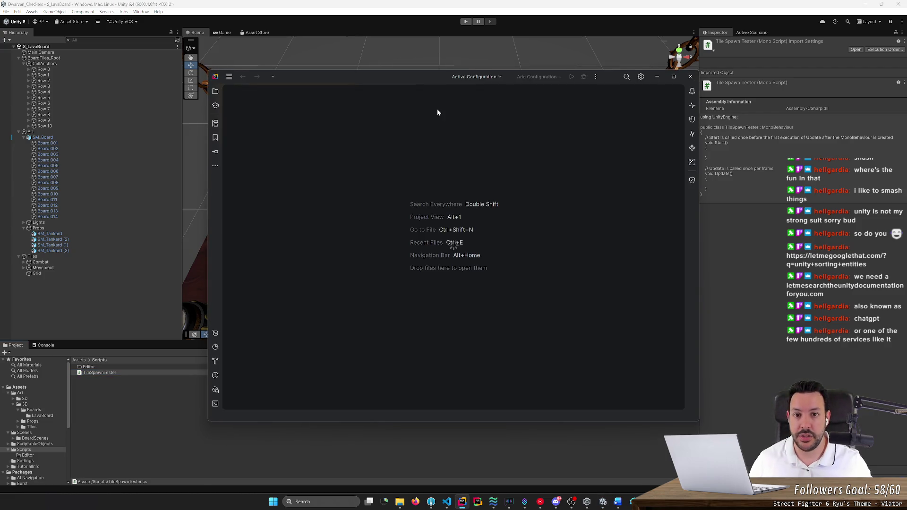
pyautogui.moveTo(608, 19)
pyautogui.mouseDown()
pyautogui.moveTo(732, 81)
pyautogui.moveTo(850, 70)
pyautogui.mouseUp()
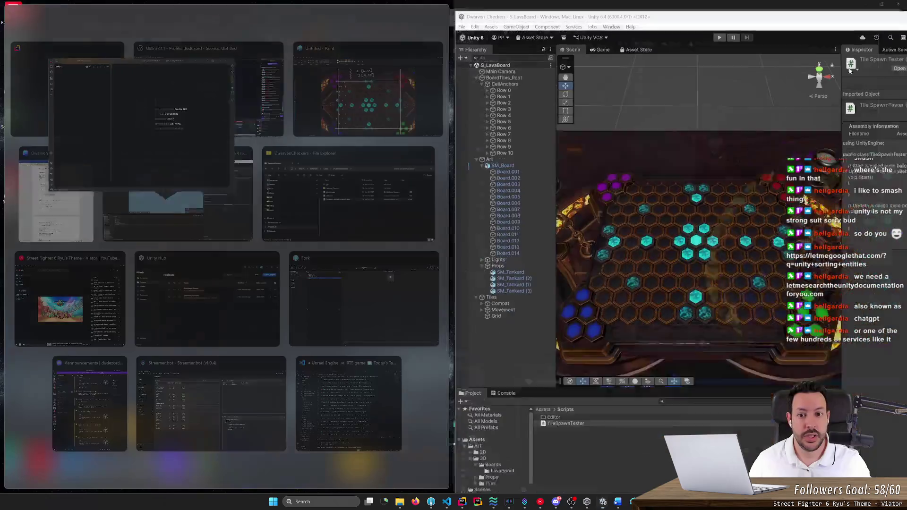
pyautogui.click(87, 88)
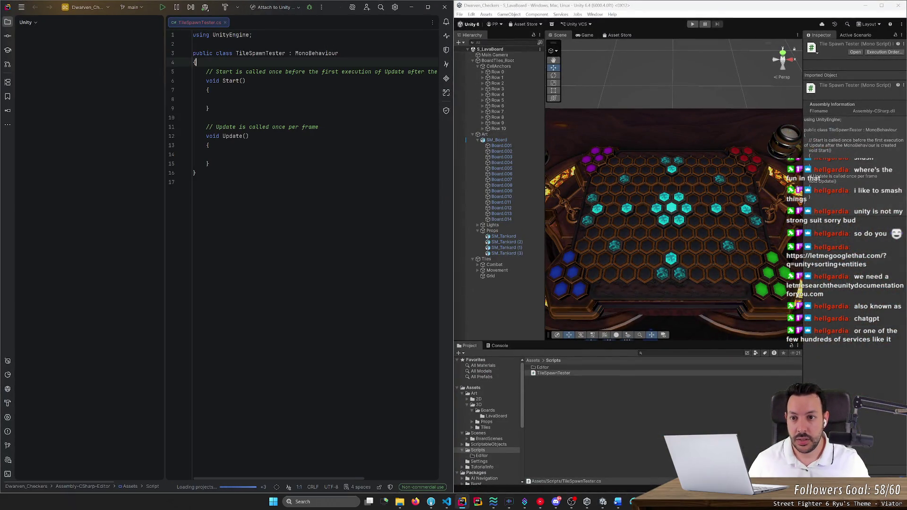
pyautogui.press('Return')
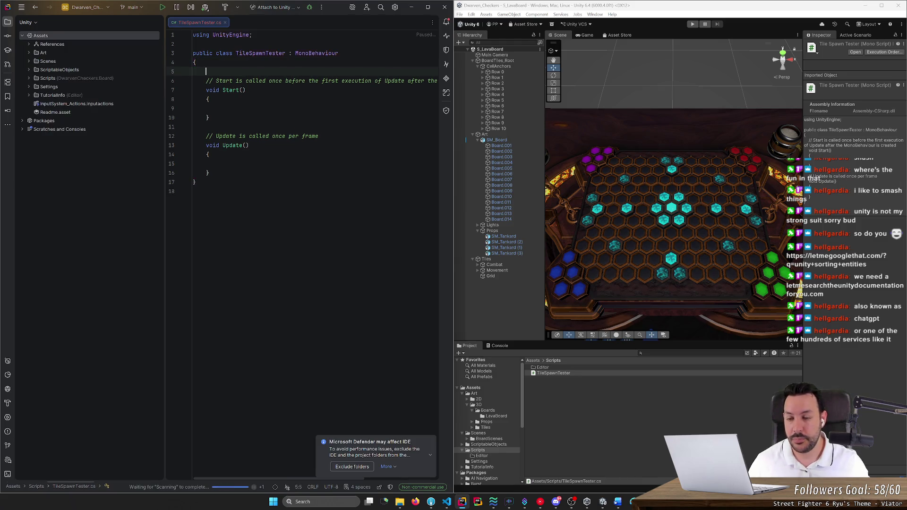
# Select SM_Tankard and pan the Scene view to reveal the pieces below the board
pyautogui.scroll(-5, 495, 384)
pyautogui.click(505, 236)
pyautogui.press('q')
pyautogui.moveTo(645, 311); pyautogui.dragTo(638, 222)
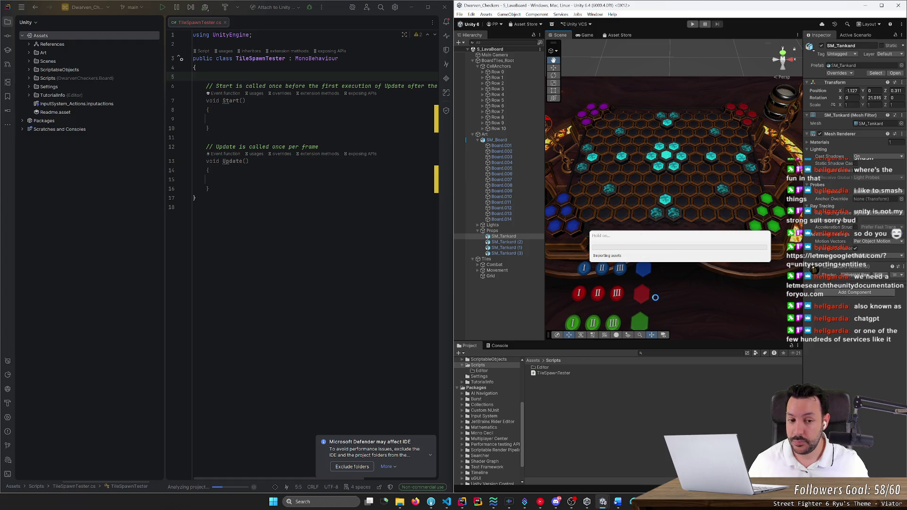
pyautogui.press('w')
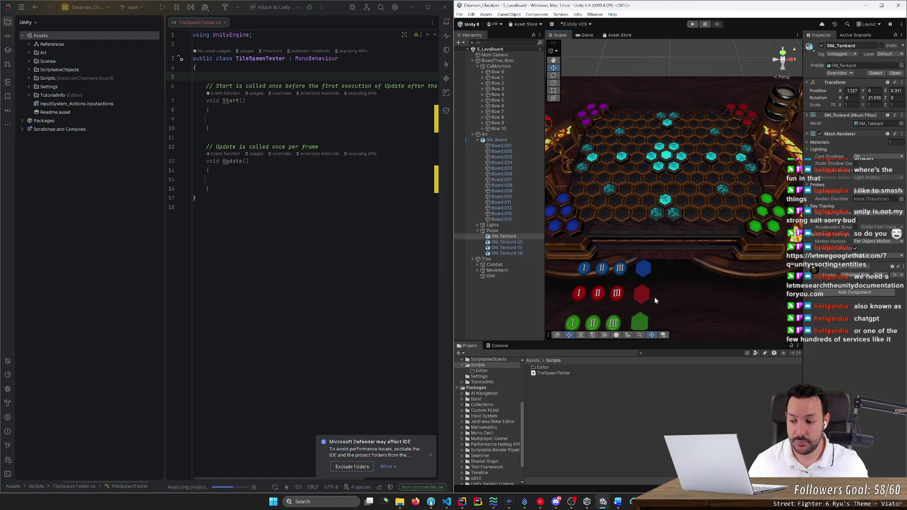
# Select the green hex piece and the green movement tile
pyautogui.click(649, 267)
pyautogui.click(514, 288)
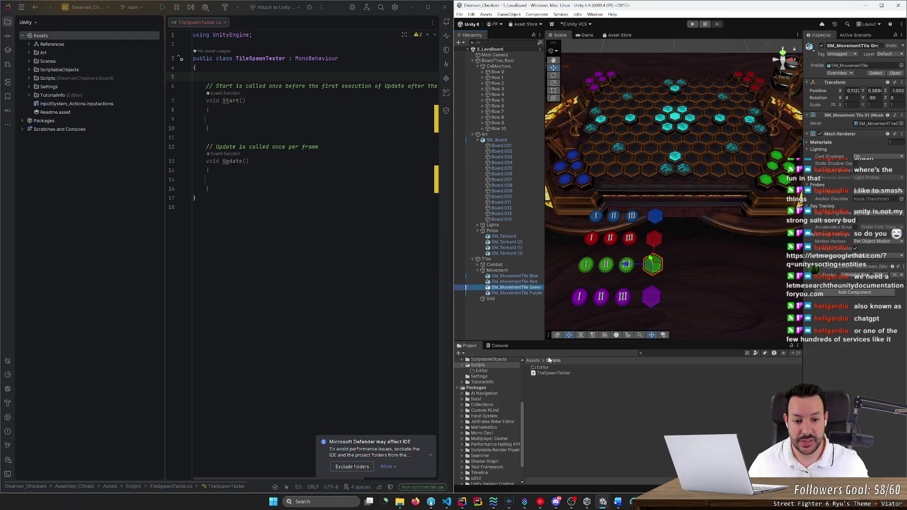
pyautogui.scroll(5, 491, 387)
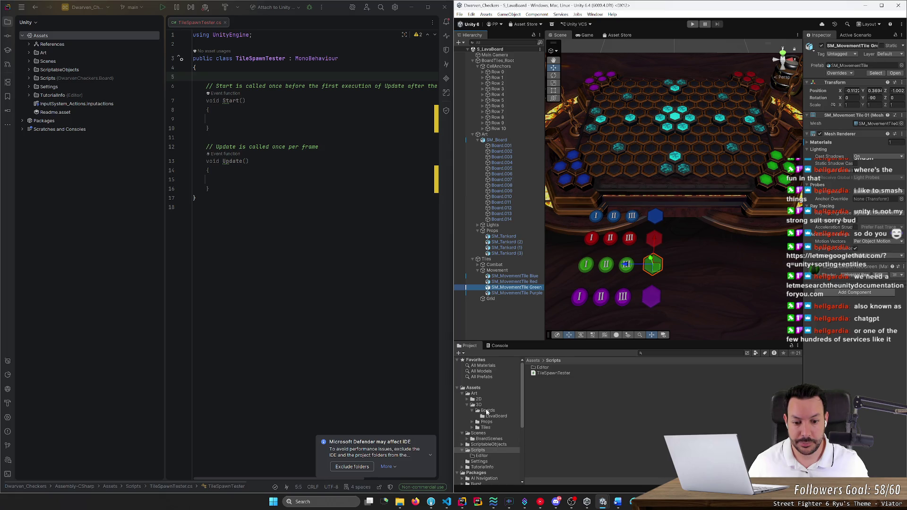
# Expand Assets > Art > 2D > UI in the Project panel
pyautogui.click(462, 394)
pyautogui.click(462, 394)
pyautogui.click(474, 399)
pyautogui.click(467, 399)
pyautogui.click(480, 405)
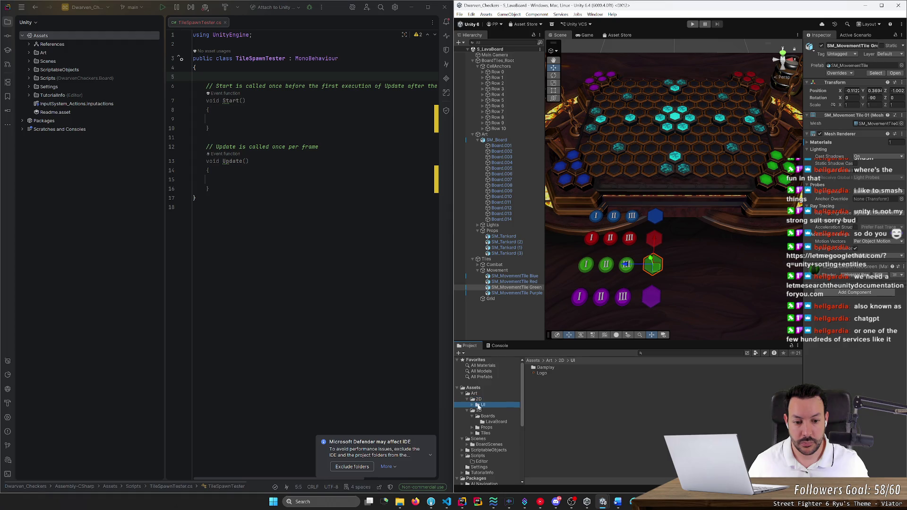
# Preview the Logo and Chatbox images
pyautogui.doubleClick(541, 374)
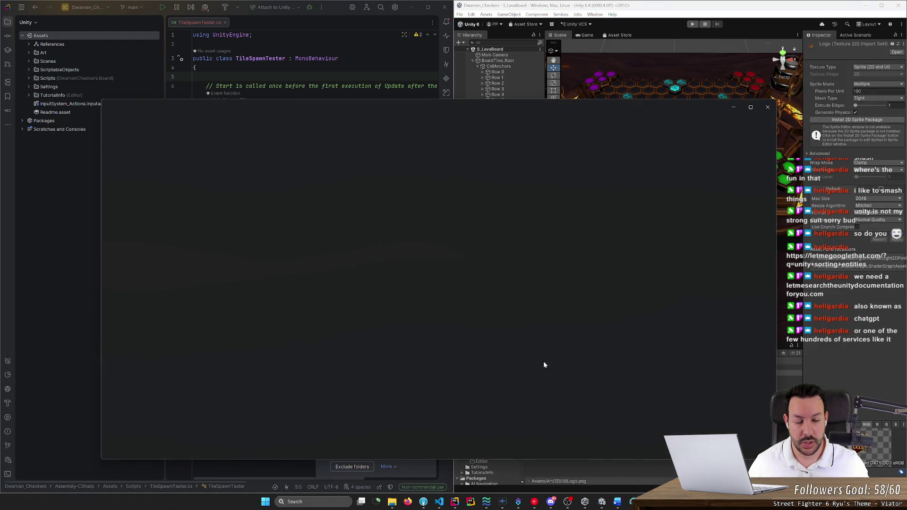
pyautogui.click(767, 109)
pyautogui.click(544, 368)
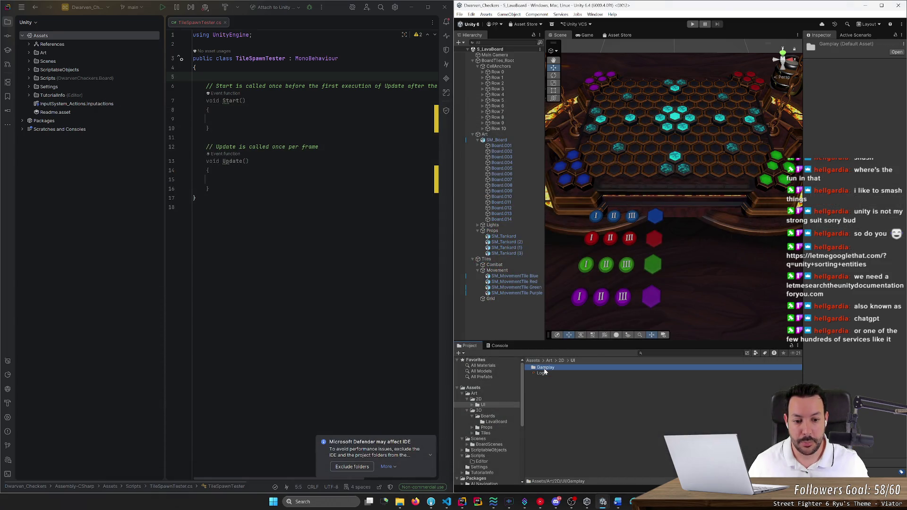
pyautogui.doubleClick(544, 368)
pyautogui.doubleClick(543, 368)
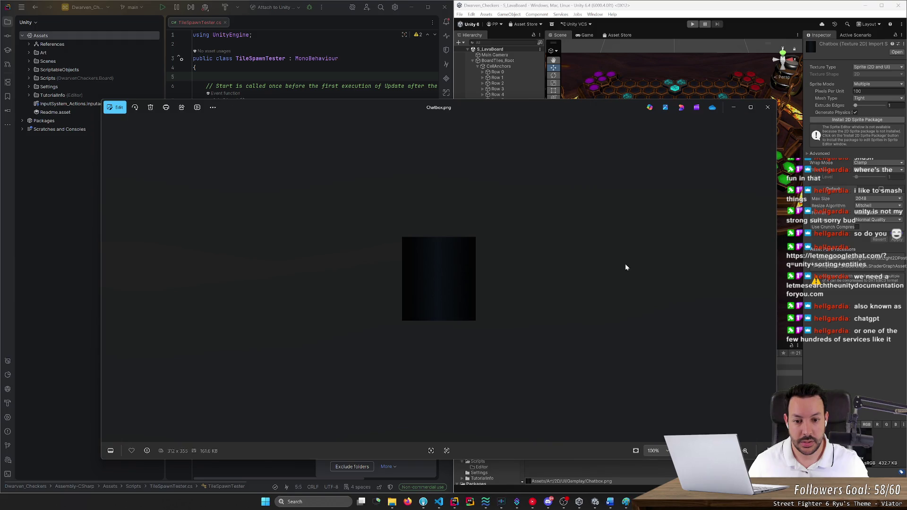
pyautogui.click(767, 107)
# Preview PlayerFrames and the BlueCombat tile icon, then return to the UI folder
pyautogui.click(561, 385)
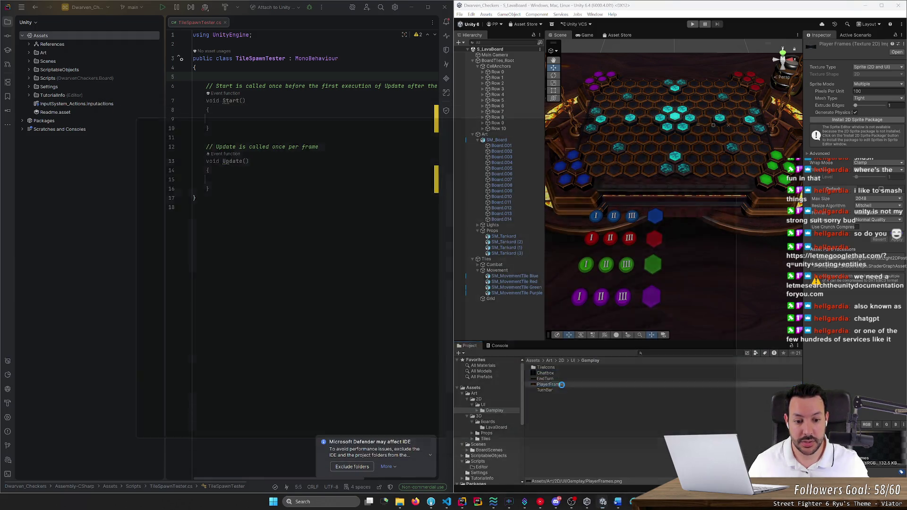
pyautogui.click(767, 107)
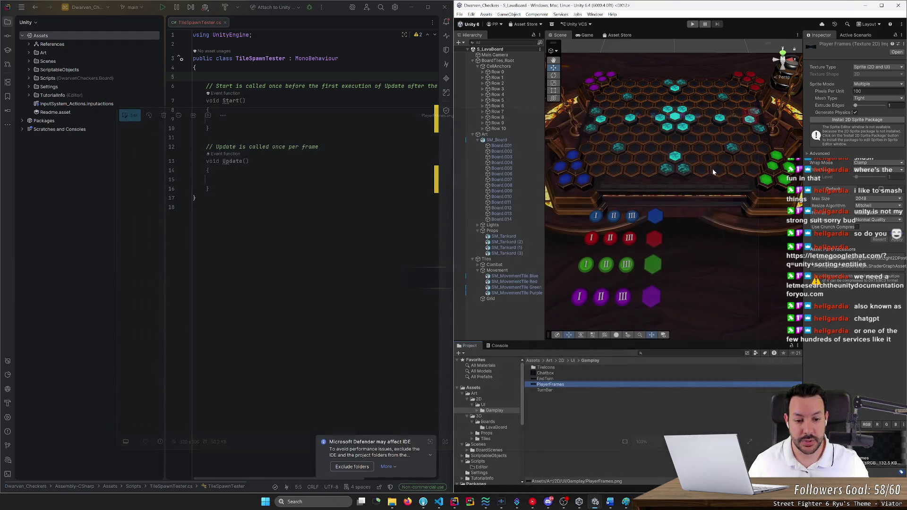
pyautogui.doubleClick(556, 368)
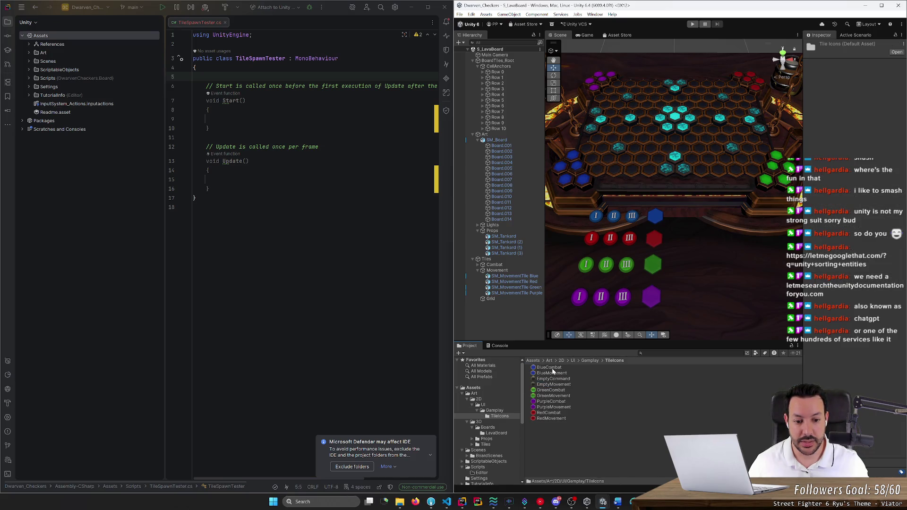
pyautogui.doubleClick(550, 367)
pyautogui.click(768, 108)
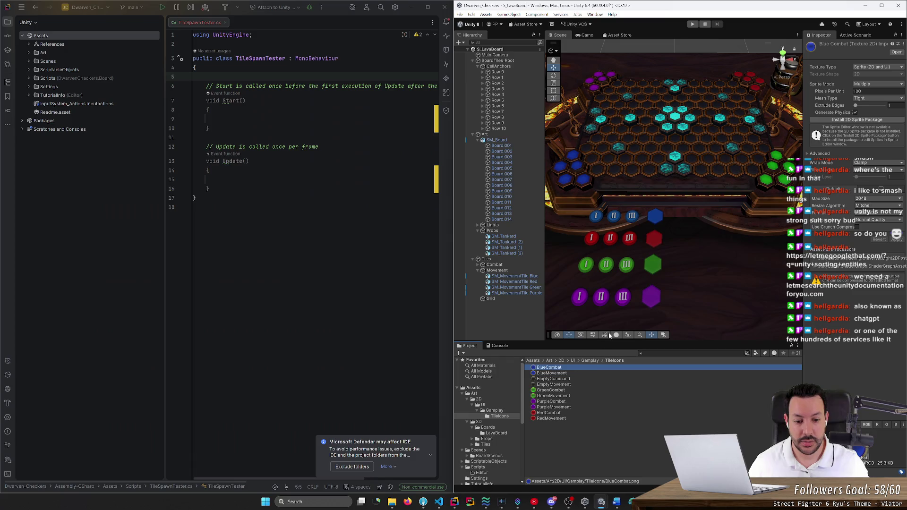
pyautogui.click(582, 361)
pyautogui.click(573, 361)
pyautogui.click(559, 370)
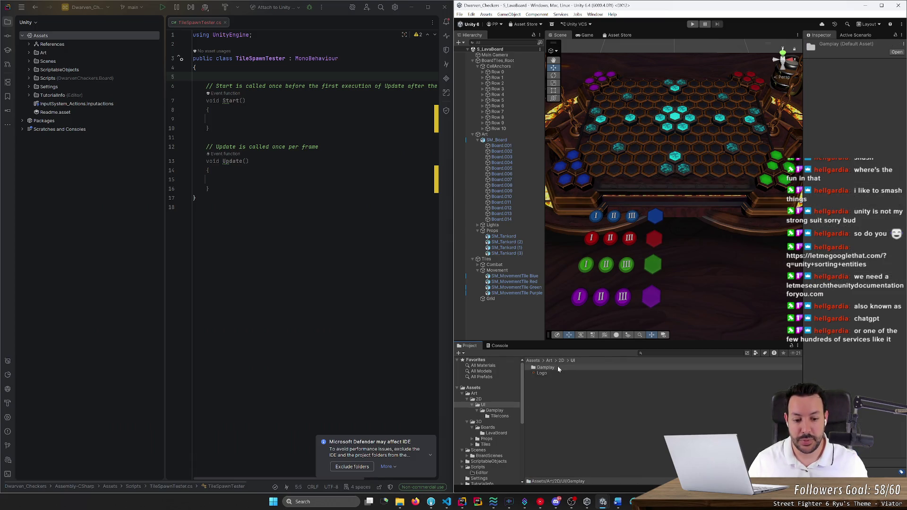
pyautogui.rightClick(548, 369)
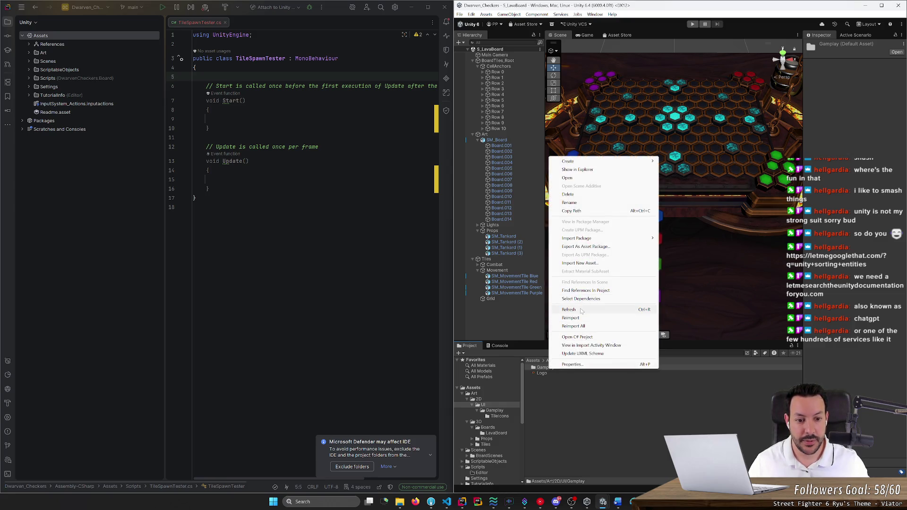
# Rename the Gamplay folder to Gameplay
pyautogui.click(586, 203)
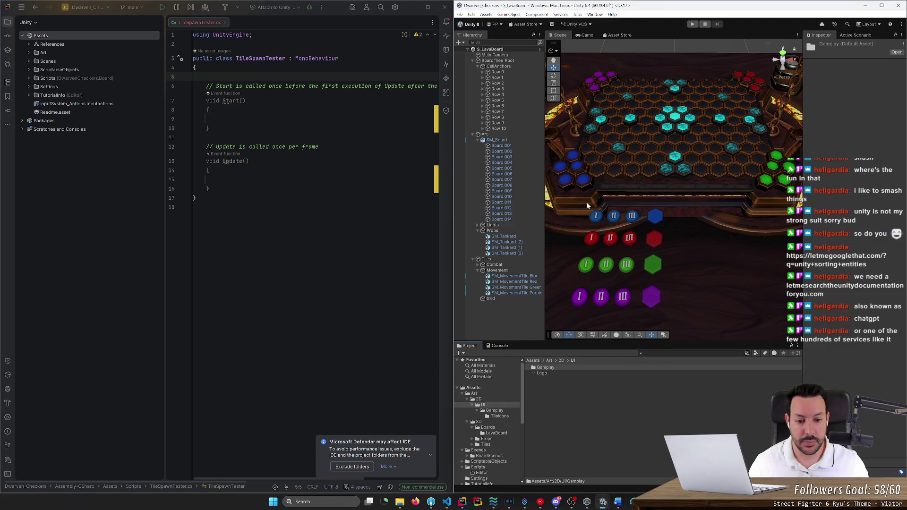
pyautogui.click(497, 411)
pyautogui.rightClick(497, 412)
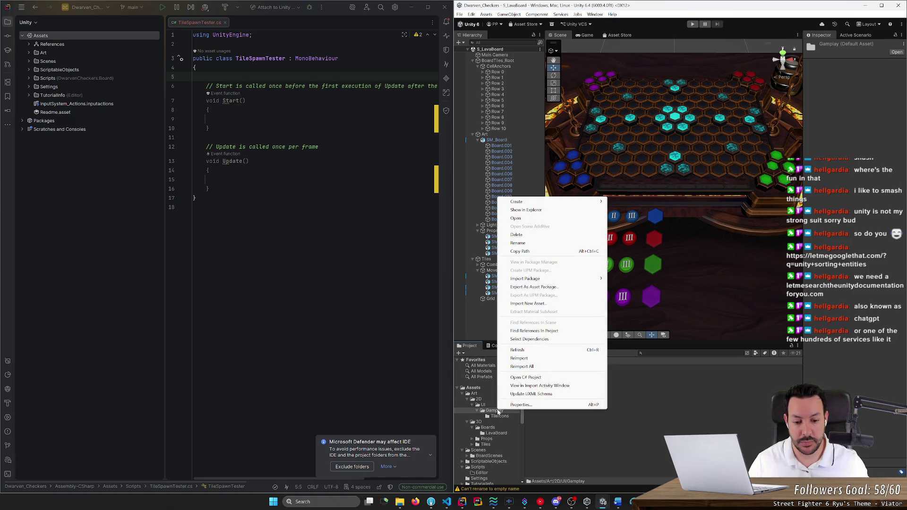
pyautogui.click(585, 415)
pyautogui.click(497, 411)
pyautogui.click(498, 411)
pyautogui.write('e')
pyautogui.press('Return')
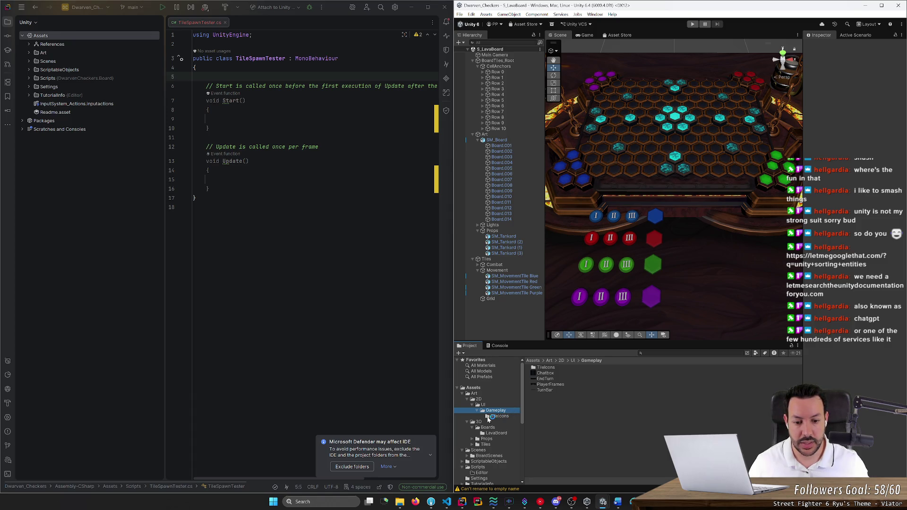
# Browse the 3D LavaBoard materials and meshes
pyautogui.click(479, 422)
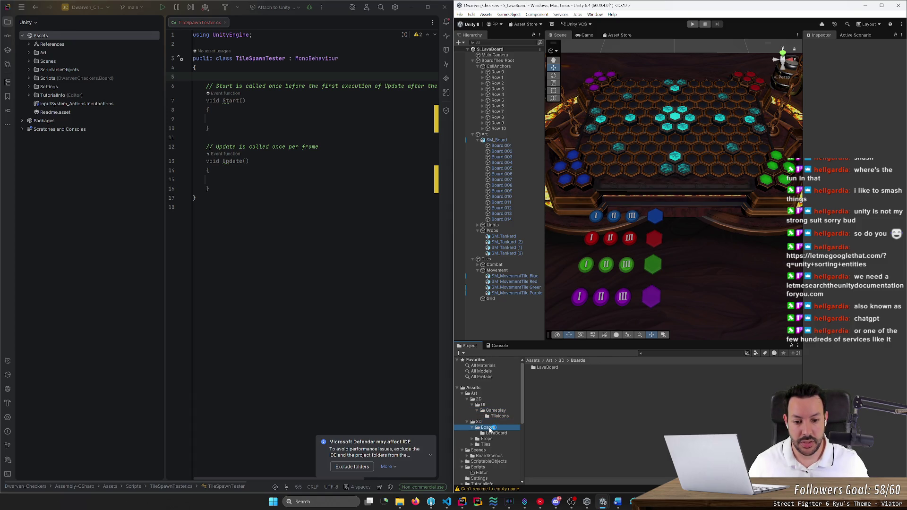
pyautogui.click(496, 434)
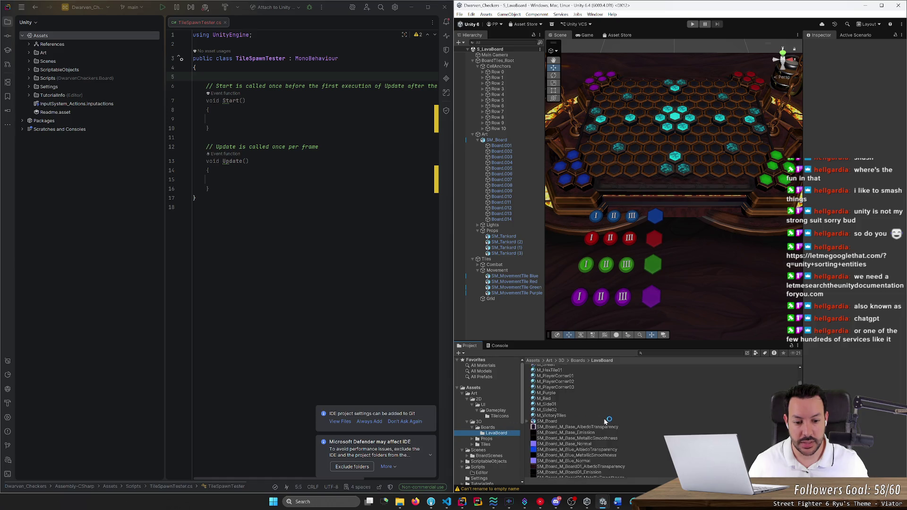
pyautogui.scroll(-8, 594, 425)
pyautogui.scroll(-3, 595, 435)
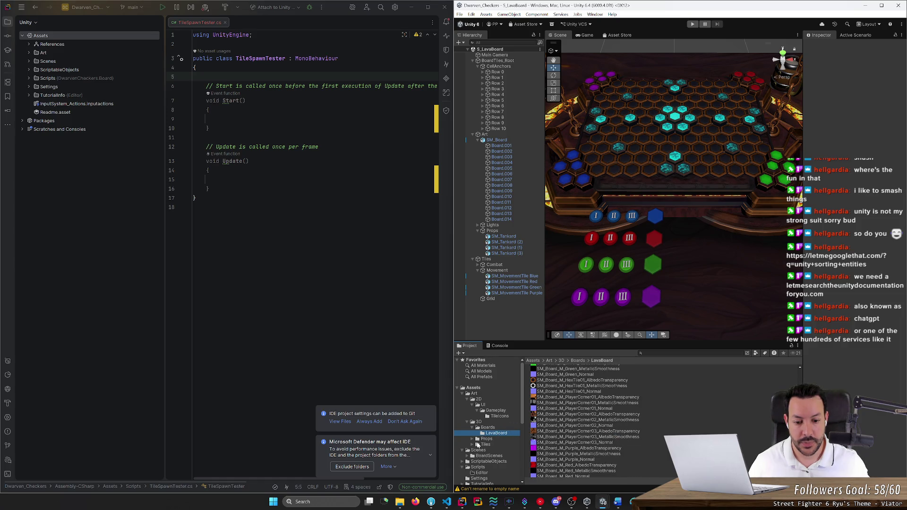
pyautogui.scroll(-3, 482, 461)
pyautogui.scroll(3, 478, 450)
# Collapse the Art, Scenes and Scripts folders and select the Assets root
pyautogui.click(461, 393)
pyautogui.click(460, 398)
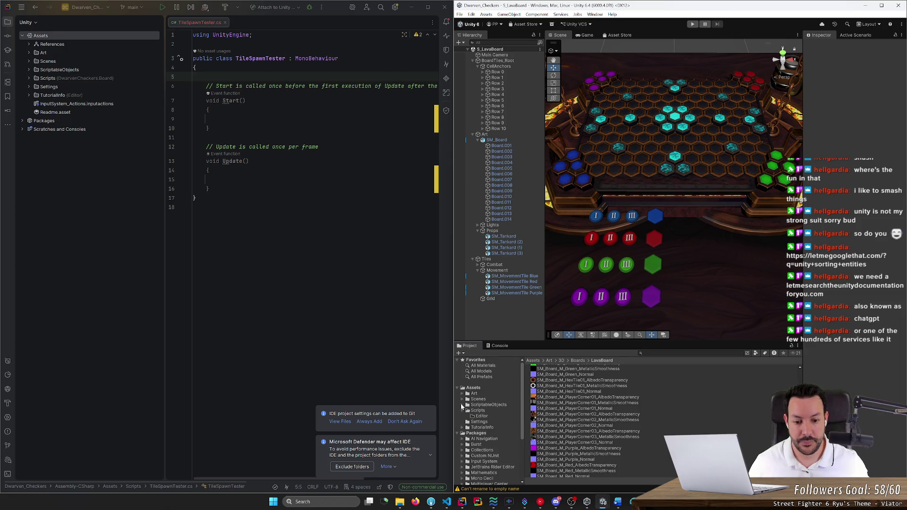
pyautogui.click(460, 410)
pyautogui.click(473, 387)
pyautogui.rightClick(472, 174)
pyautogui.click(527, 175)
# Create a Prefabs folder in Assets and open it
pyautogui.rightClick(479, 389)
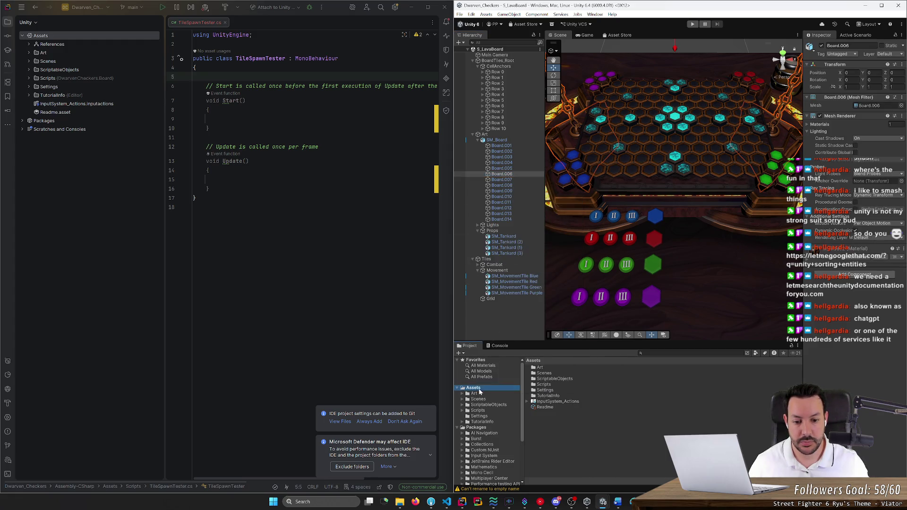
pyautogui.moveTo(567, 180)
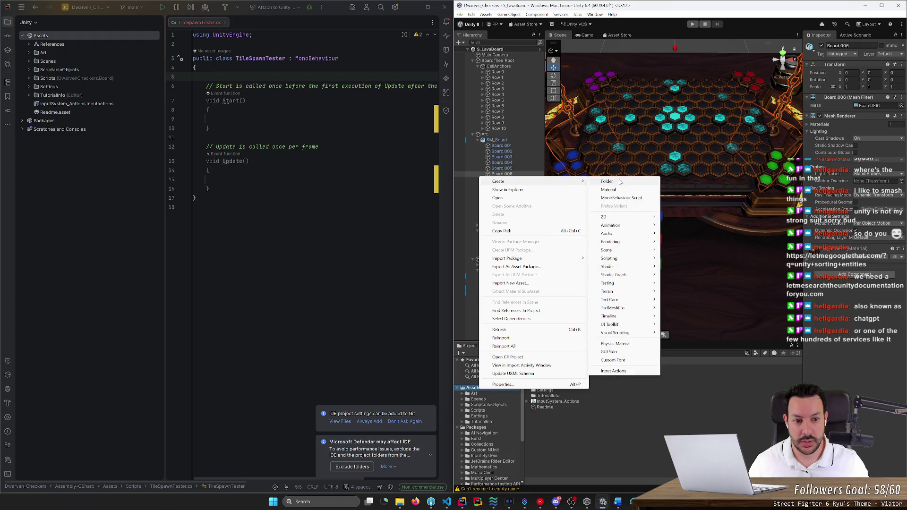
pyautogui.click(620, 186)
pyautogui.write('F')
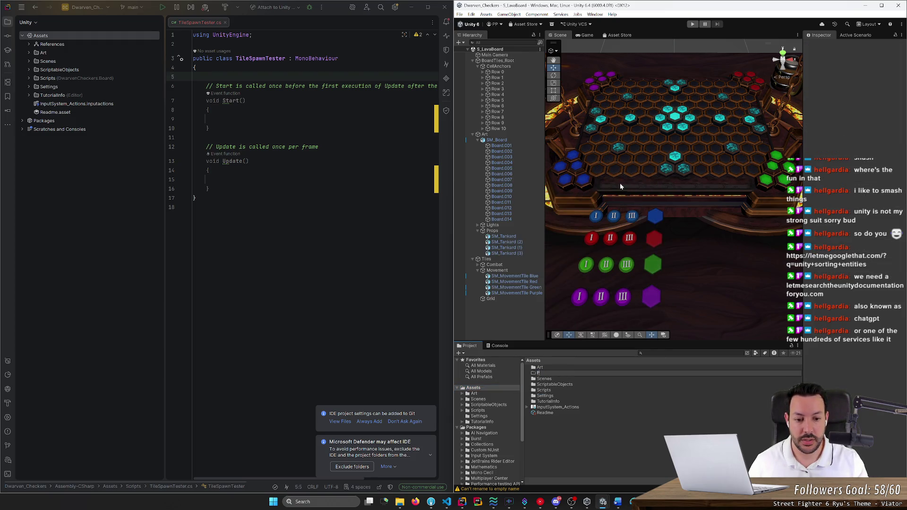
pyautogui.write('bs')
pyautogui.press('Return')
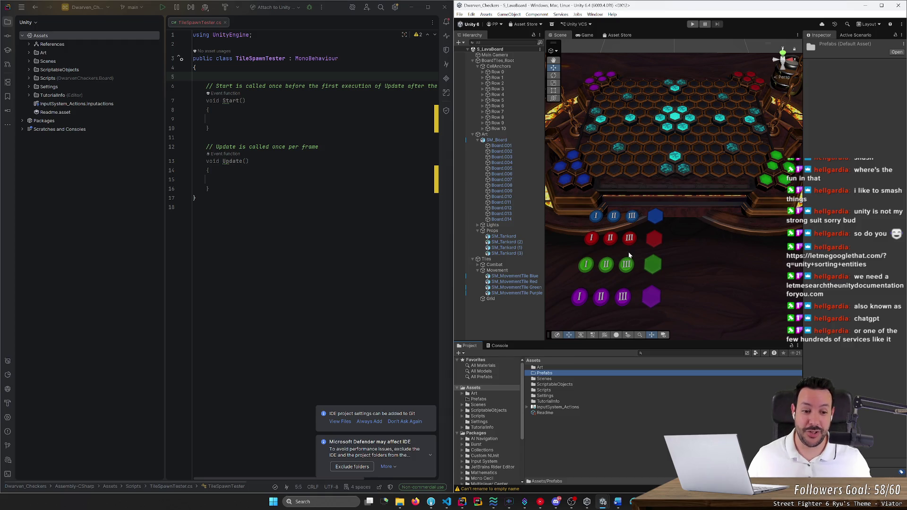
pyautogui.doubleClick(552, 373)
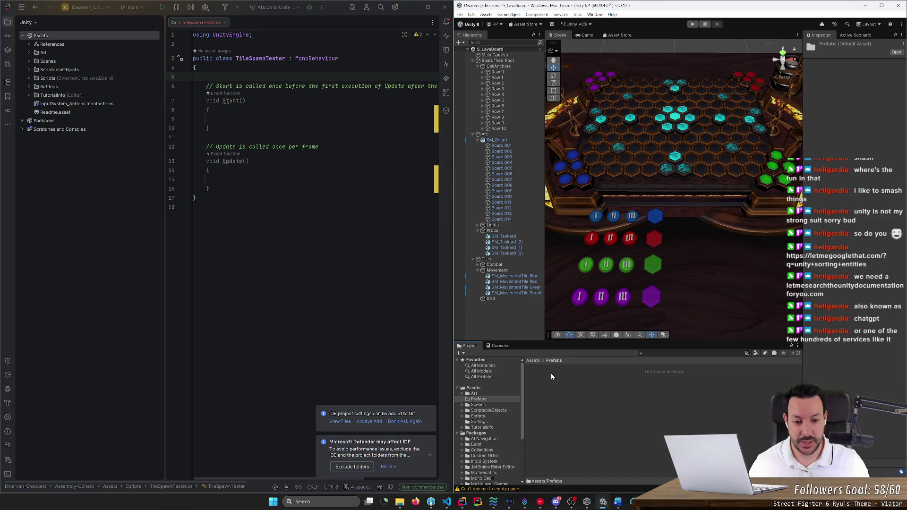
pyautogui.click(503, 236)
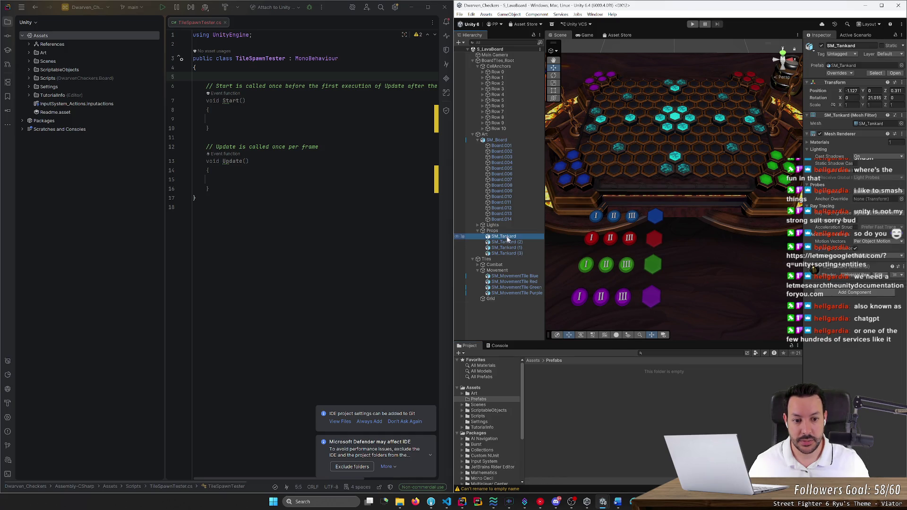
# Make prefabs of the Green, Purple and Red movement tiles in the Prefabs folder
pyautogui.click(649, 263)
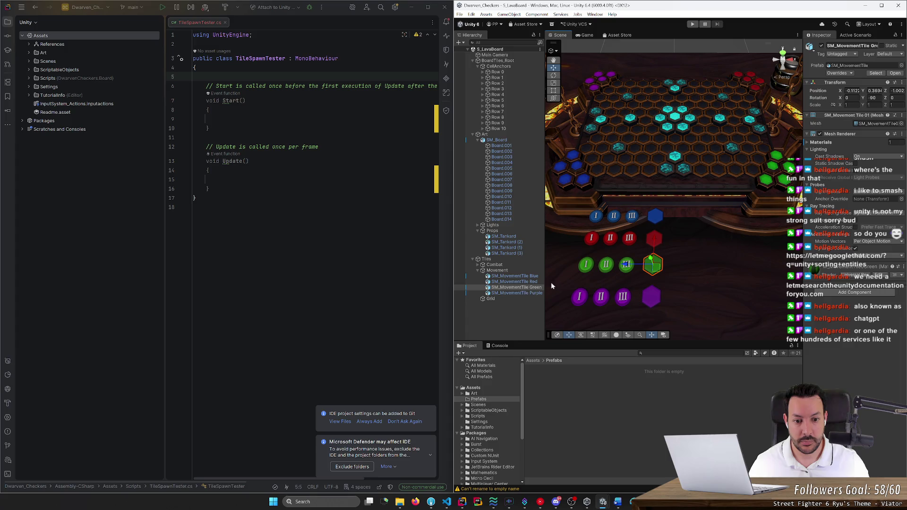
pyautogui.click(518, 287)
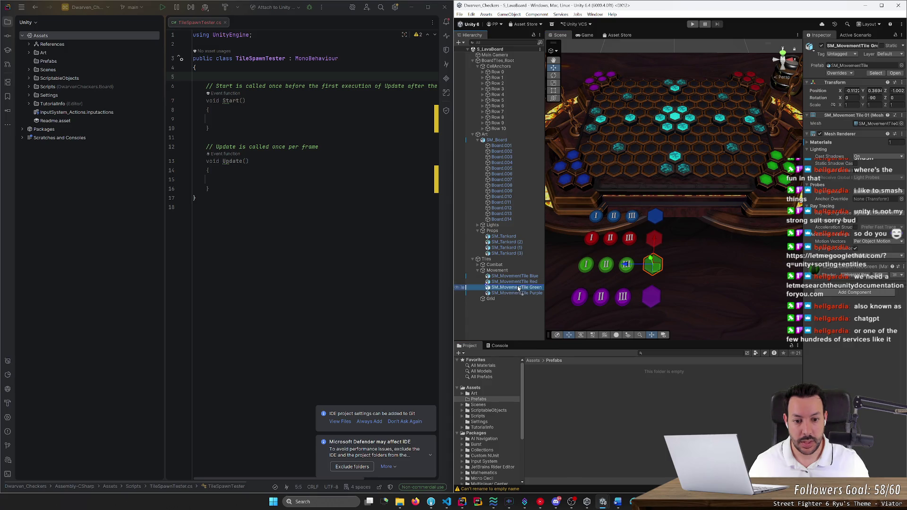
pyautogui.moveTo(518, 289)
pyautogui.mouseDown()
pyautogui.moveTo(569, 415)
pyautogui.moveTo(568, 406)
pyautogui.mouseUp()
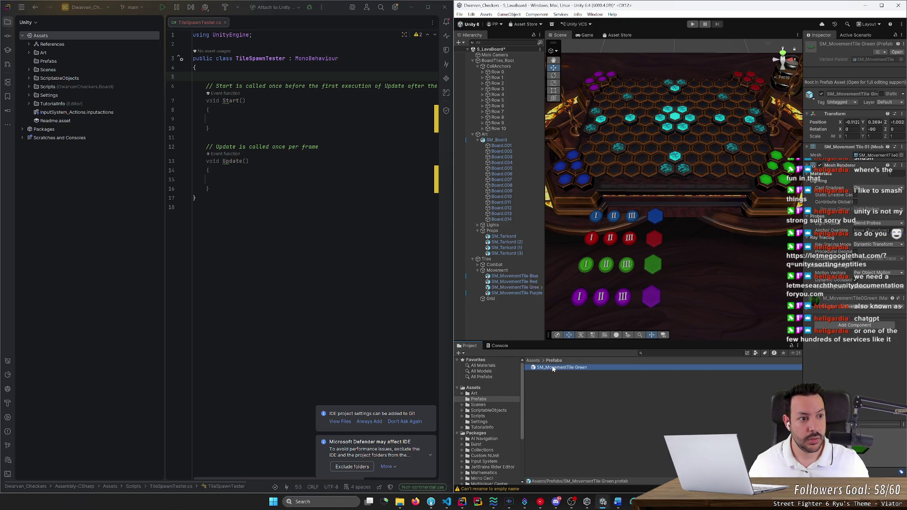
pyautogui.click(494, 288)
pyautogui.click(503, 293)
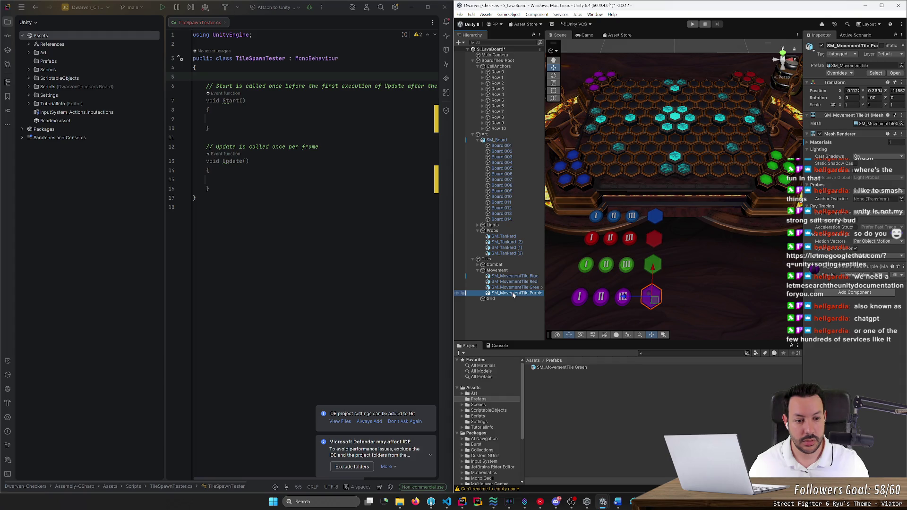
pyautogui.moveTo(514, 295); pyautogui.dragTo(573, 407)
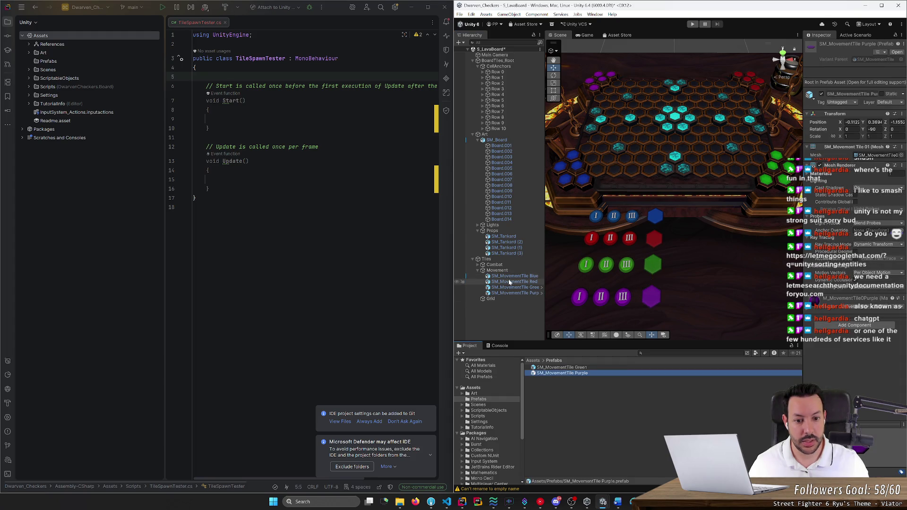
pyautogui.moveTo(564, 340); pyautogui.dragTo(586, 392)
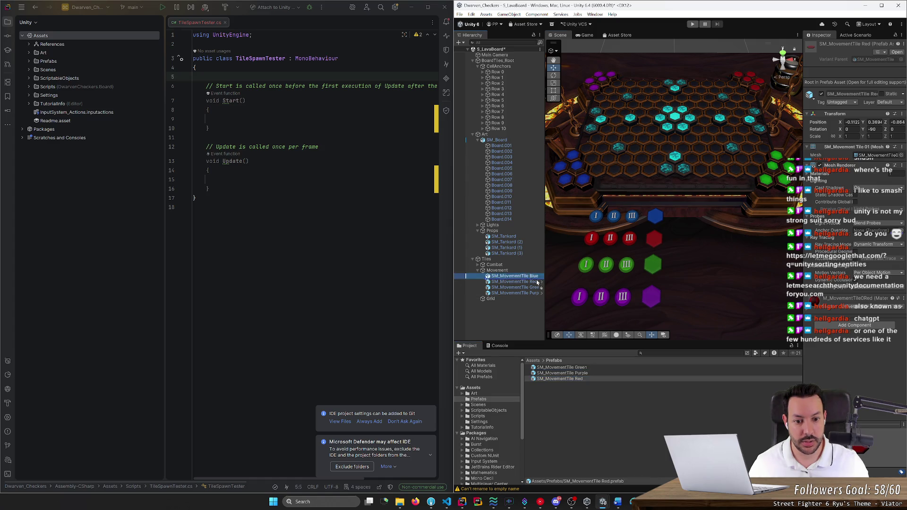
# Turn the purple combat tiles into prefabs in the Prefabs folder
pyautogui.click(506, 242)
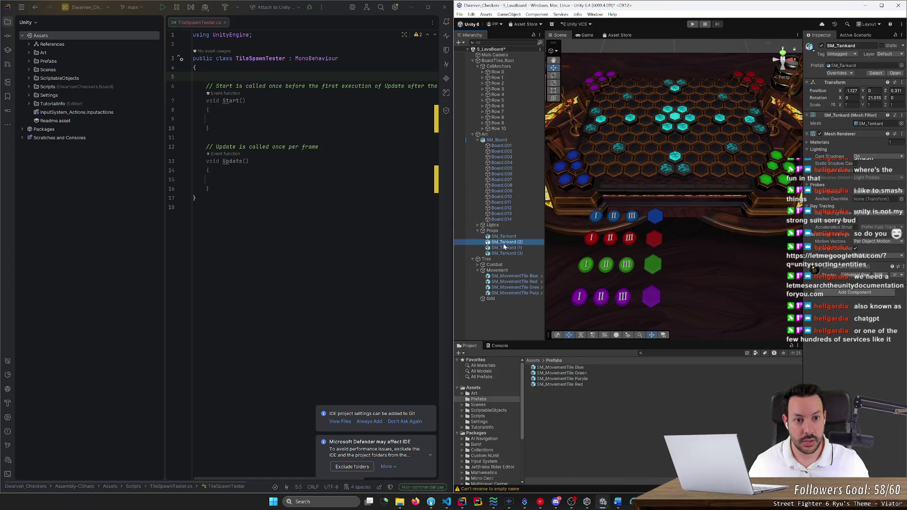
pyautogui.click(584, 181)
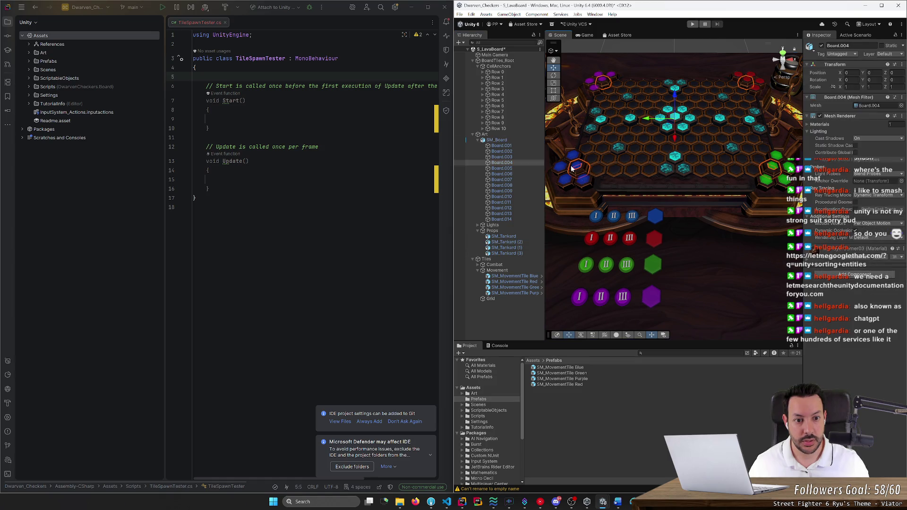
pyautogui.click(666, 160)
pyautogui.click(673, 160)
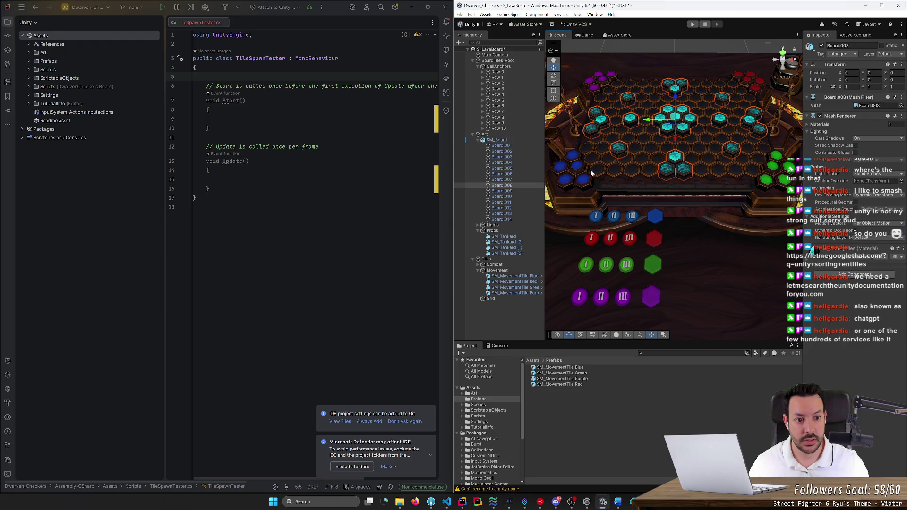
pyautogui.click(582, 302)
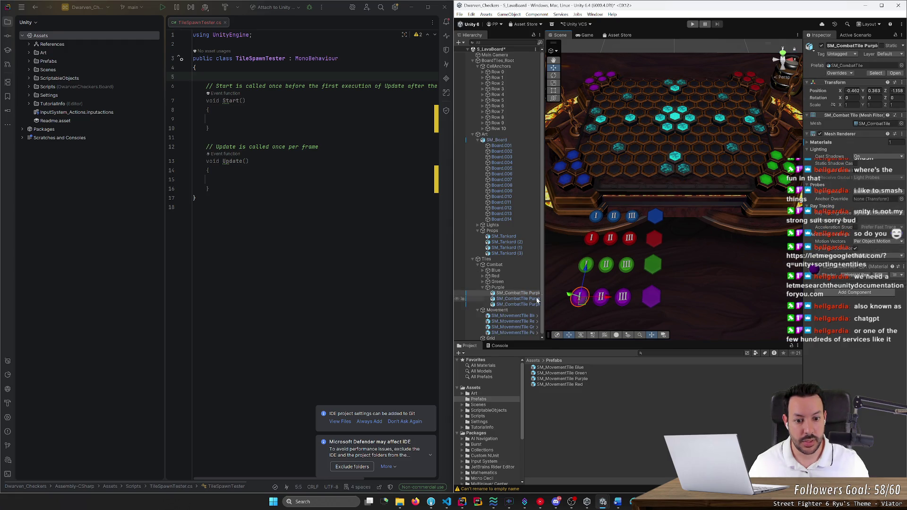
pyautogui.moveTo(514, 293); pyautogui.dragTo(562, 373)
pyautogui.click(520, 298)
pyautogui.moveTo(524, 305); pyautogui.dragTo(533, 372)
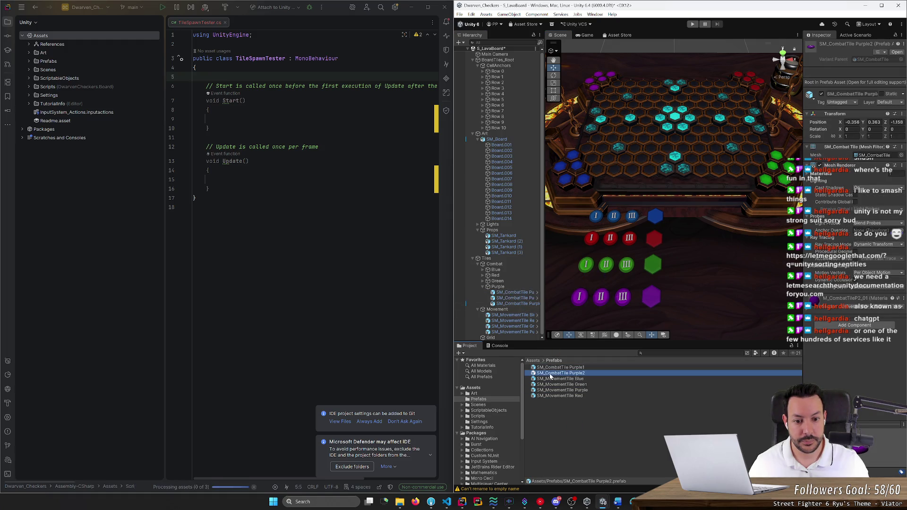
pyautogui.click(515, 304)
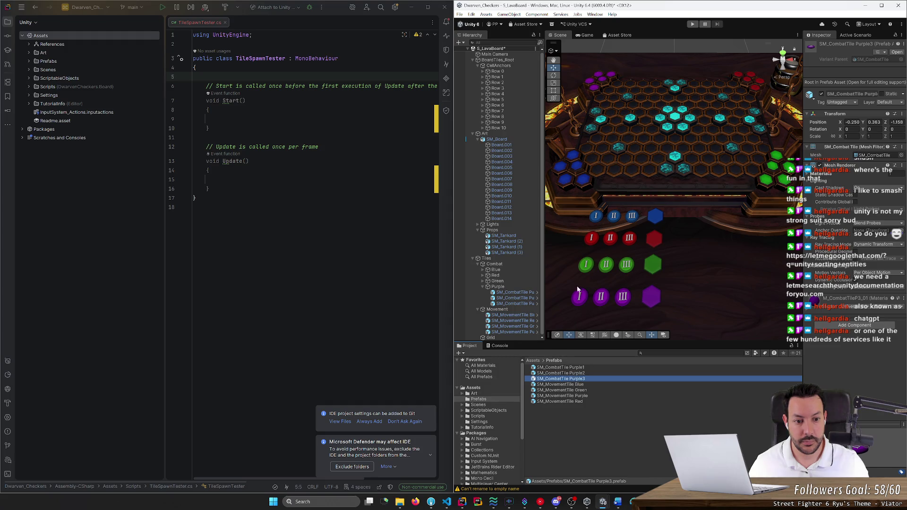
# Drag the three green combat tiles together into Prefabs
pyautogui.click(586, 264)
pyautogui.scroll(-2, 506, 301)
pyautogui.click(515, 270)
pyautogui.keyDown('shift'); pyautogui.click(508, 280); pyautogui.keyUp('shift')
pyautogui.moveTo(508, 279)
pyautogui.mouseDown()
pyautogui.moveTo(579, 417)
pyautogui.moveTo(585, 449)
pyautogui.mouseUp()
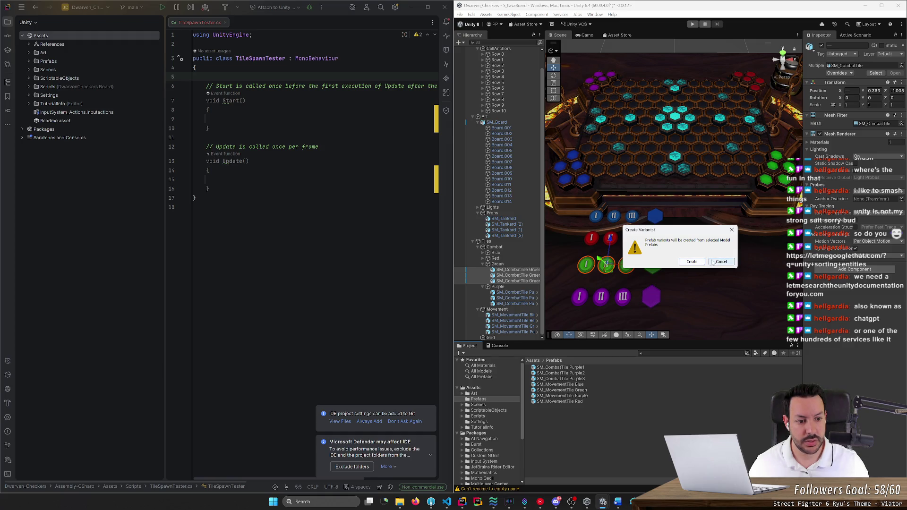
# Confirm the green tile variants and create prefab variants of the three red combat tiles
pyautogui.click(691, 262)
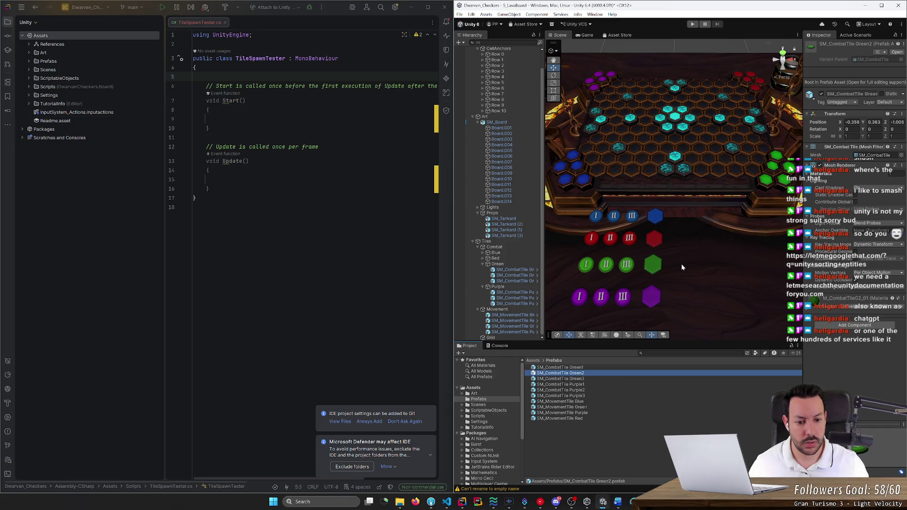
pyautogui.click(585, 264)
pyautogui.press('Down')
pyautogui.press('Down')
pyautogui.press('Down')
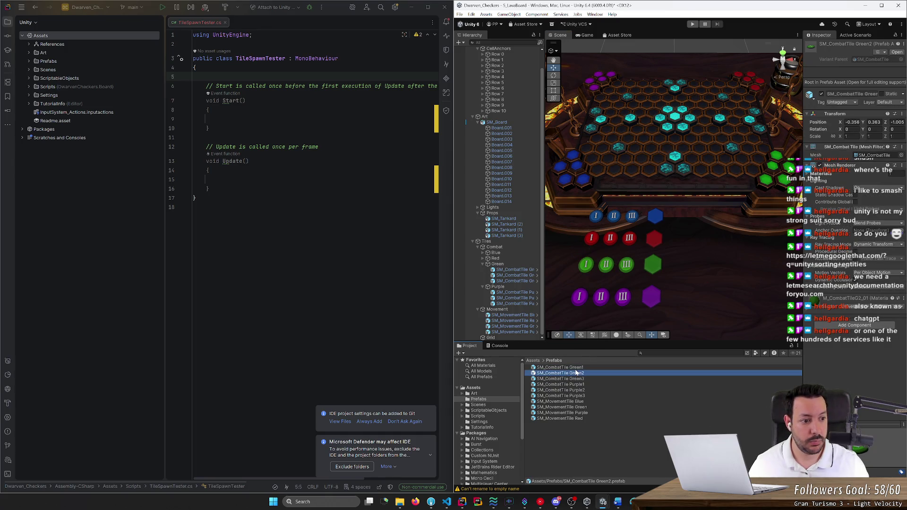
pyautogui.press('Down')
pyautogui.press('Down')
pyautogui.press('Down')
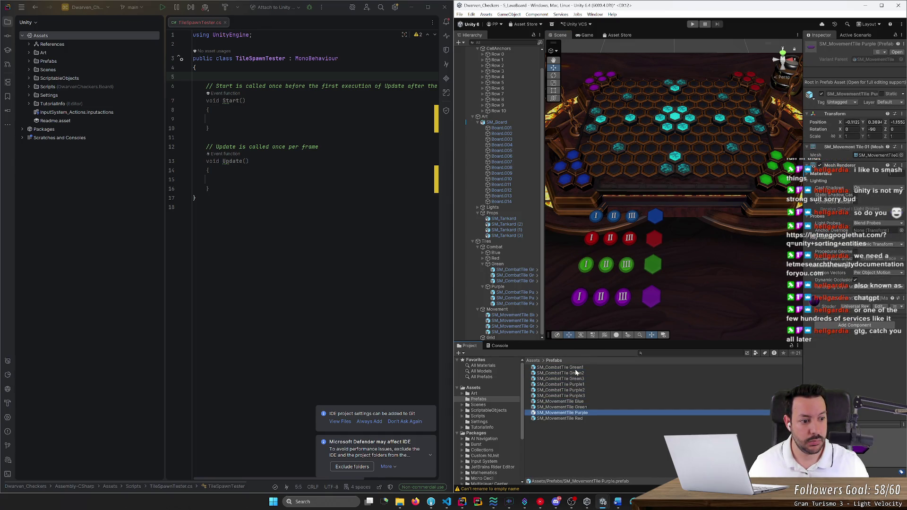
pyautogui.press('Up')
pyautogui.press('Up')
pyautogui.press('Up')
pyautogui.press('Up')
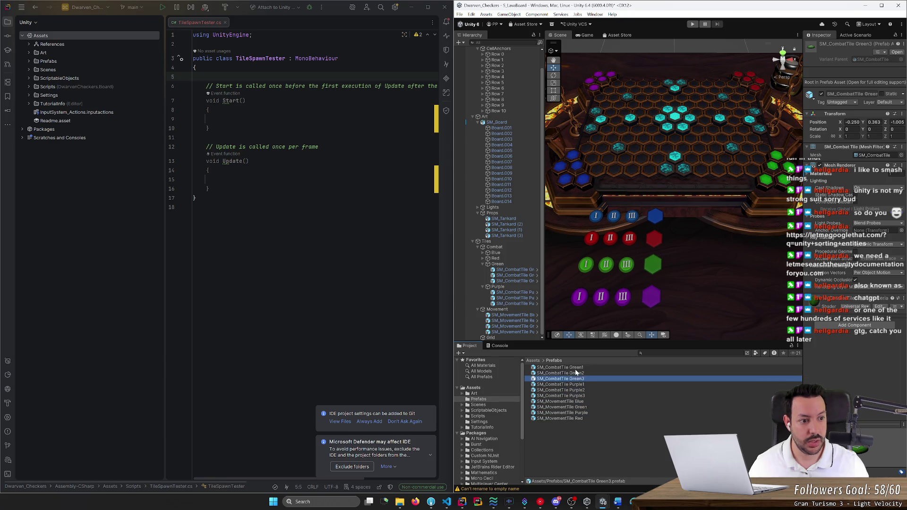
pyautogui.moveTo(645, 248); pyautogui.dragTo(581, 229)
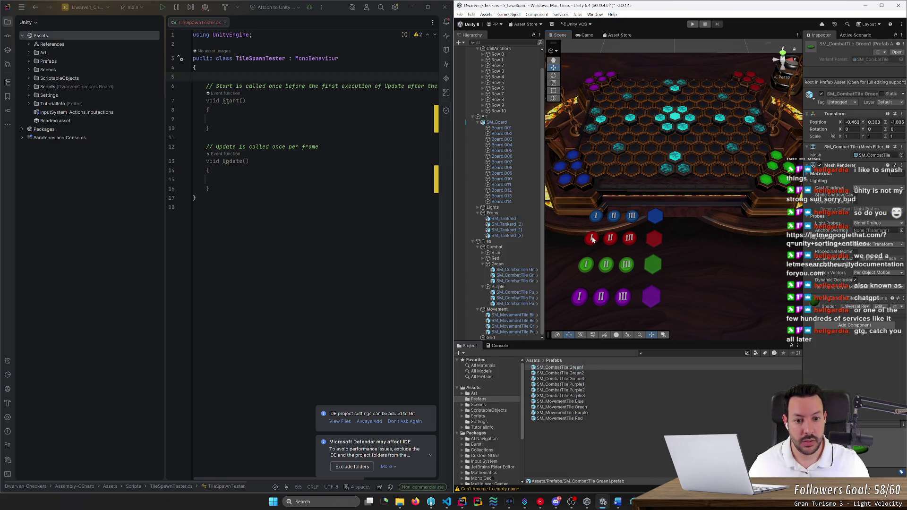
pyautogui.moveTo(573, 461); pyautogui.dragTo(580, 420)
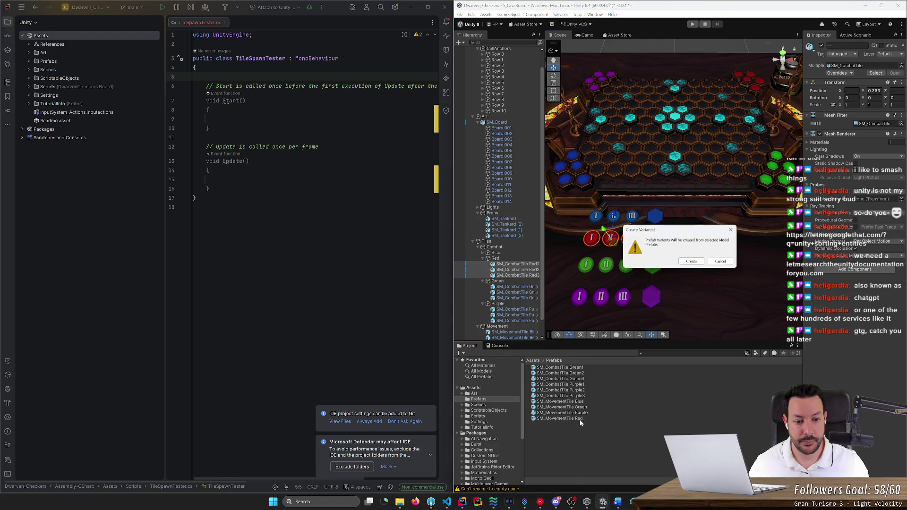
pyautogui.click(700, 262)
# Create prefab variants of the three blue combat tiles
pyautogui.click(482, 254)
pyautogui.click(517, 258)
pyautogui.keyDown('shift'); pyautogui.click(518, 270); pyautogui.keyUp('shift')
pyautogui.moveTo(577, 442); pyautogui.dragTo(583, 466)
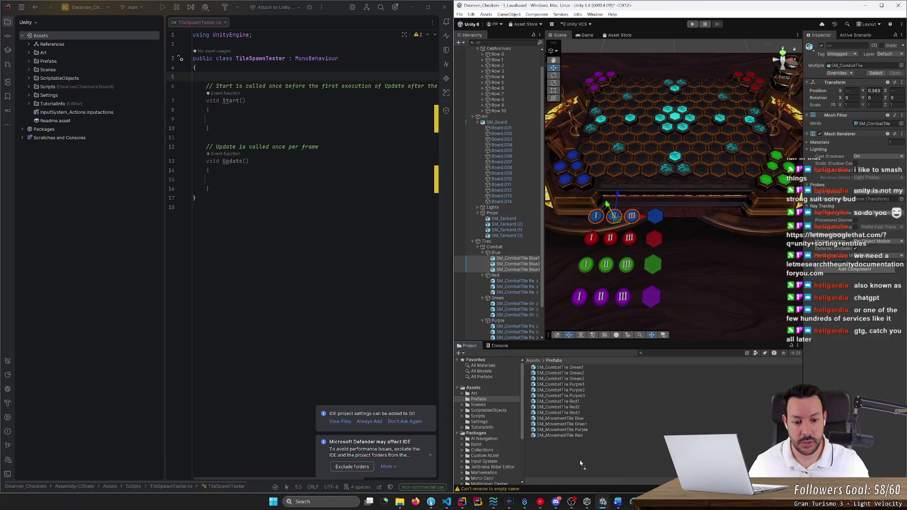
pyautogui.click(697, 261)
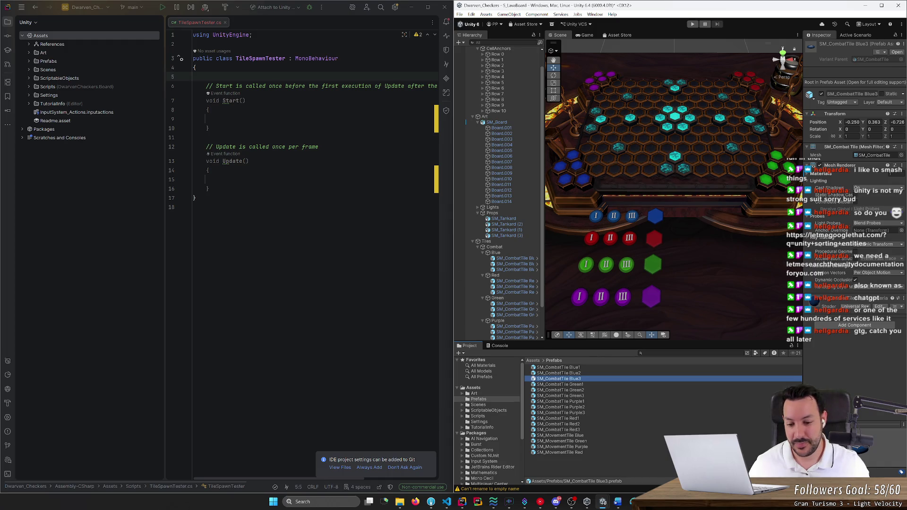
# Inspect the new combat and movement tile prefabs in the Prefabs folder
pyautogui.click(560, 384)
pyautogui.click(567, 406)
pyautogui.click(571, 424)
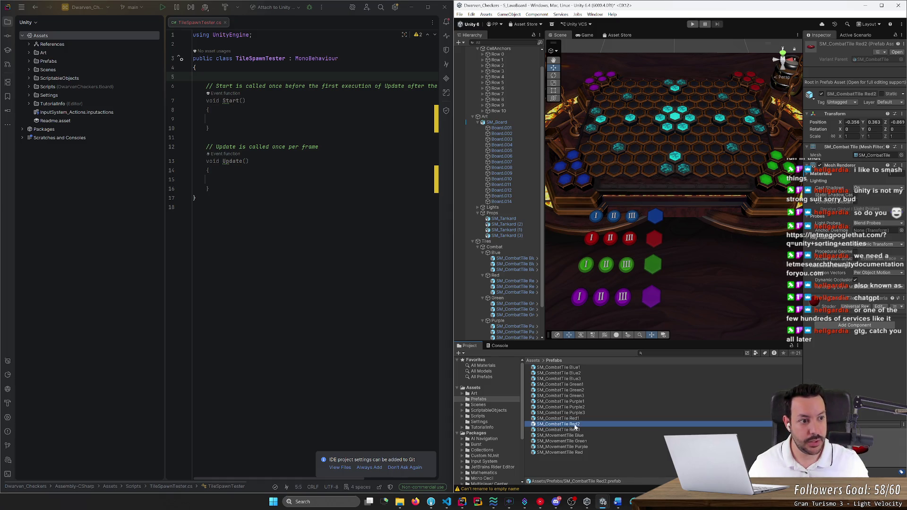
pyautogui.click(561, 368)
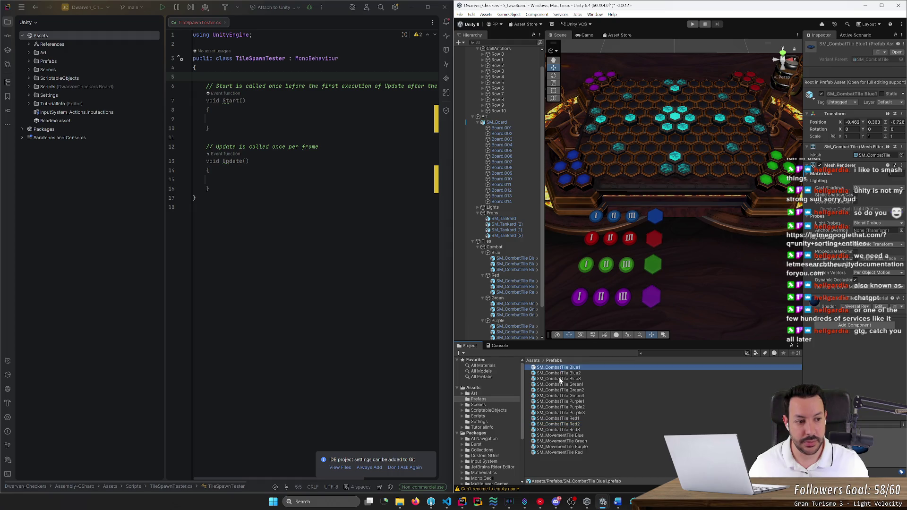
pyautogui.click(561, 379)
pyautogui.click(560, 402)
pyautogui.click(564, 430)
pyautogui.click(566, 442)
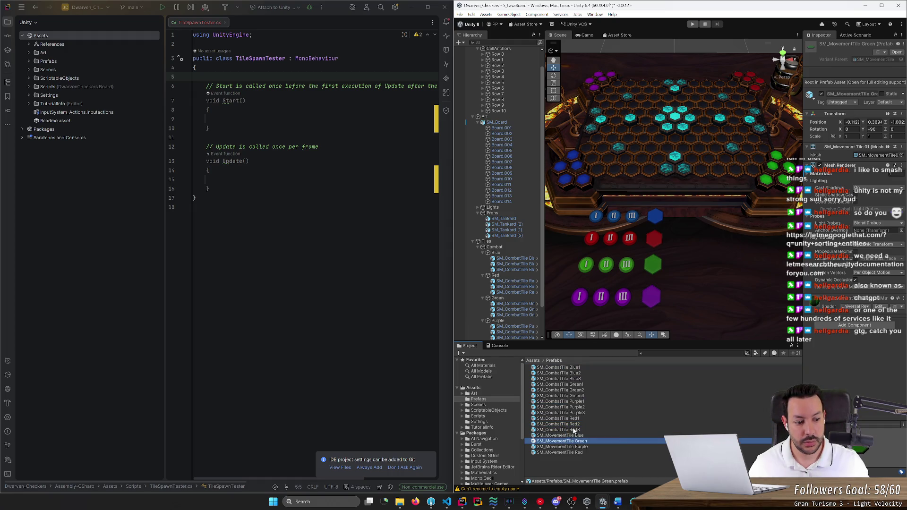
pyautogui.click(569, 430)
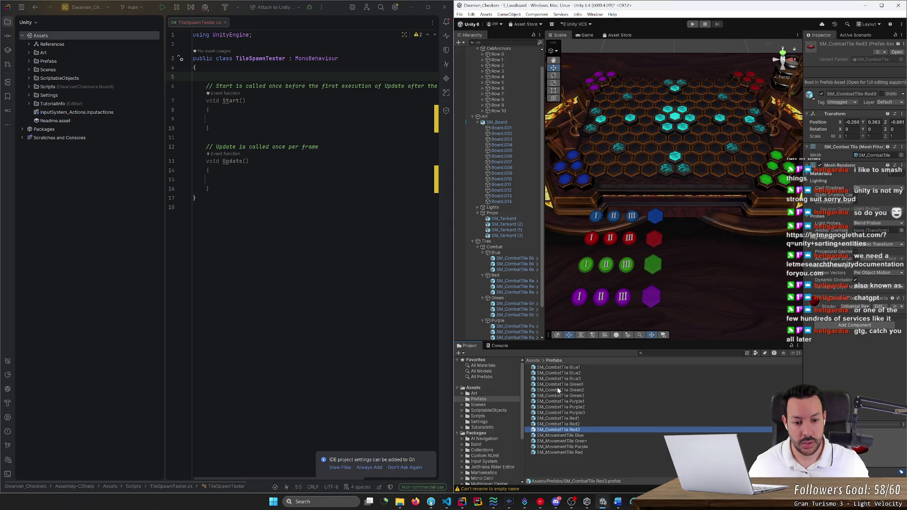
pyautogui.click(568, 373)
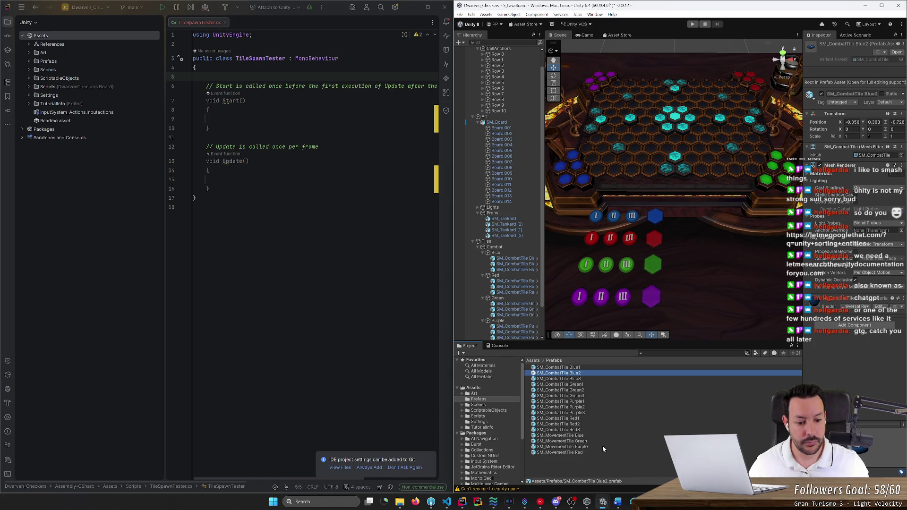
pyautogui.click(193, 207)
# Declare 'public GameObject TilePrefab;' on line 5 and save TileSpawnTester.cs
pyautogui.click(206, 76)
pyautogui.write('public')
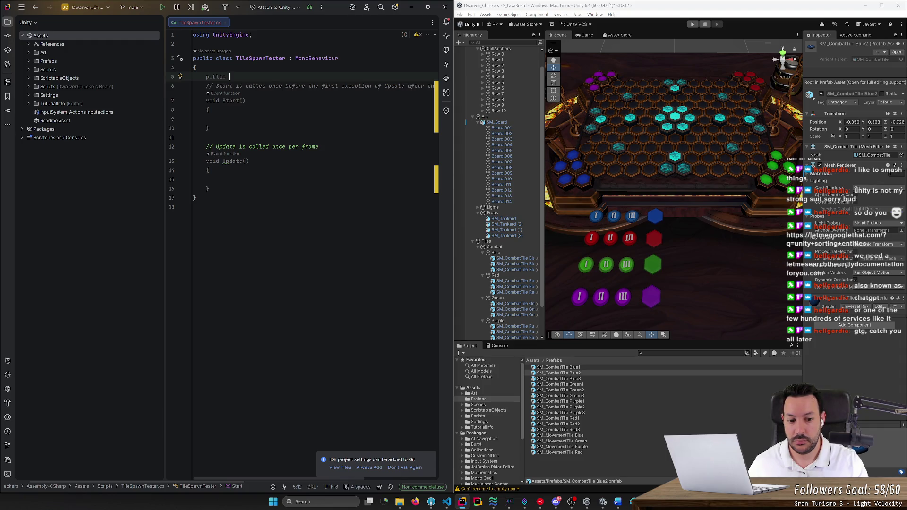
pyautogui.write(' Game')
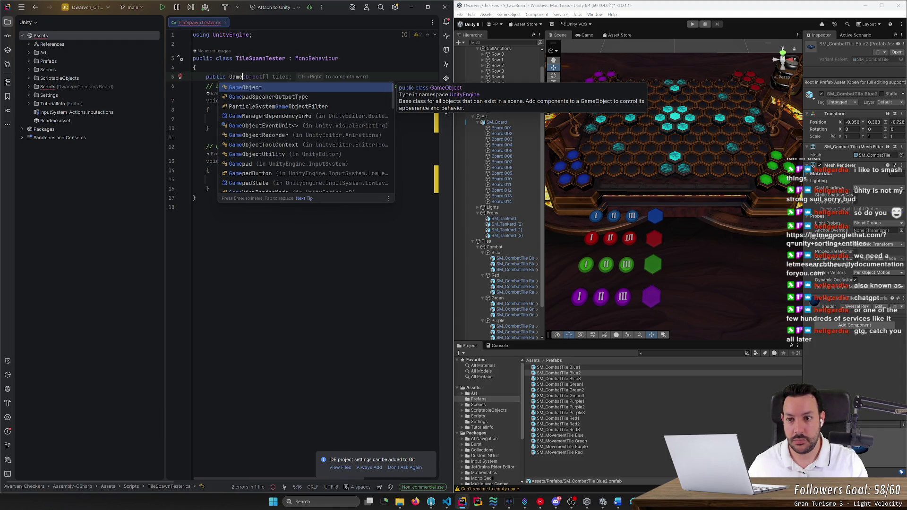
pyautogui.press('Return')
pyautogui.write('[')
pyautogui.hotkey('ctrl', 'BackSpace')
pyautogui.hotkey('ctrl', 'BackSpace')
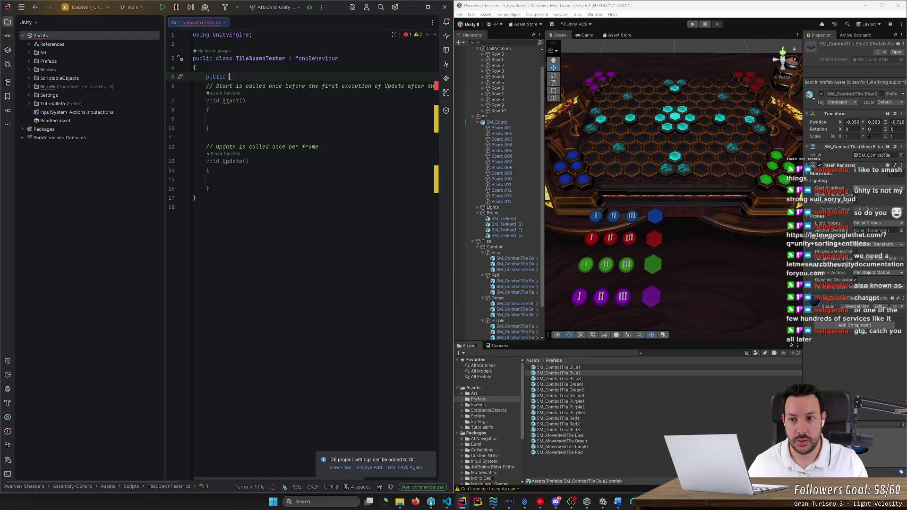
pyautogui.write('Prefab')
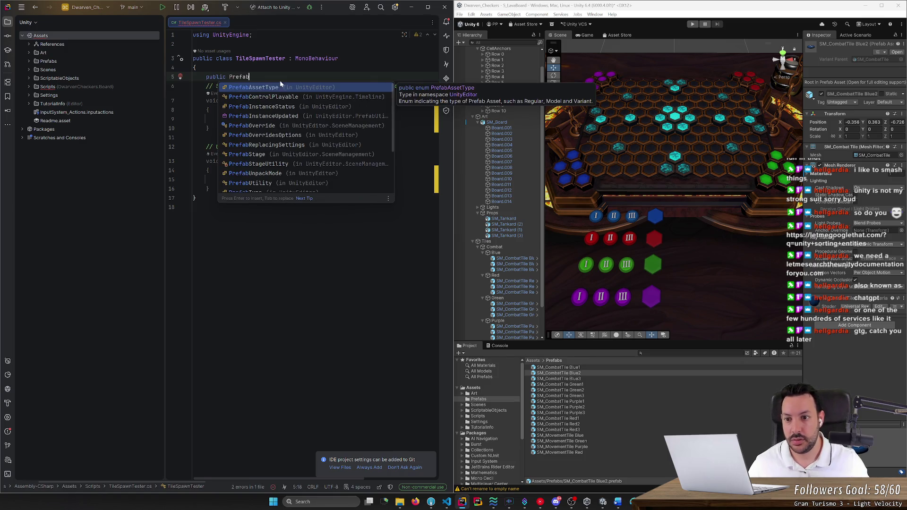
pyautogui.scroll(-2, 279, 137)
pyautogui.hotkey('ctrl', 'BackSpace')
pyautogui.write('Gam')
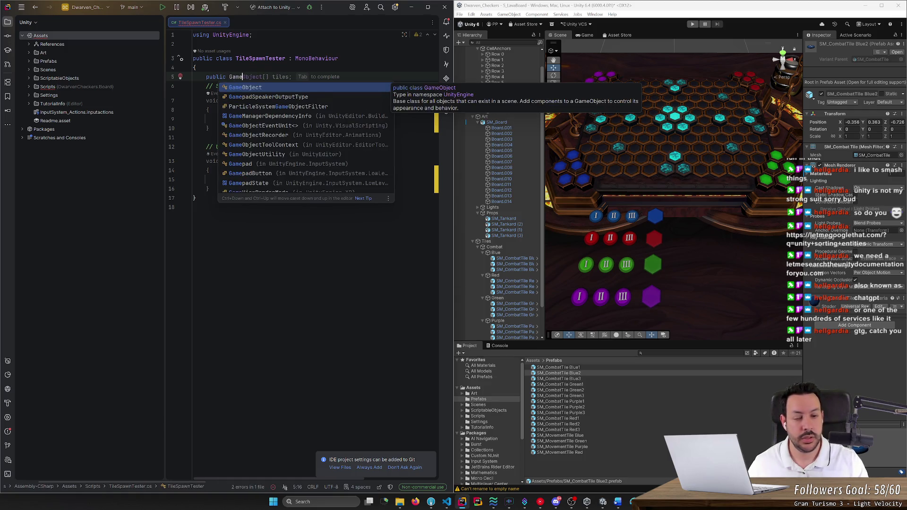
pyautogui.press('Tab')
pyautogui.press('BackSpace')
pyautogui.press('BackSpace')
pyautogui.press('BackSpace')
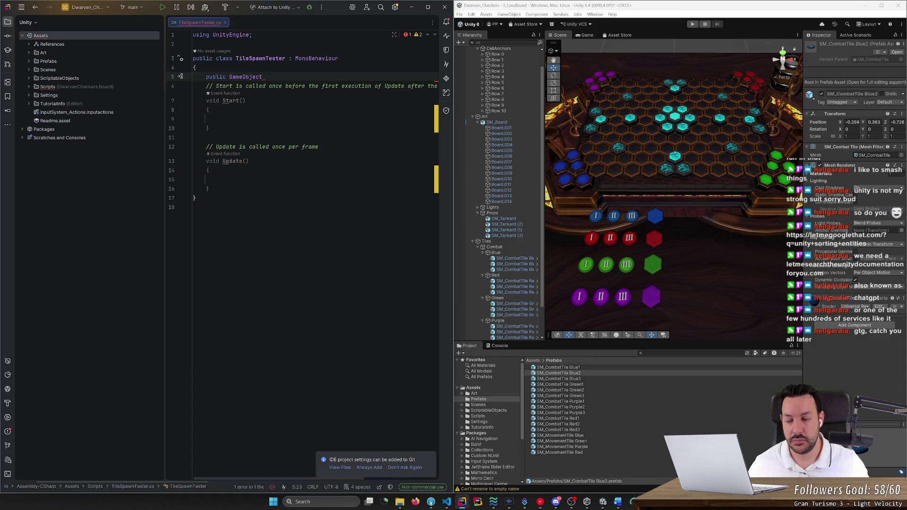
pyautogui.write('TilePrefab;')
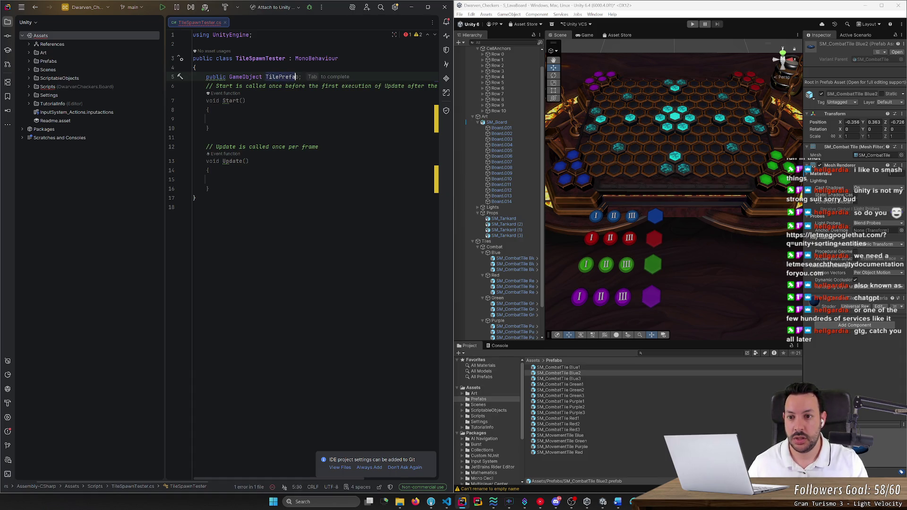
pyautogui.press('Return')
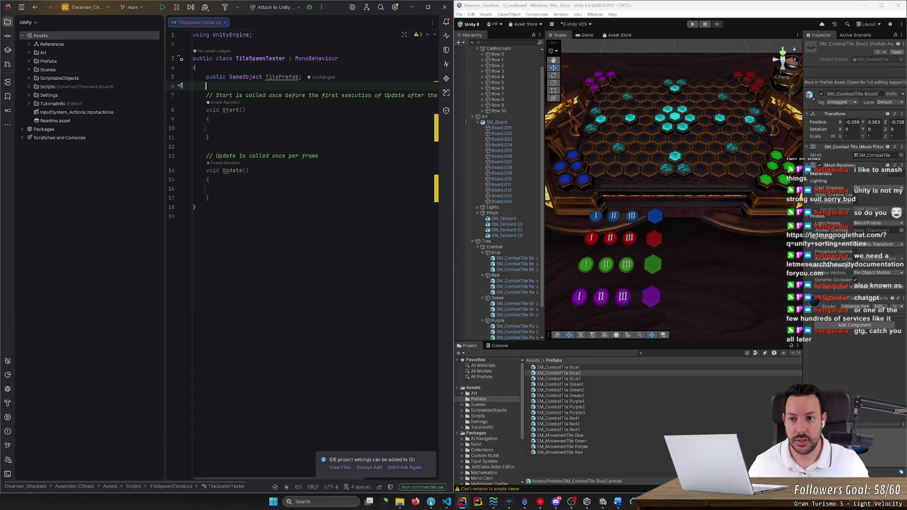
pyautogui.hotkey('ctrl', 's')
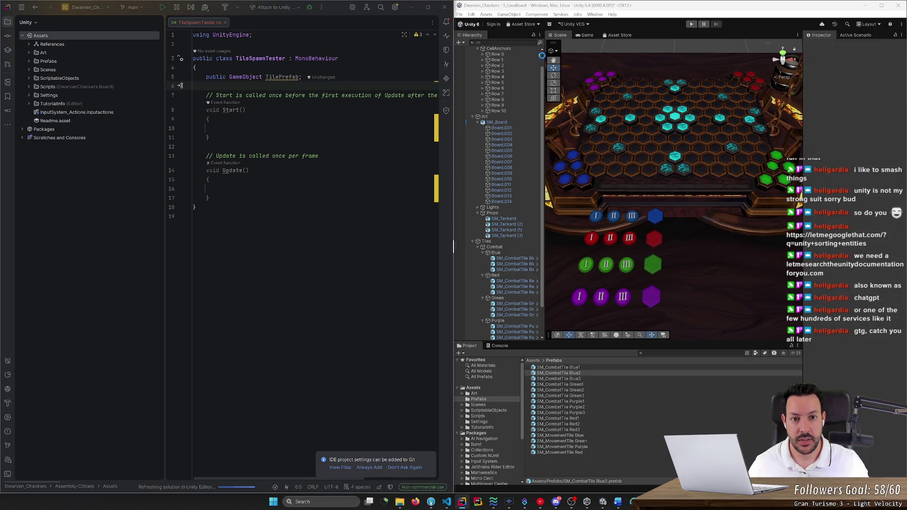
# Create an empty object at the scene root and name it Game Manager
pyautogui.scroll(2, 541, 75)
pyautogui.click(486, 49)
pyautogui.click(474, 61)
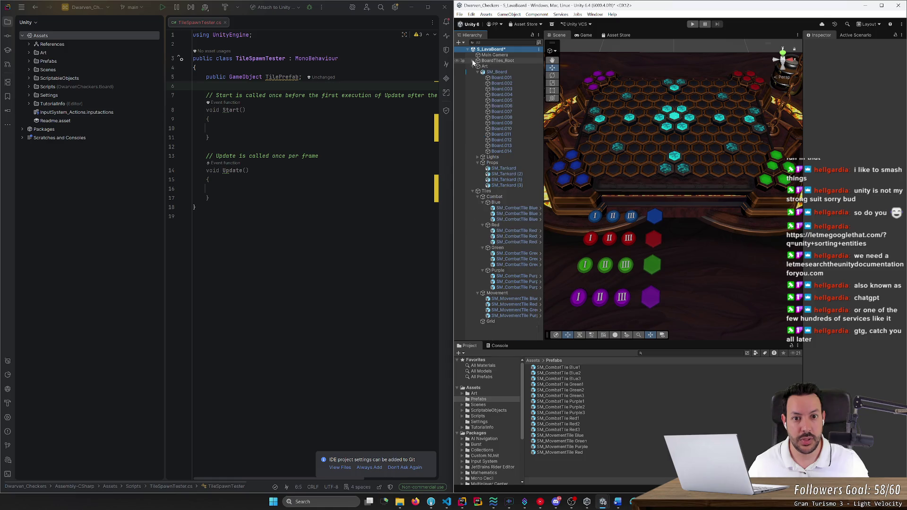
pyautogui.click(478, 66)
pyautogui.click(472, 72)
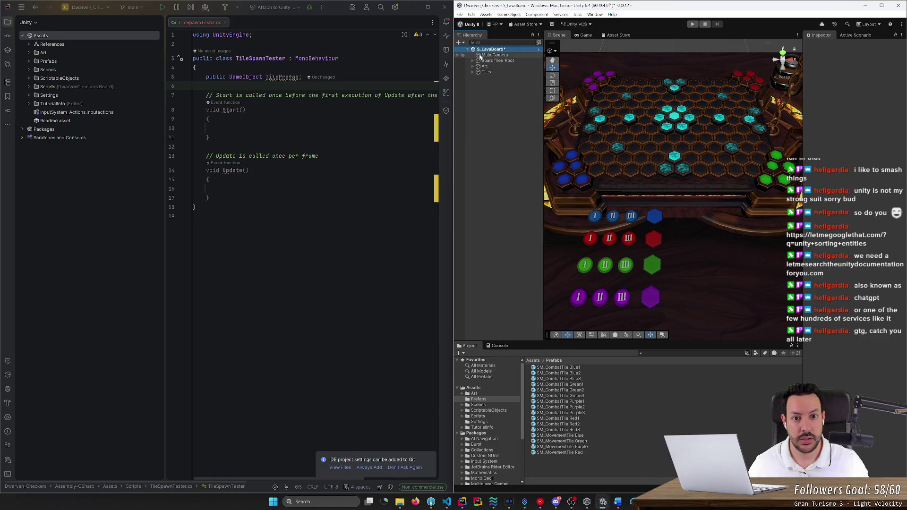
pyautogui.rightClick(498, 49)
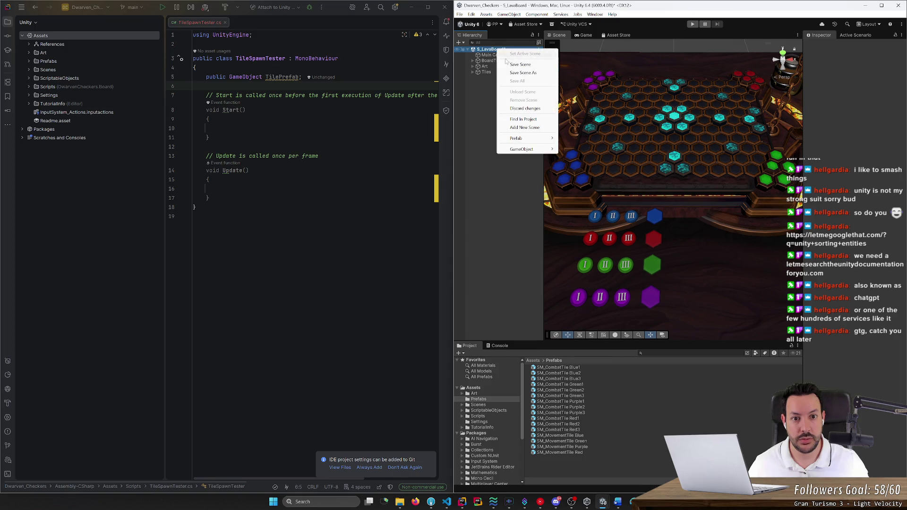
pyautogui.rightClick(488, 54)
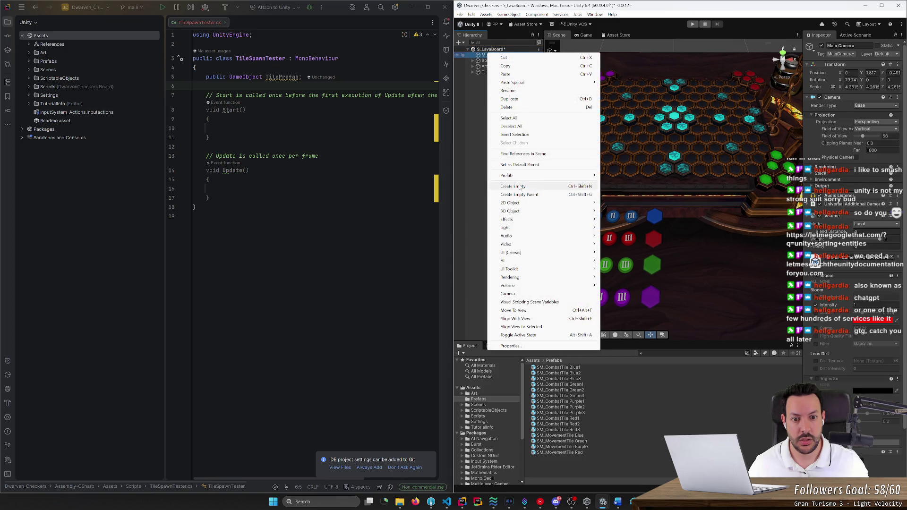
pyautogui.click(513, 186)
pyautogui.moveTo(495, 60); pyautogui.dragTo(492, 54)
pyautogui.click(846, 45)
pyautogui.write('Game')
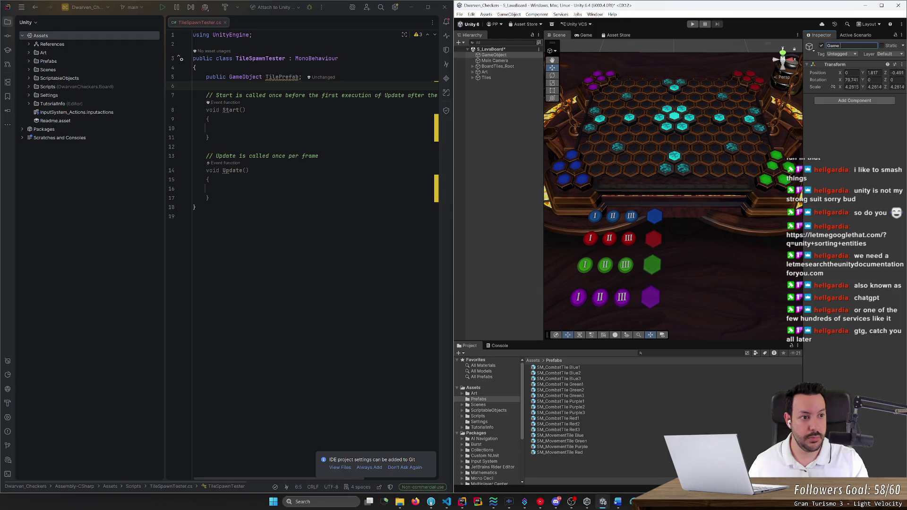
pyautogui.write(' Manager')
pyautogui.press('Return')
# Attach the TileSpawnTester script from Assets/Scripts to Game Manager
pyautogui.click(532, 361)
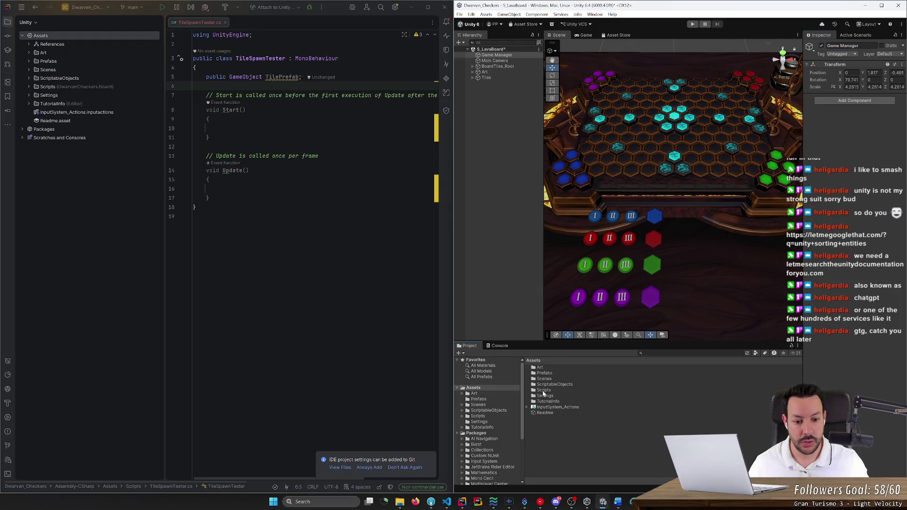
pyautogui.doubleClick(545, 390)
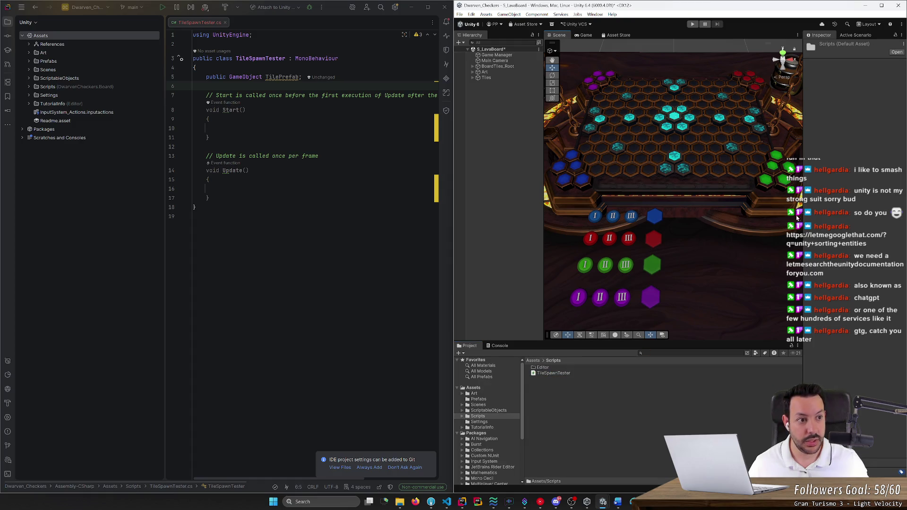
pyautogui.click(497, 55)
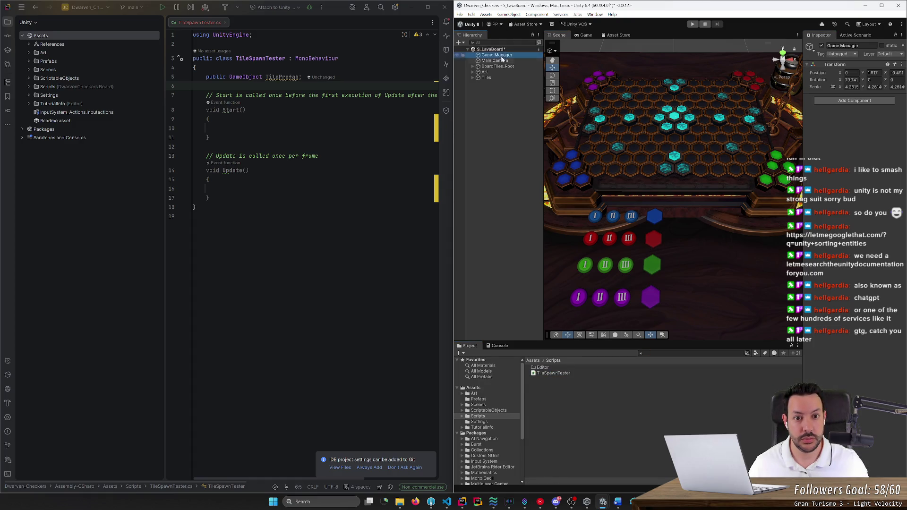
pyautogui.moveTo(557, 373); pyautogui.dragTo(851, 104)
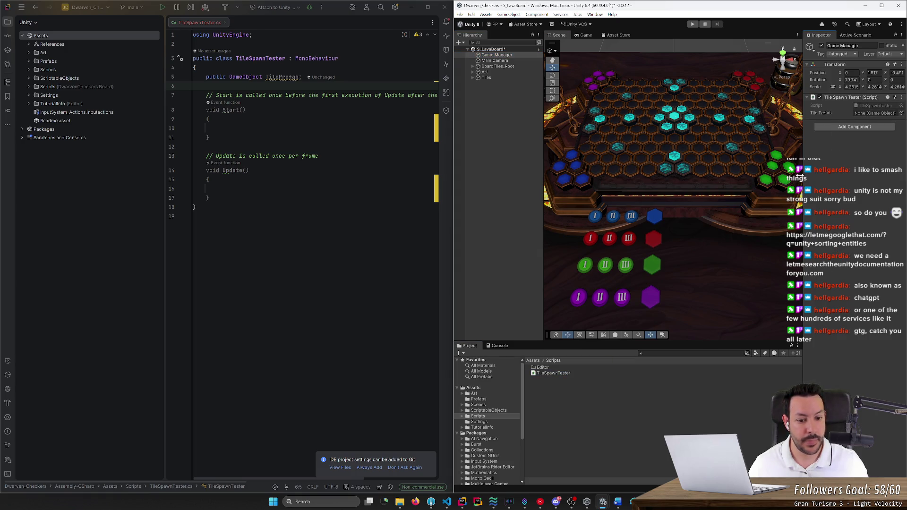
# Look through the SM_CombatTile Red1 and SM_MovementTile prefabs in the Prefabs folder
pyautogui.click(475, 400)
pyautogui.click(543, 419)
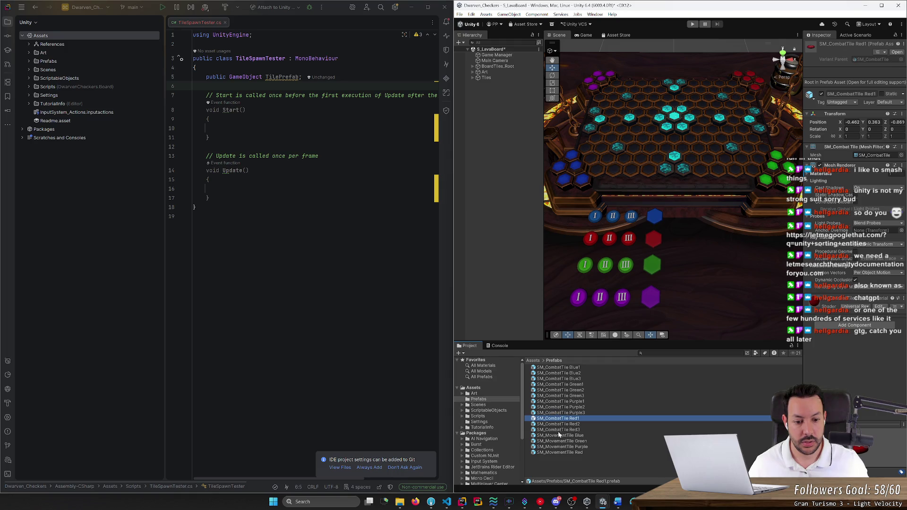
pyautogui.click(559, 435)
pyautogui.click(559, 441)
pyautogui.click(560, 447)
pyautogui.click(561, 442)
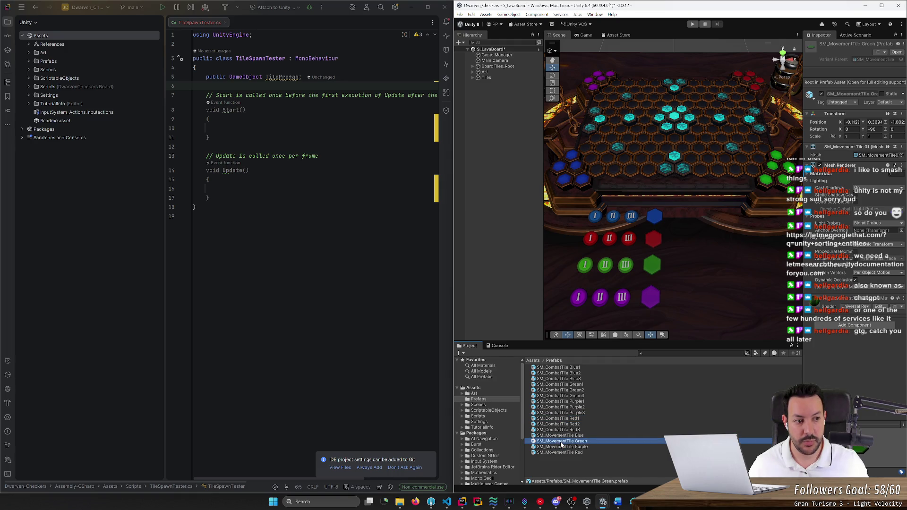
pyautogui.click(489, 56)
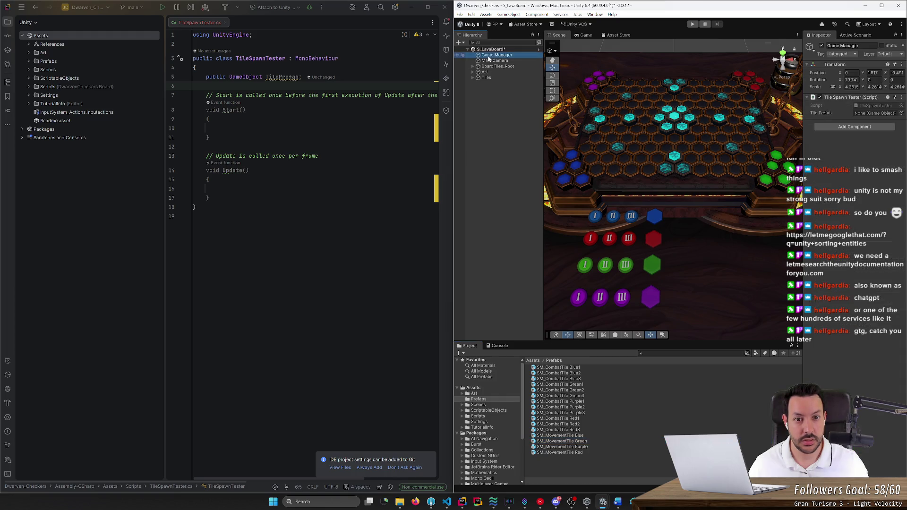
pyautogui.click(565, 442)
pyautogui.moveTo(565, 444)
pyautogui.mouseDown()
pyautogui.moveTo(870, 105)
pyautogui.moveTo(873, 115)
pyautogui.mouseUp()
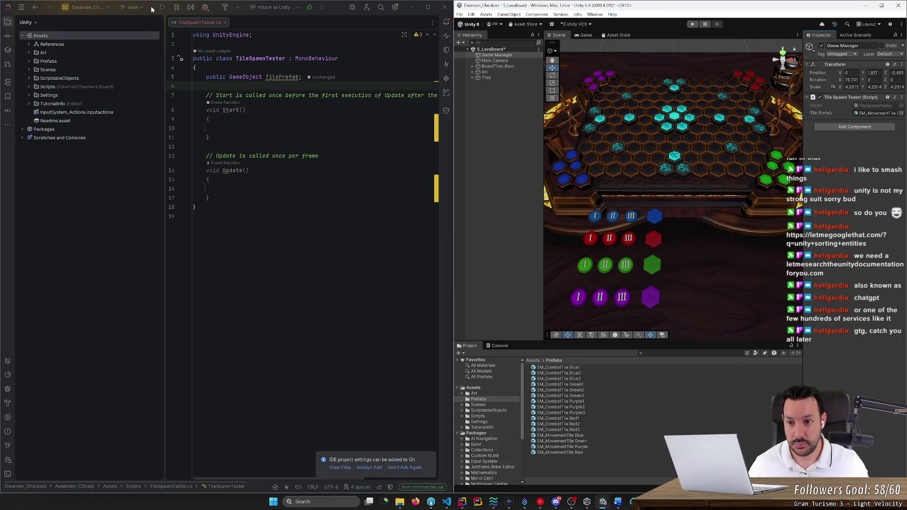
pyautogui.click(208, 119)
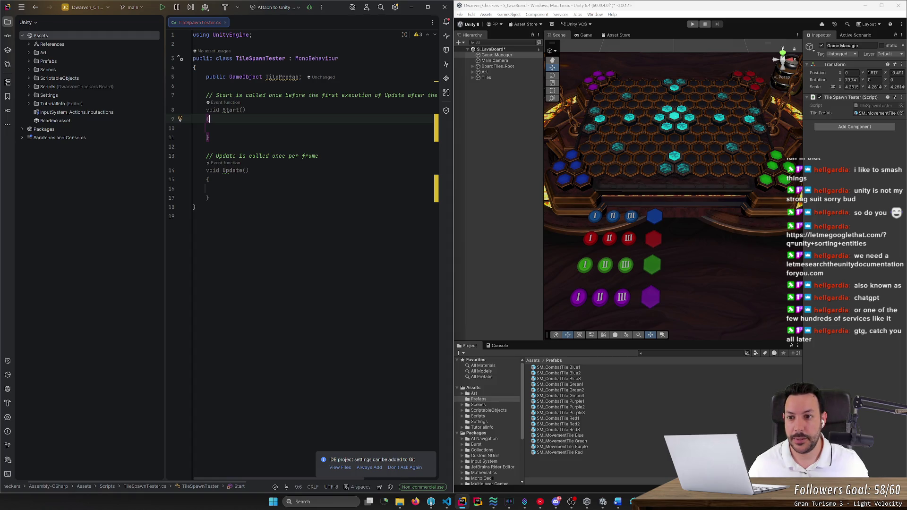
pyautogui.click(209, 180)
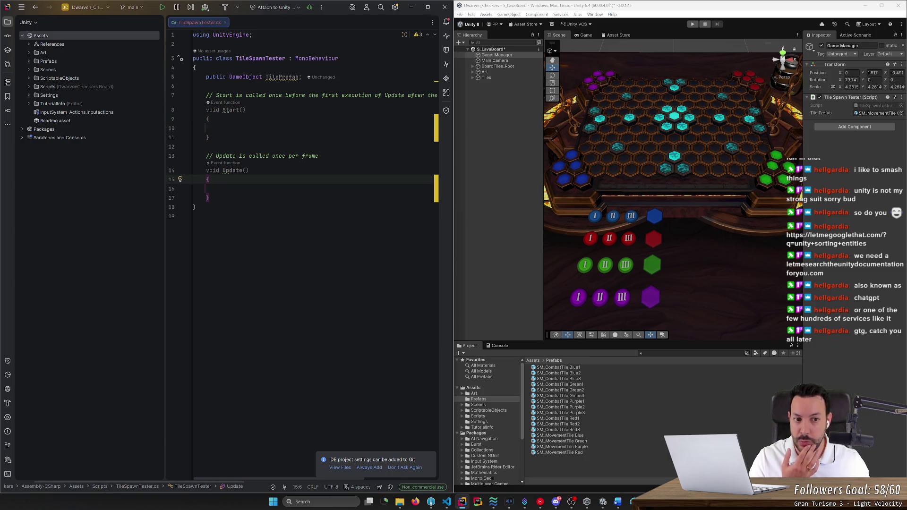
pyautogui.click(220, 188)
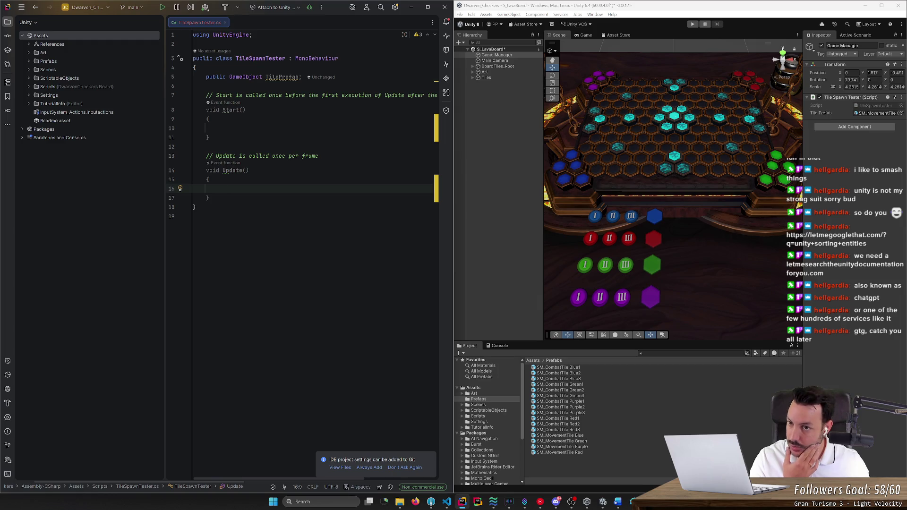
pyautogui.click(208, 119)
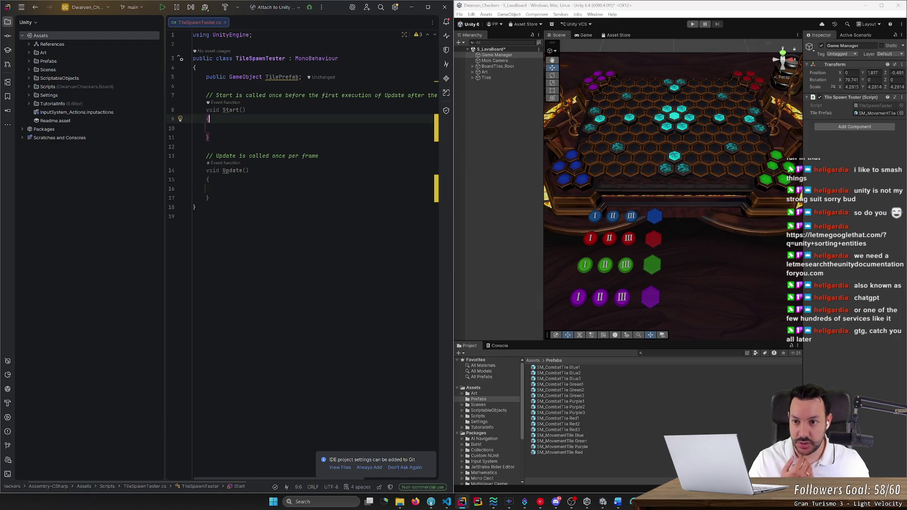
pyautogui.click(220, 128)
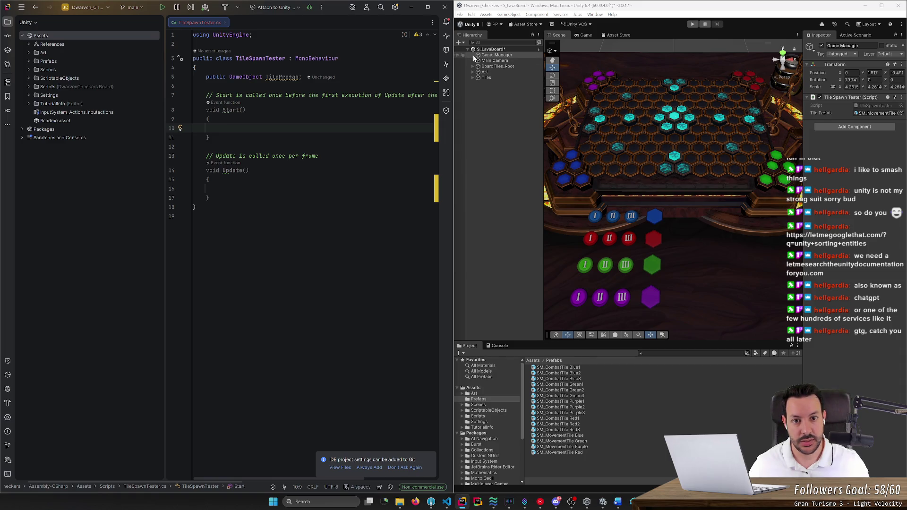
# Create a Cell MonoBehaviour script in Assets/Scripts via Create > Scripting
pyautogui.click(476, 407)
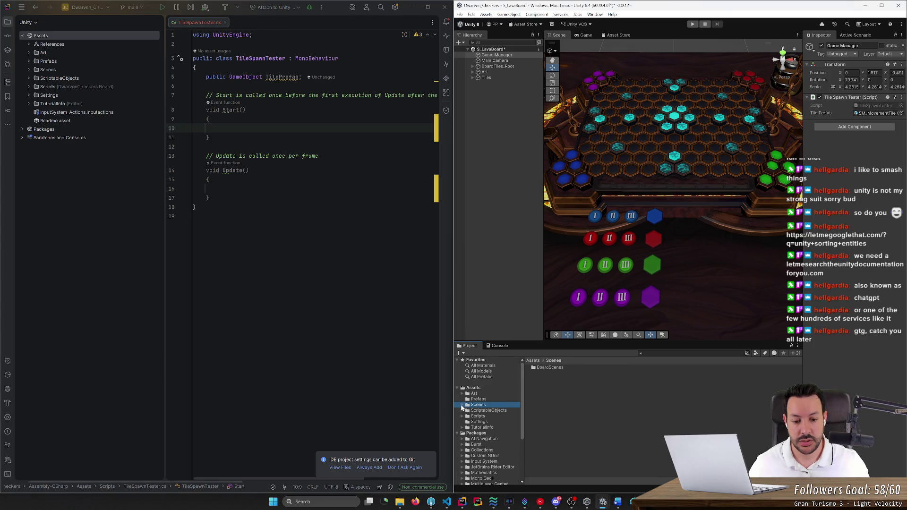
pyautogui.click(462, 416)
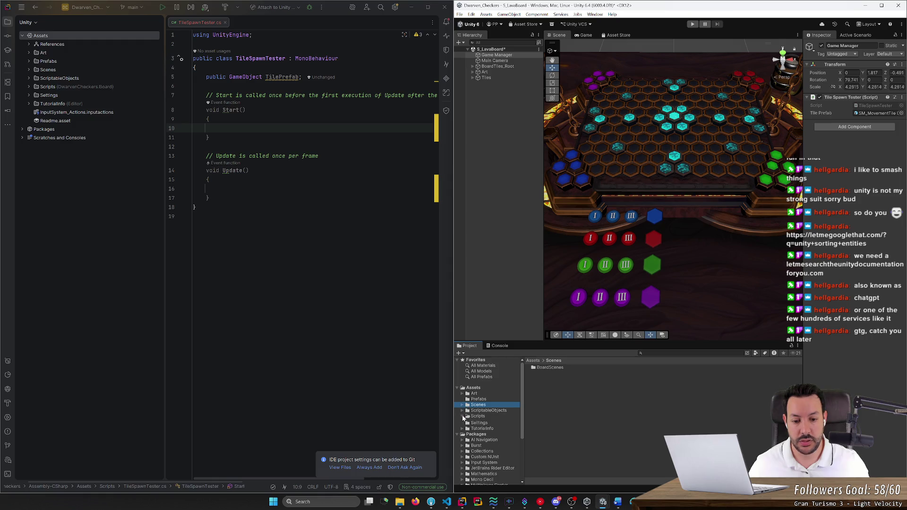
pyautogui.click(482, 417)
pyautogui.rightClick(572, 411)
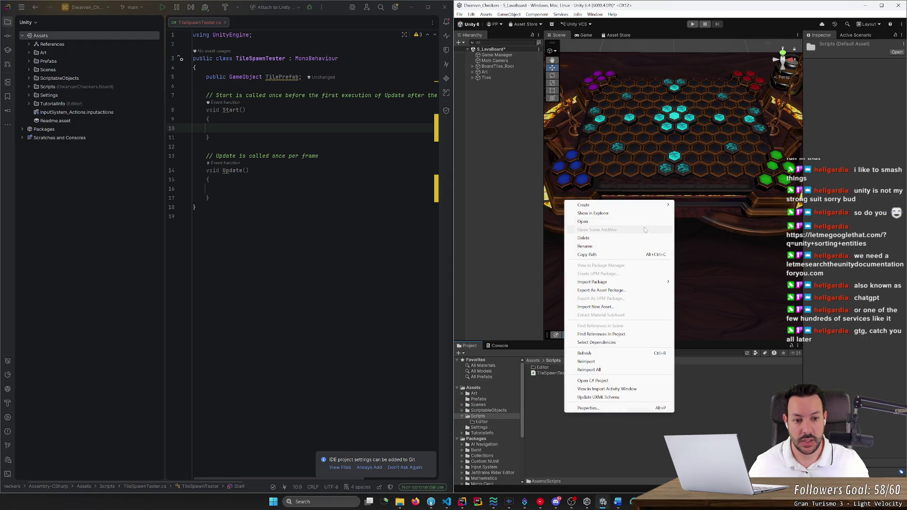
pyautogui.moveTo(638, 205)
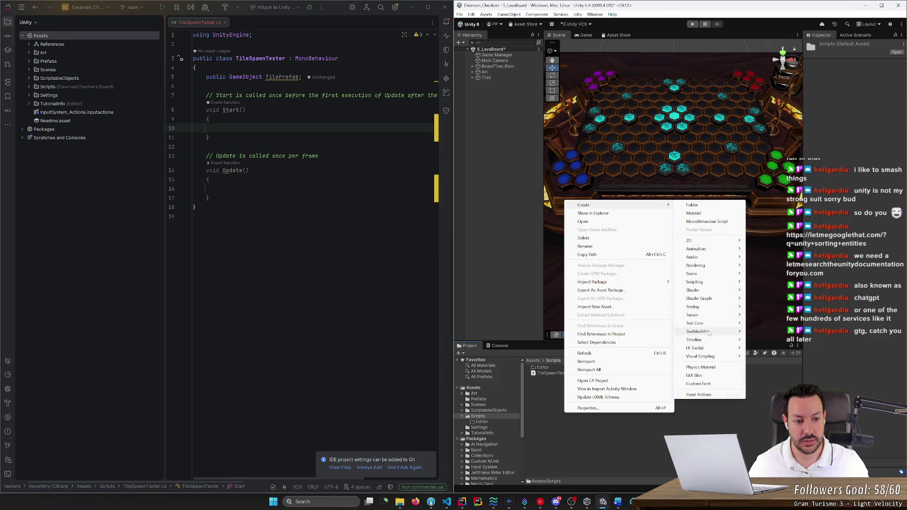
pyautogui.moveTo(716, 298)
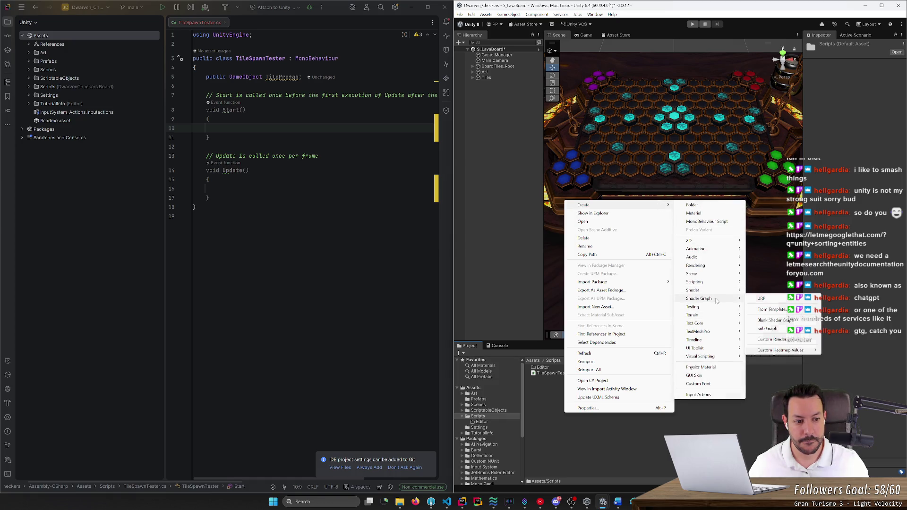
pyautogui.moveTo(717, 283)
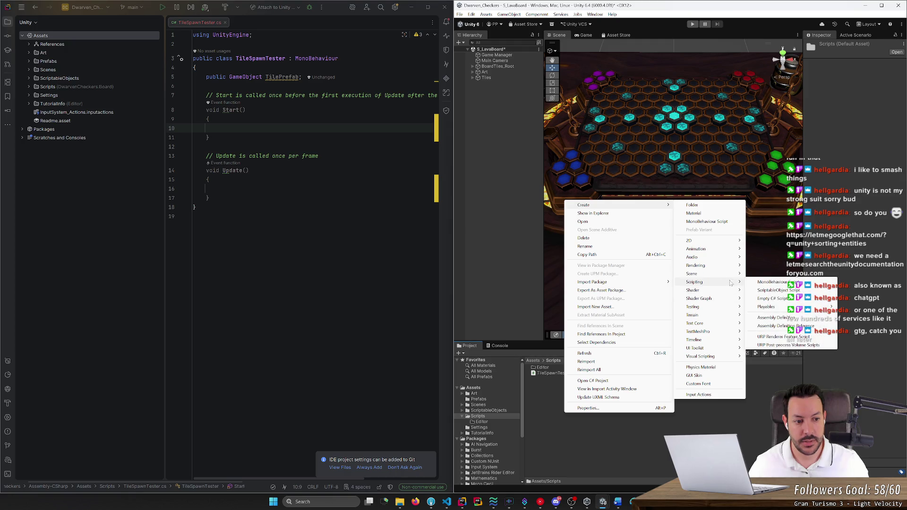
pyautogui.click(768, 282)
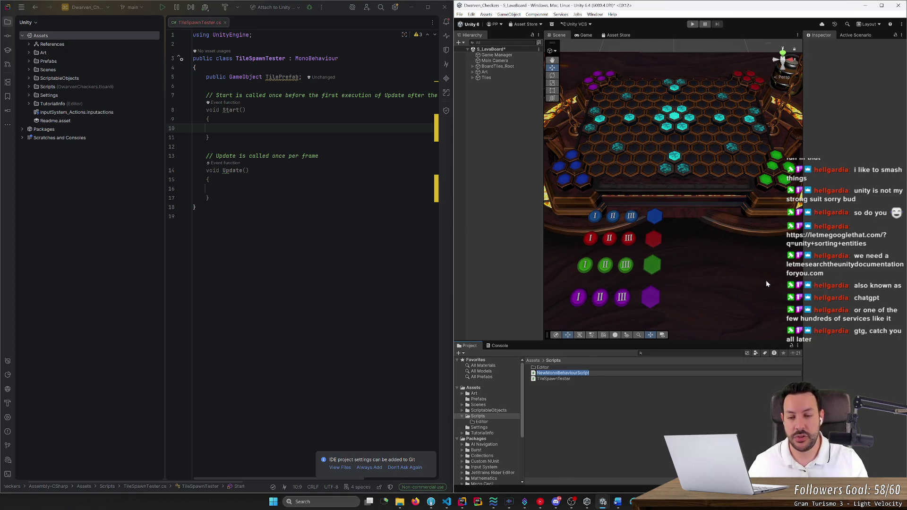
pyautogui.write('Cell')
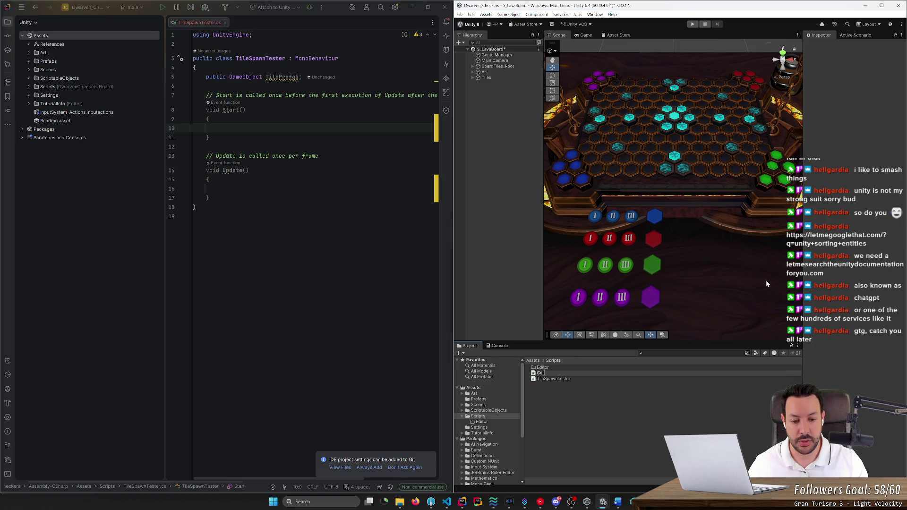
pyautogui.press('Return')
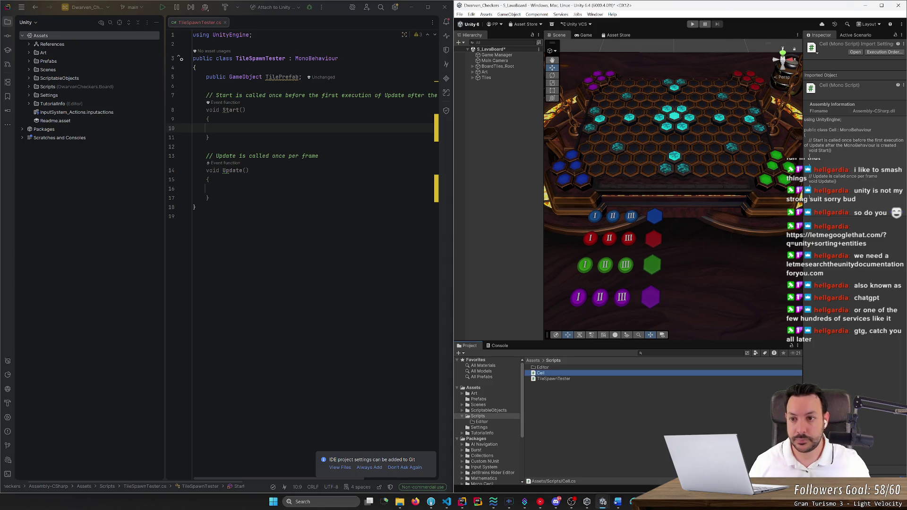
# Open Cell.cs from the Scripts folder in Rider
pyautogui.click(28, 72)
pyautogui.click(29, 86)
pyautogui.doubleClick(54, 112)
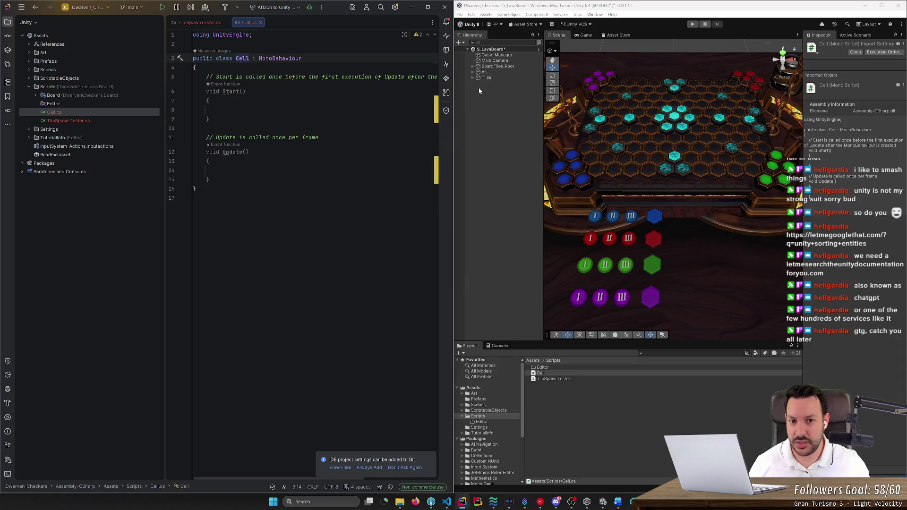
# Expand BoardTiles_Root > CellAnchors and Row 10 in the Hierarchy
pyautogui.click(467, 66)
pyautogui.click(472, 66)
pyautogui.click(477, 71)
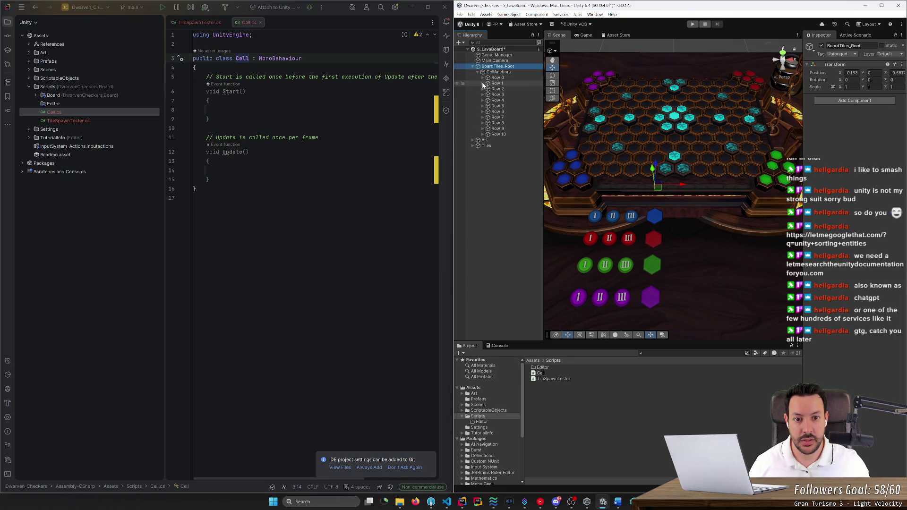
pyautogui.click(492, 135)
pyautogui.press('Left')
pyautogui.press('Down')
pyautogui.press('Down')
pyautogui.click(491, 135)
pyautogui.press('Right')
# Expand the remaining rows and select Row 0's cells 1,0 through 10,0
pyautogui.press('Up')
pyautogui.press('Right')
pyautogui.press('Up')
pyautogui.press('Right')
pyautogui.press('Up')
pyautogui.press('Right')
pyautogui.press('Up')
pyautogui.press('Right')
pyautogui.press('Up')
pyautogui.press('Right')
pyautogui.press('Up')
pyautogui.press('Up')
pyautogui.press('Right')
pyautogui.press('Up')
pyautogui.press('Up')
pyautogui.press('Right')
pyautogui.press('Up')
pyautogui.press('Right')
pyautogui.press('Down')
pyautogui.hotkey('shift', 'Down')
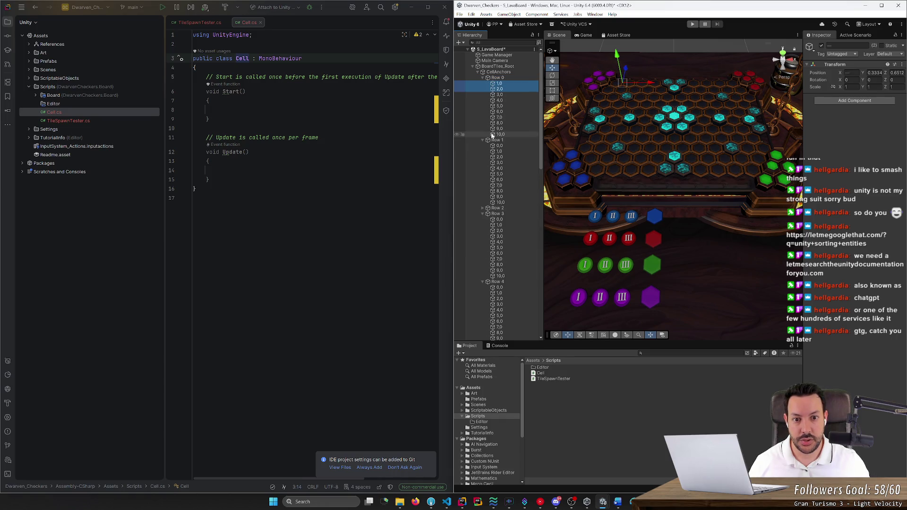
pyautogui.hotkey('shift', 'Down')
pyautogui.hotkey('shift', 'Down')
pyautogui.hotkey('shift', 'Down')
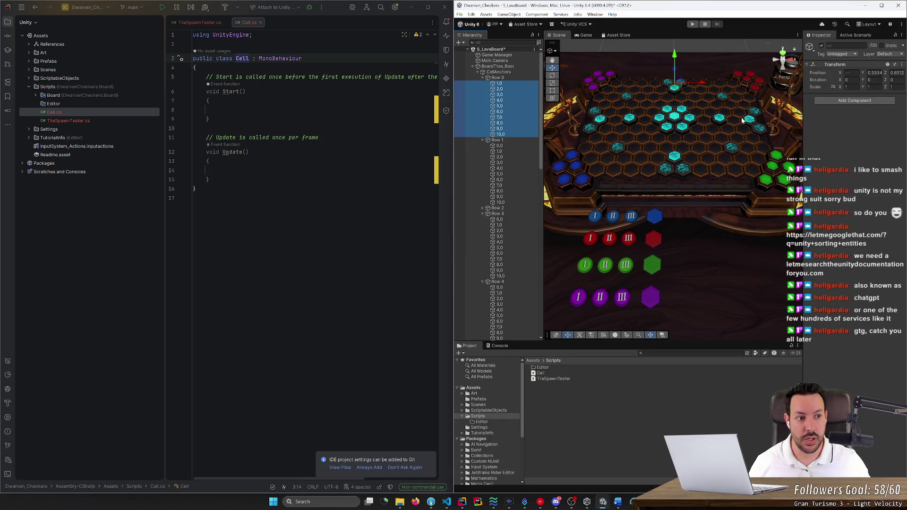
# Attach the Cell script to Row 0's cells and check Rows 0 and 1 carry it
pyautogui.moveTo(540, 372); pyautogui.dragTo(499, 83)
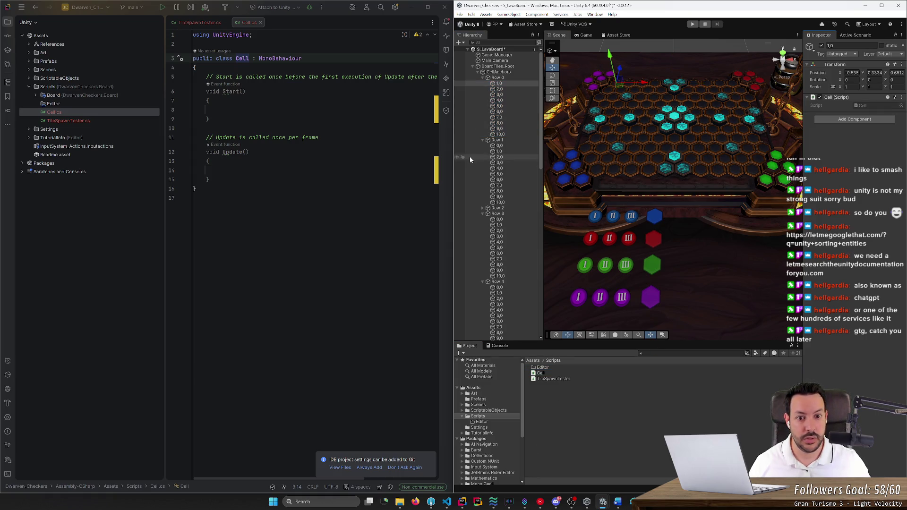
pyautogui.click(518, 88)
pyautogui.press('Down')
pyautogui.press('Down')
pyautogui.press('Down')
pyautogui.press('Down')
pyautogui.press('Down')
pyautogui.press('Down')
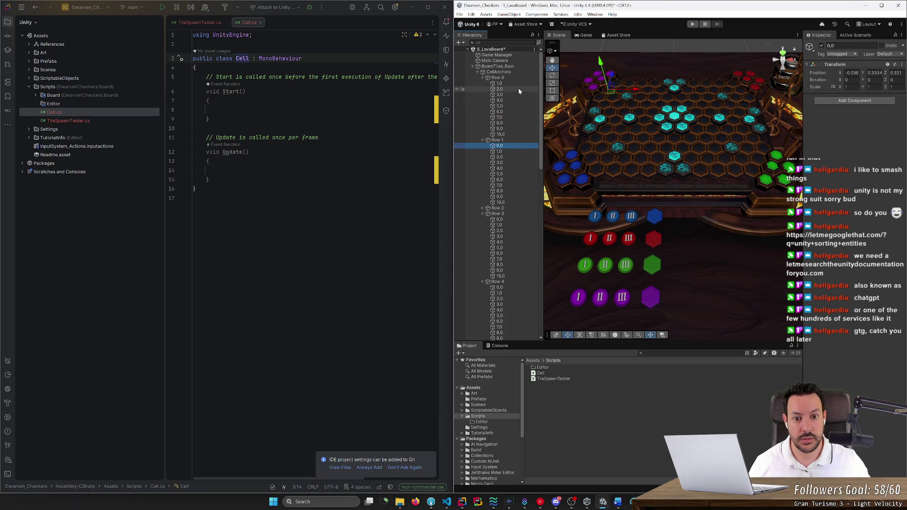
pyautogui.keyDown('shift'); pyautogui.click(509, 203); pyautogui.keyUp('shift')
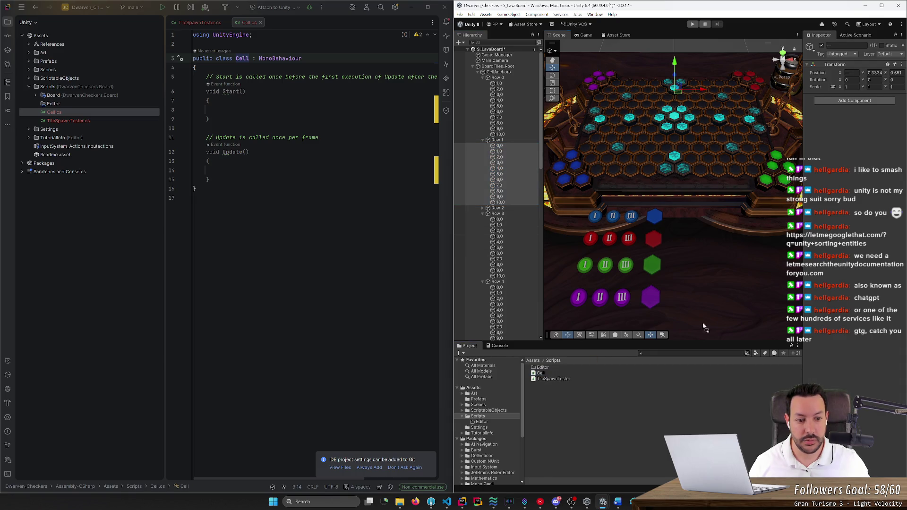
pyautogui.click(499, 152)
# Attach the Cell script to all cells of Row 2 and Row 3
pyautogui.click(482, 208)
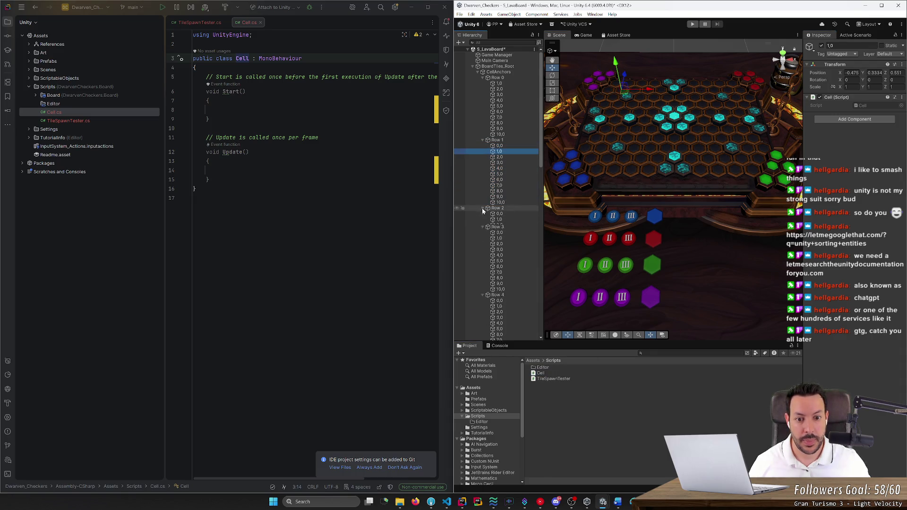
pyautogui.click(499, 214)
pyautogui.keyDown('shift'); pyautogui.click(509, 278); pyautogui.keyUp('shift')
pyautogui.moveTo(540, 373); pyautogui.dragTo(854, 132)
pyautogui.click(499, 219)
pyautogui.scroll(-3, 501, 238)
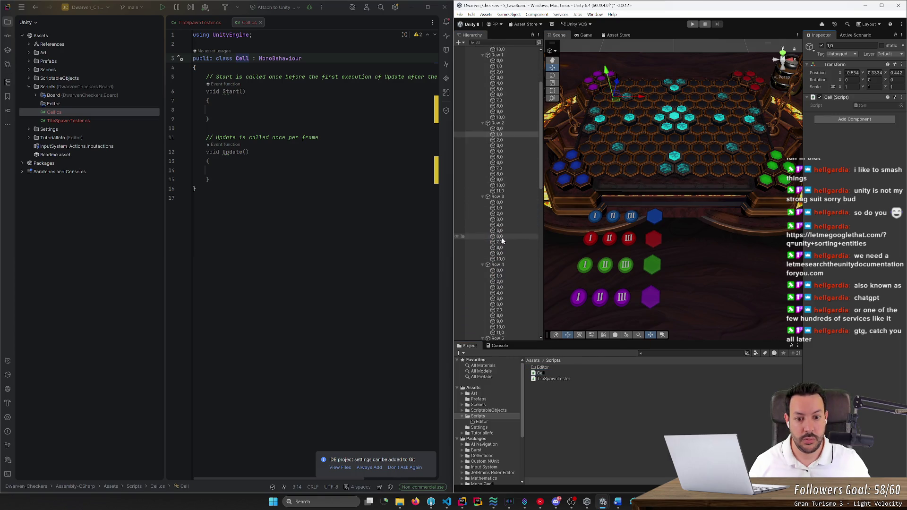
pyautogui.click(503, 204)
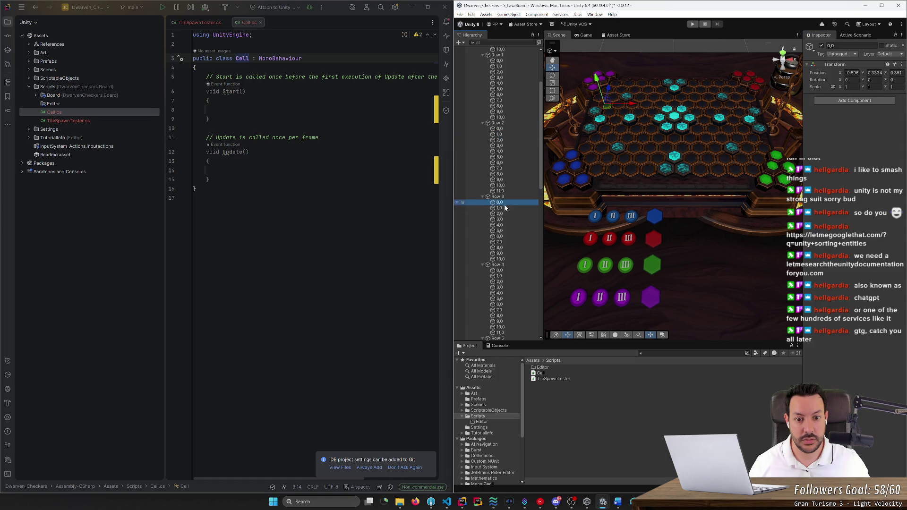
pyautogui.keyDown('shift'); pyautogui.click(501, 259); pyautogui.keyUp('shift')
pyautogui.moveTo(541, 372); pyautogui.dragTo(854, 113)
# Attach the Cell script to all cells of Row 4 and Row 5
pyautogui.scroll(-4, 519, 246)
pyautogui.click(505, 187)
pyautogui.keyDown('shift'); pyautogui.click(505, 246); pyautogui.keyUp('shift')
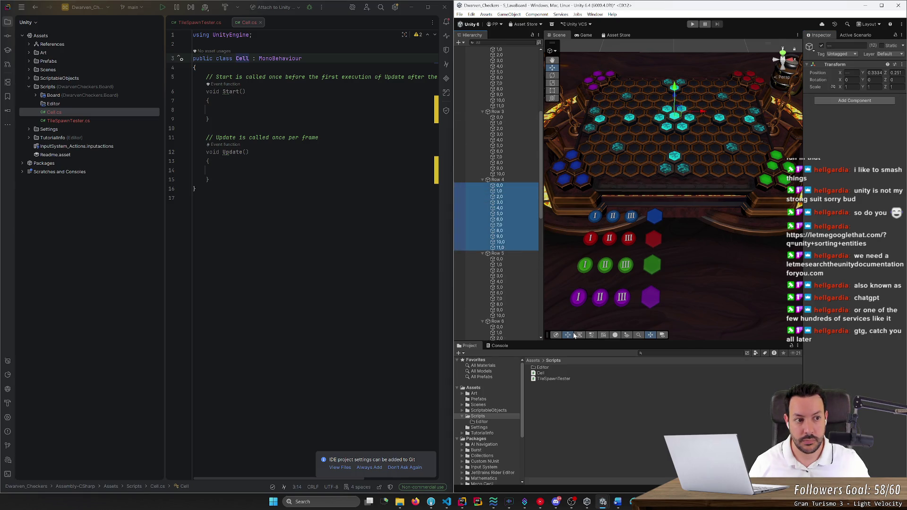
pyautogui.moveTo(540, 373); pyautogui.dragTo(854, 110)
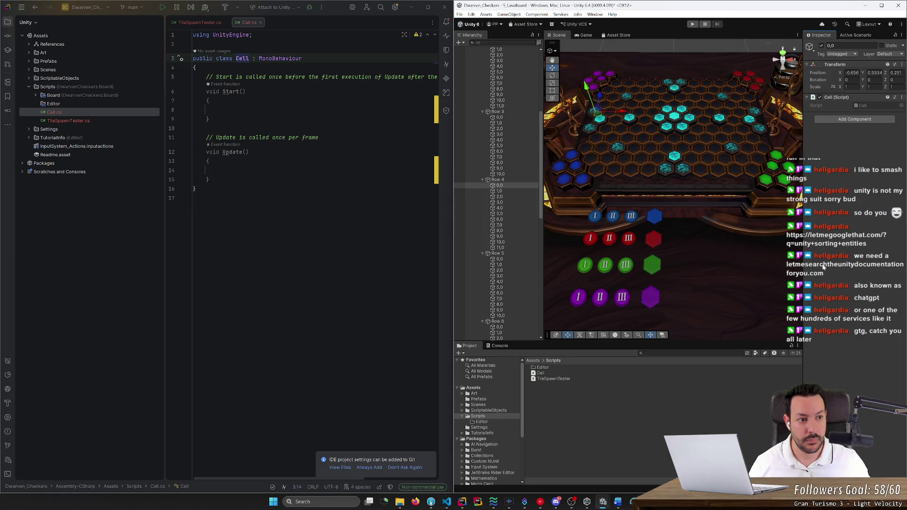
pyautogui.click(491, 259)
pyautogui.keyDown('shift'); pyautogui.click(500, 315); pyautogui.keyUp('shift')
pyautogui.moveTo(540, 372)
pyautogui.mouseDown()
pyautogui.moveTo(731, 306)
pyautogui.moveTo(850, 104)
pyautogui.mouseUp()
# Attach the Cell script to all cells of Row 6 and Row 7
pyautogui.scroll(-5, 499, 222)
pyautogui.click(499, 221)
pyautogui.keyDown('shift'); pyautogui.click(509, 282); pyautogui.keyUp('shift')
pyautogui.moveTo(541, 373); pyautogui.dragTo(805, 239)
pyautogui.scroll(-3, 501, 236)
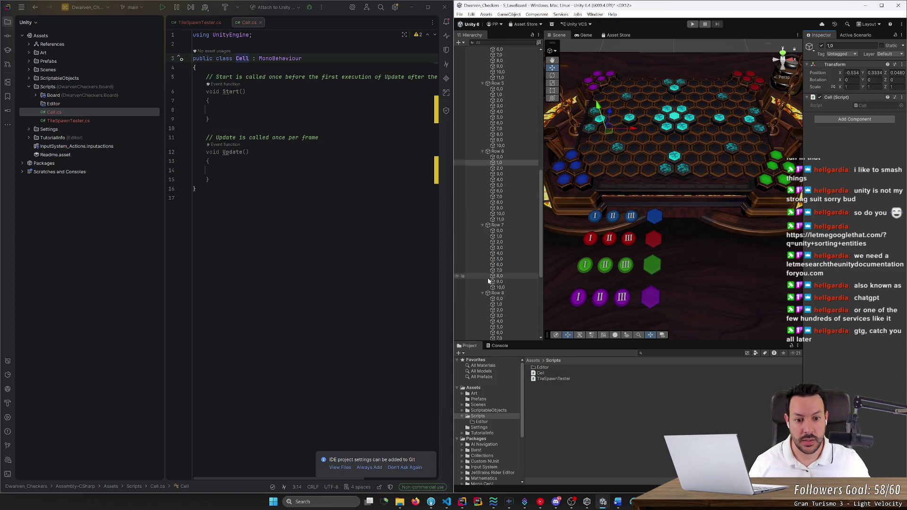
pyautogui.click(504, 231)
pyautogui.keyDown('shift'); pyautogui.click(511, 288); pyautogui.keyUp('shift')
pyautogui.moveTo(540, 373)
pyautogui.mouseDown()
pyautogui.moveTo(799, 289)
pyautogui.moveTo(499, 231)
pyautogui.mouseUp()
# Attach the Cell script to all cells of Rows 8, 9 and 10
pyautogui.scroll(-3, 525, 265)
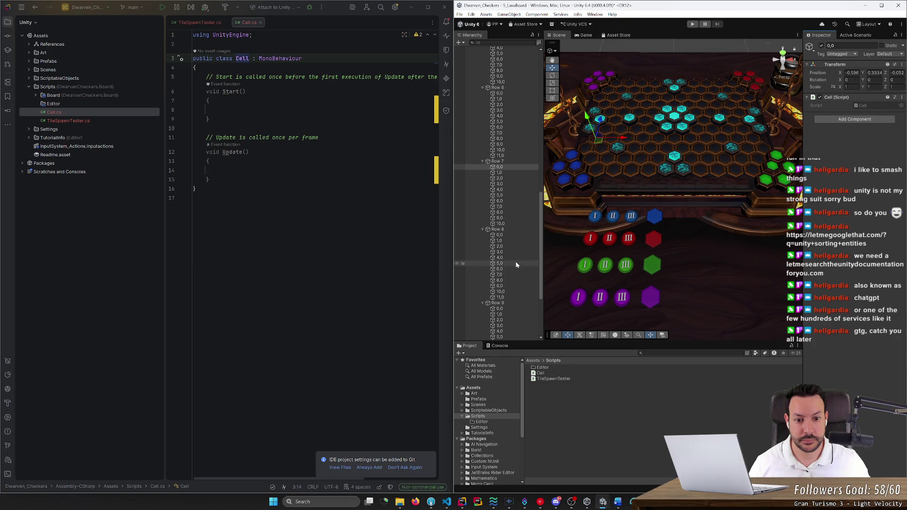
pyautogui.click(509, 235)
pyautogui.keyDown('shift'); pyautogui.click(509, 297); pyautogui.keyUp('shift')
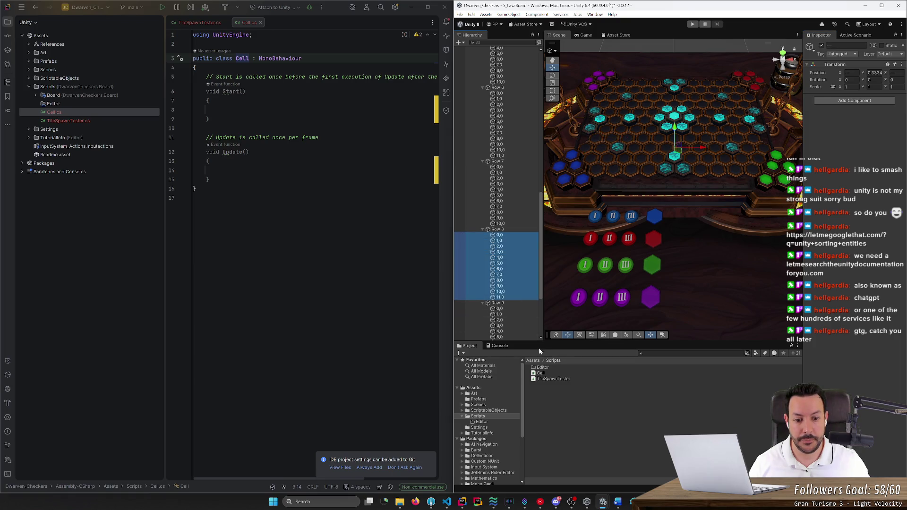
pyautogui.moveTo(540, 376); pyautogui.dragTo(500, 235)
pyautogui.scroll(-4, 522, 269)
pyautogui.click(505, 223)
pyautogui.keyDown('shift'); pyautogui.click(500, 280); pyautogui.keyUp('shift')
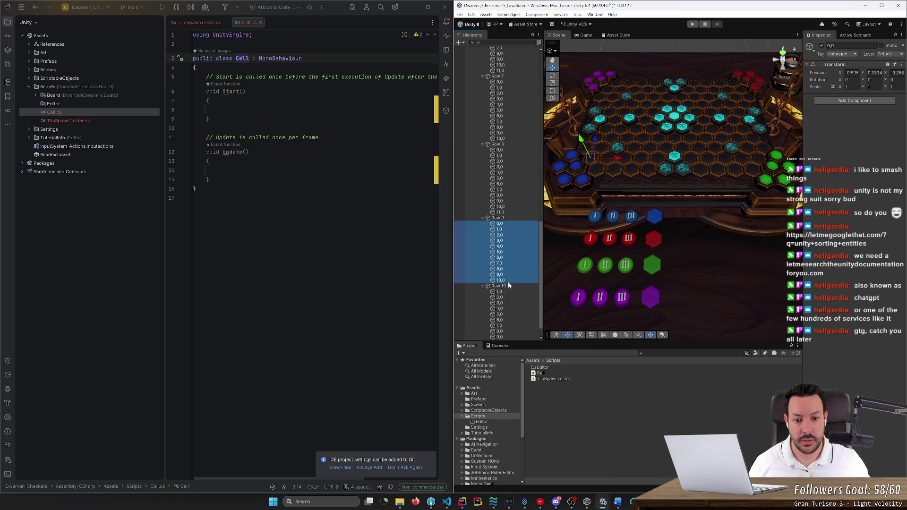
pyautogui.moveTo(542, 376); pyautogui.dragTo(499, 224)
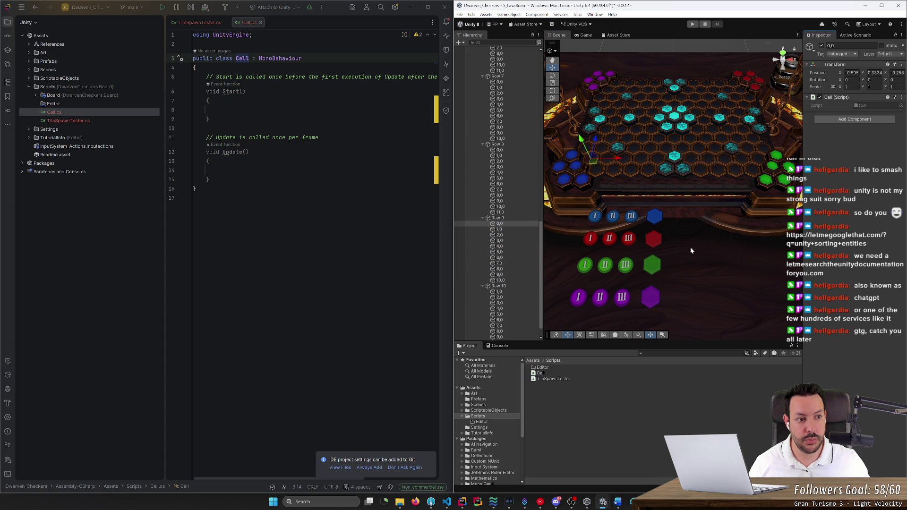
pyautogui.scroll(-2, 520, 281)
pyautogui.click(513, 277)
pyautogui.keyDown('shift'); pyautogui.click(511, 325); pyautogui.keyUp('shift')
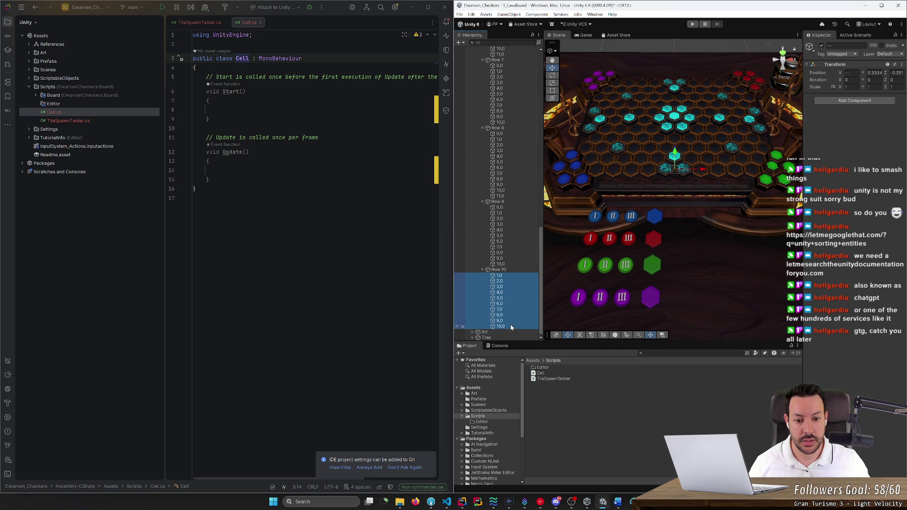
pyautogui.moveTo(542, 376); pyautogui.dragTo(500, 275)
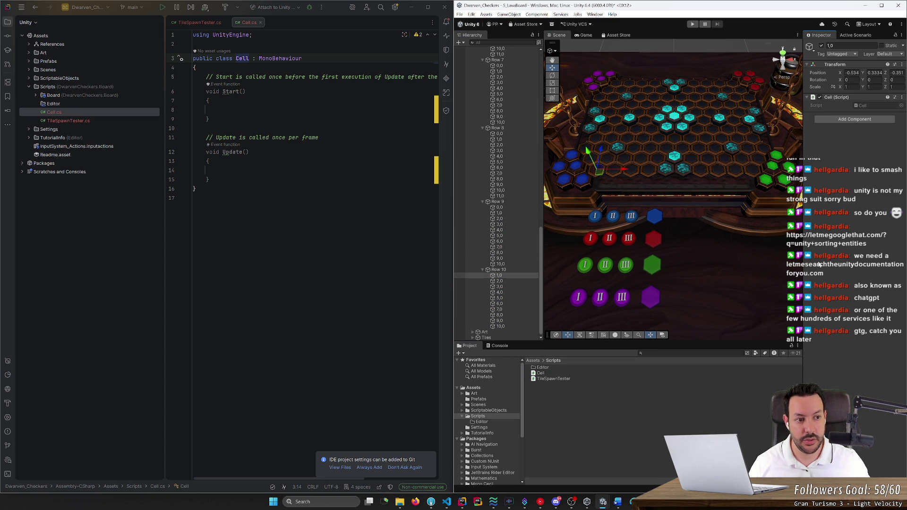
# Step through the cells of Rows 10 down to 4, confirming each carries the Cell script
pyautogui.click(507, 326)
pyautogui.press('Up')
pyautogui.press('Up')
pyautogui.press('Up')
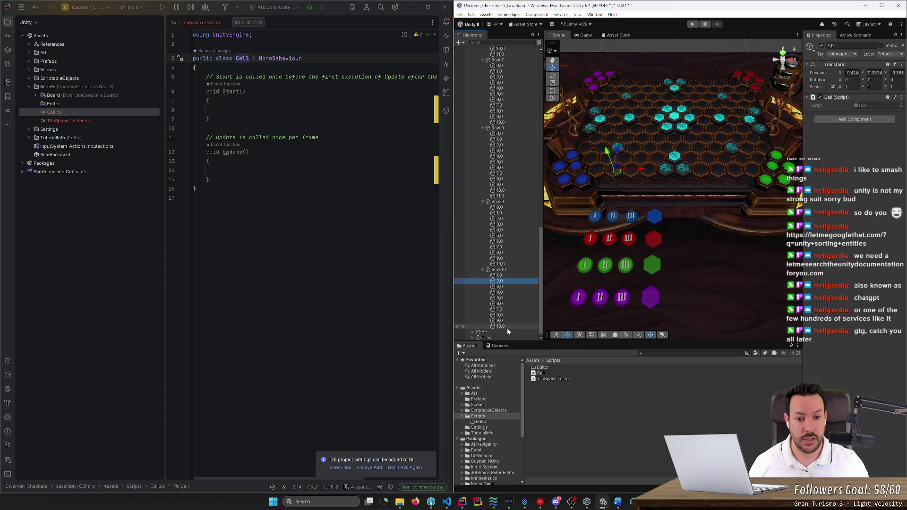
pyautogui.press('Down')
pyautogui.press('Down')
pyautogui.press('Down')
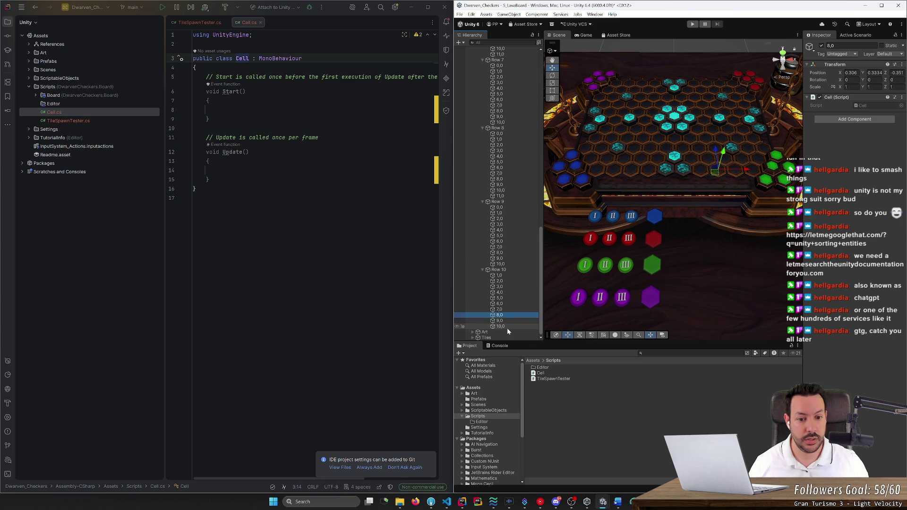
pyautogui.press('Up')
pyautogui.press('Up')
pyautogui.press('Up')
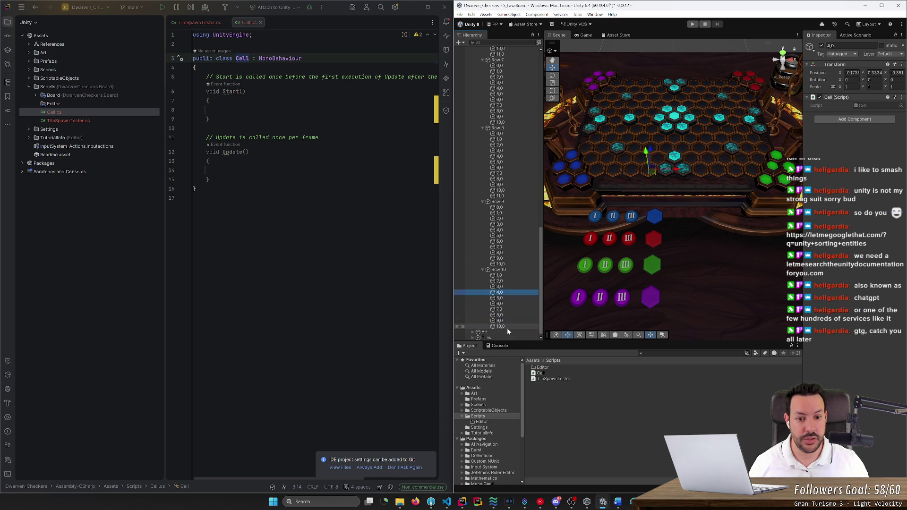
pyautogui.press('Up')
pyautogui.press('Up')
pyautogui.press('Up')
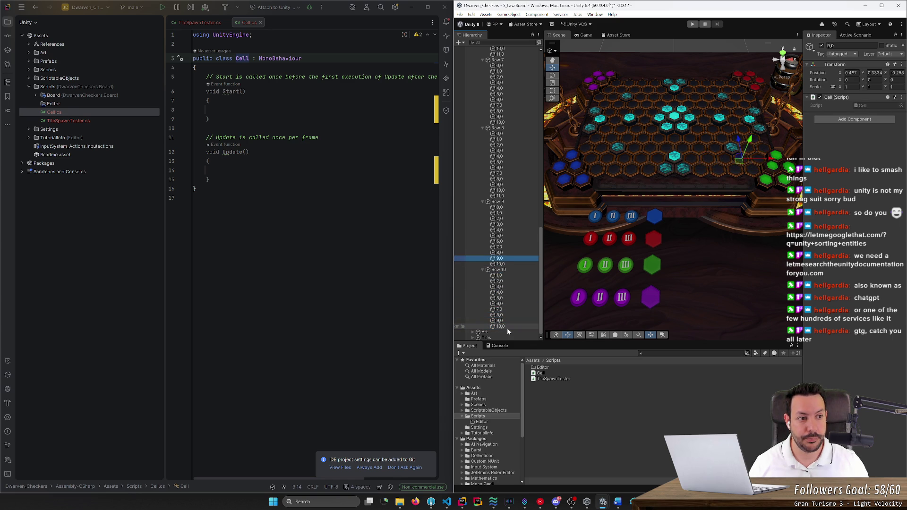
pyautogui.press('Up')
pyautogui.press('Up')
pyautogui.press('Up')
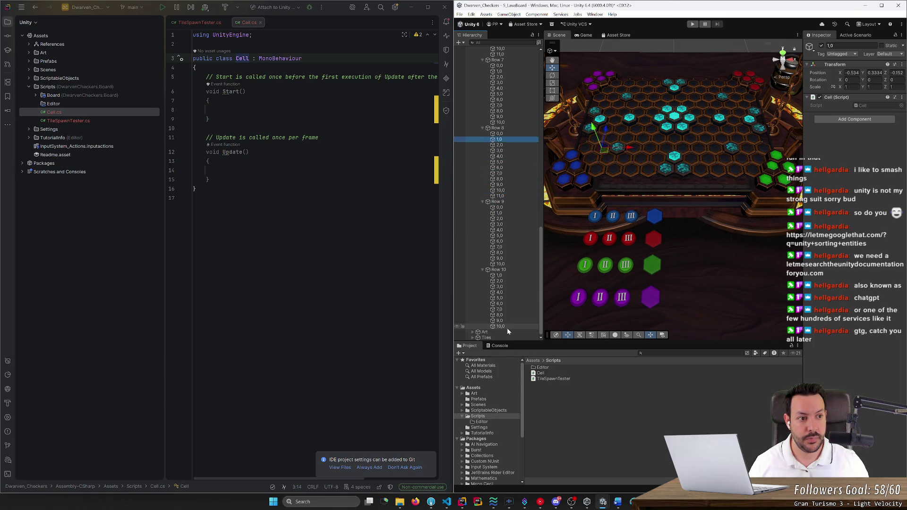
pyautogui.scroll(4, 506, 259)
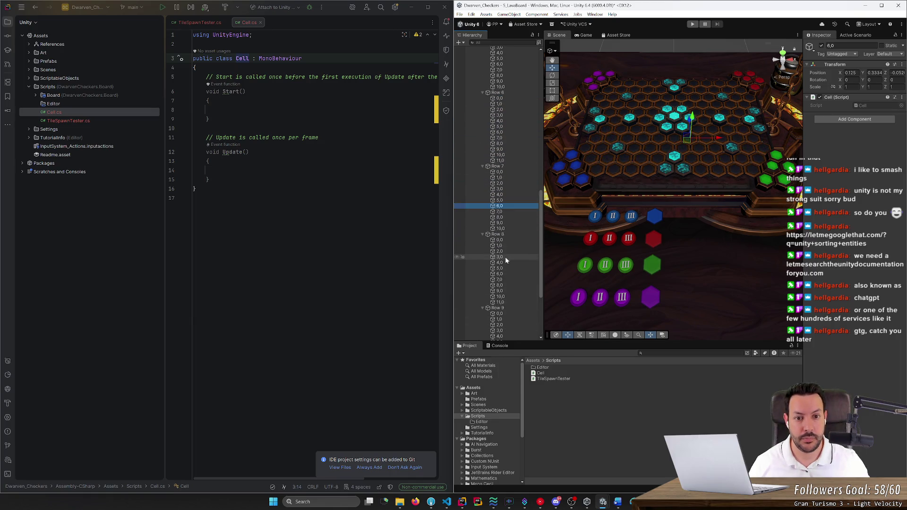
pyautogui.click(524, 228)
pyautogui.press('Up')
pyautogui.press('Up')
pyautogui.press('Up')
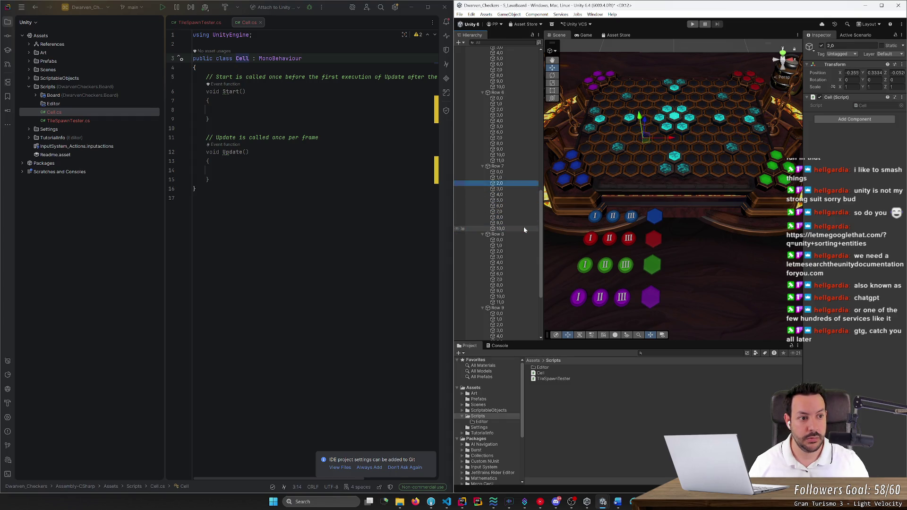
pyautogui.scroll(4, 523, 216)
pyautogui.click(502, 194)
pyautogui.press('Up')
pyautogui.press('Up')
pyautogui.press('Up')
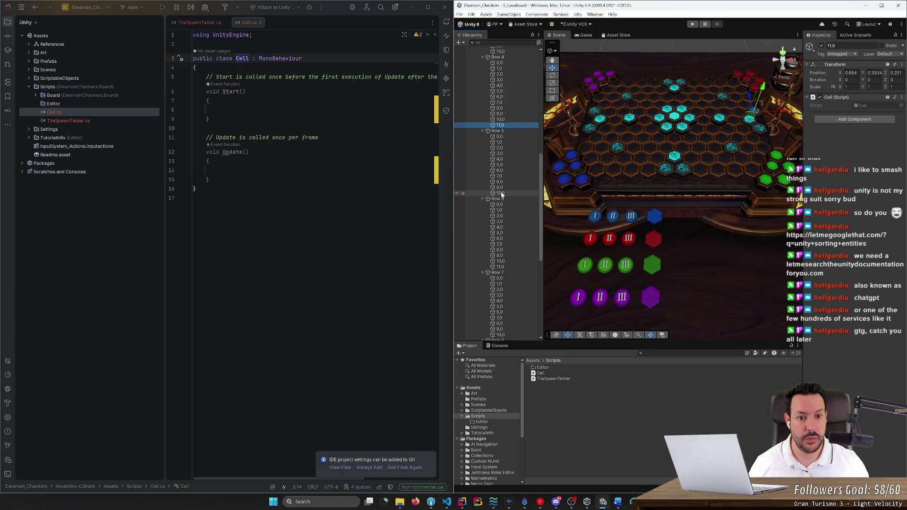
pyautogui.press('Up')
pyautogui.press('Up')
pyautogui.press('Up')
# Continue reviewing the cells of Rows 3, 2, 1 and 0
pyautogui.scroll(4, 521, 154)
pyautogui.press('Up')
pyautogui.press('Up')
pyautogui.press('Up')
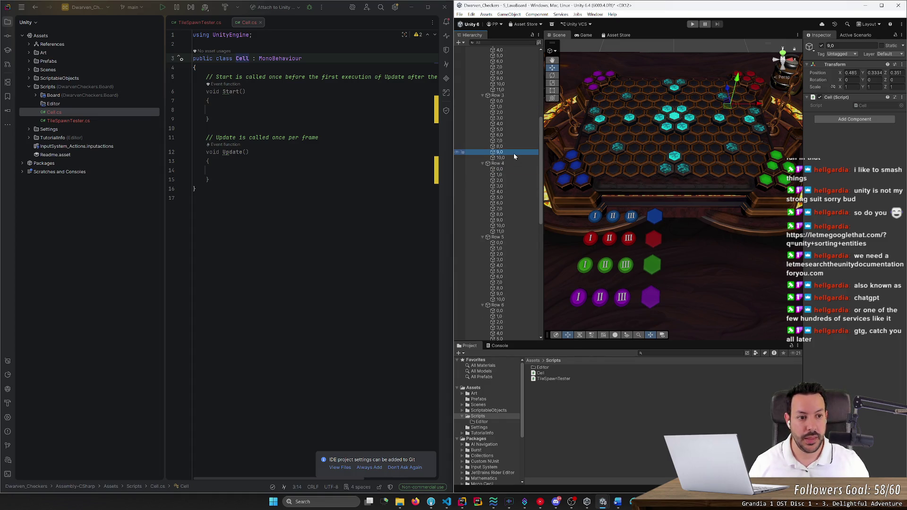
pyautogui.press('Up')
pyautogui.press('Up')
pyautogui.press('Up')
pyautogui.scroll(4, 514, 153)
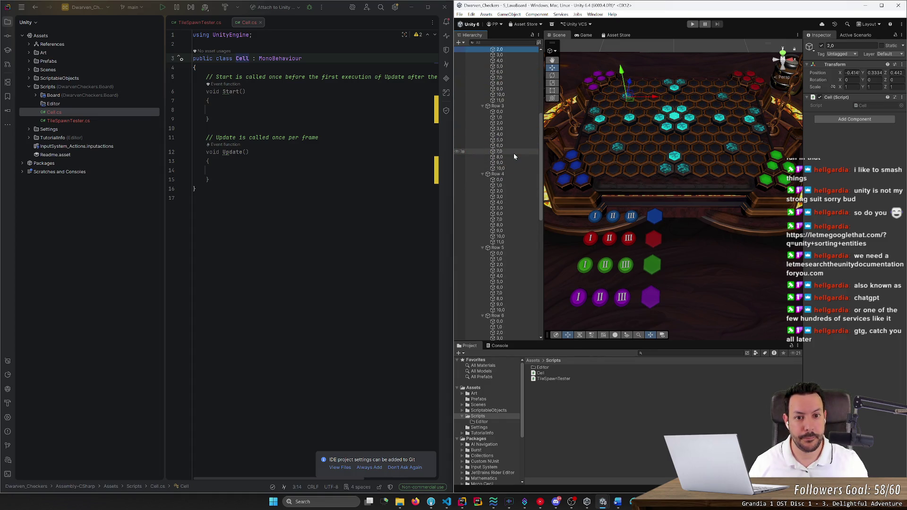
pyautogui.press('Up')
pyautogui.press('Up')
pyautogui.press('Down')
pyautogui.press('Down')
pyautogui.press('Down')
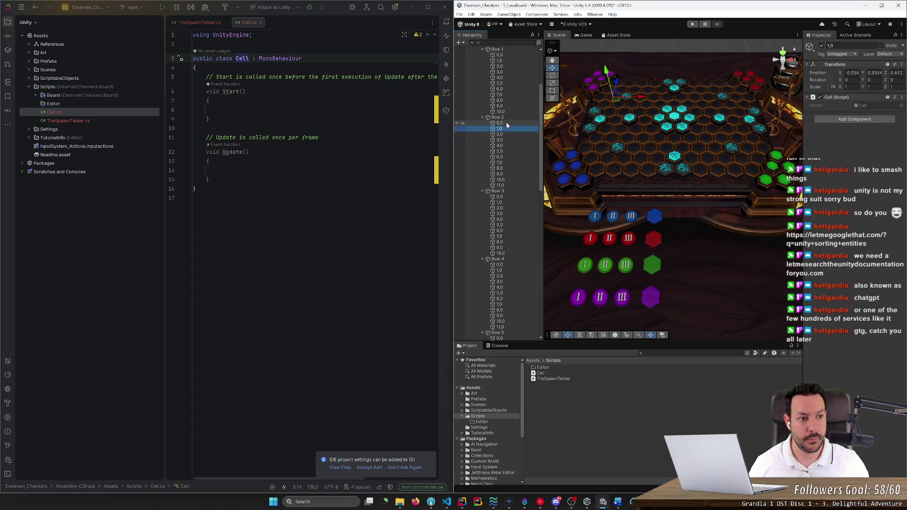
pyautogui.scroll(5, 506, 122)
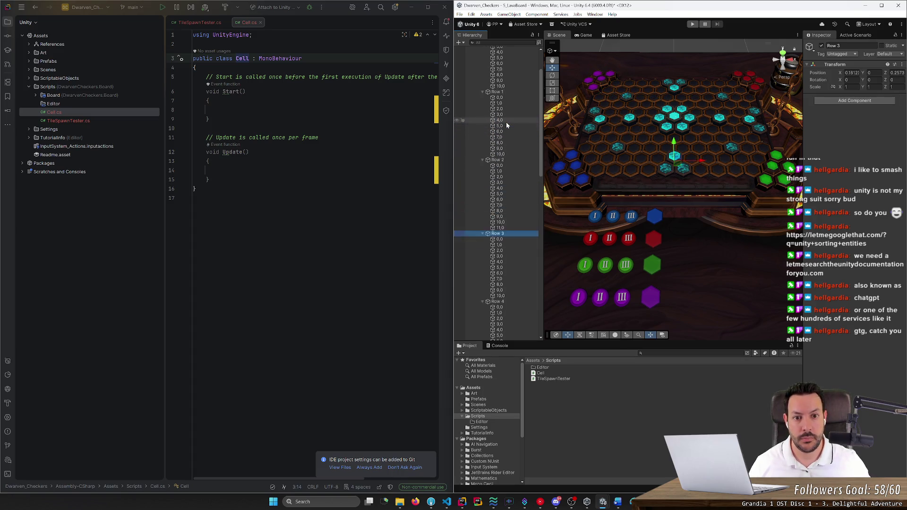
pyautogui.click(501, 140)
pyautogui.press('Down')
pyautogui.press('Down')
pyautogui.press('Down')
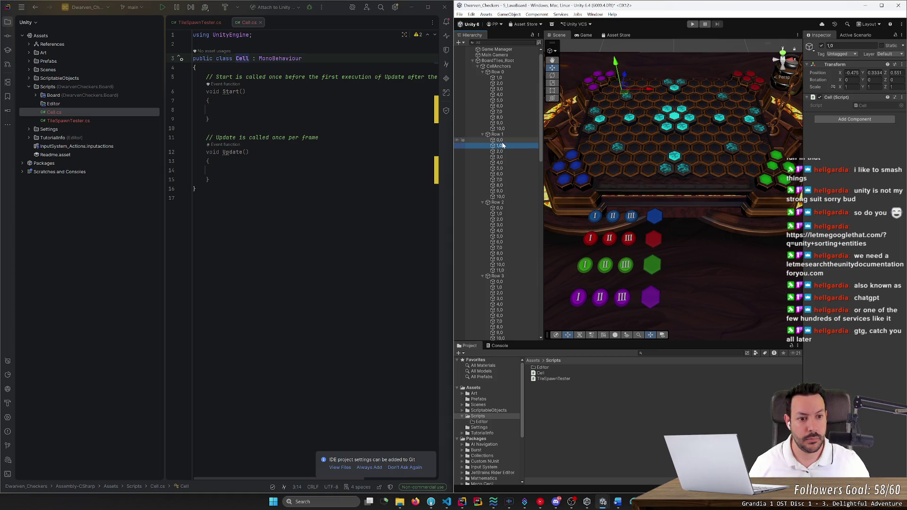
pyautogui.press('Up')
pyautogui.press('Up')
pyautogui.press('Up')
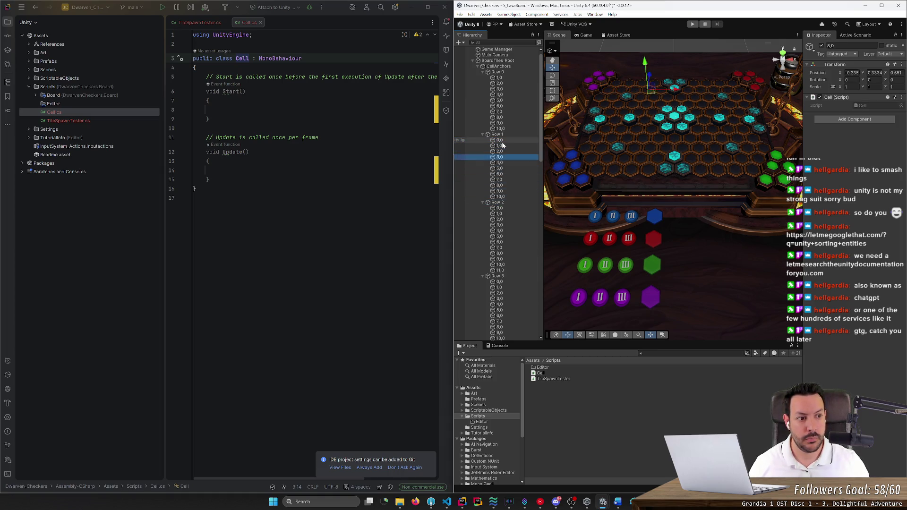
# Collapse all rows under CellAnchors and return to TileSpawnTester.cs in Rider
pyautogui.press('Left')
pyautogui.press('Left')
pyautogui.press('Down')
pyautogui.press('Left')
pyautogui.press('Down')
pyautogui.press('Left')
pyautogui.press('Down')
pyautogui.press('Left')
pyautogui.press('Down')
pyautogui.press('Left')
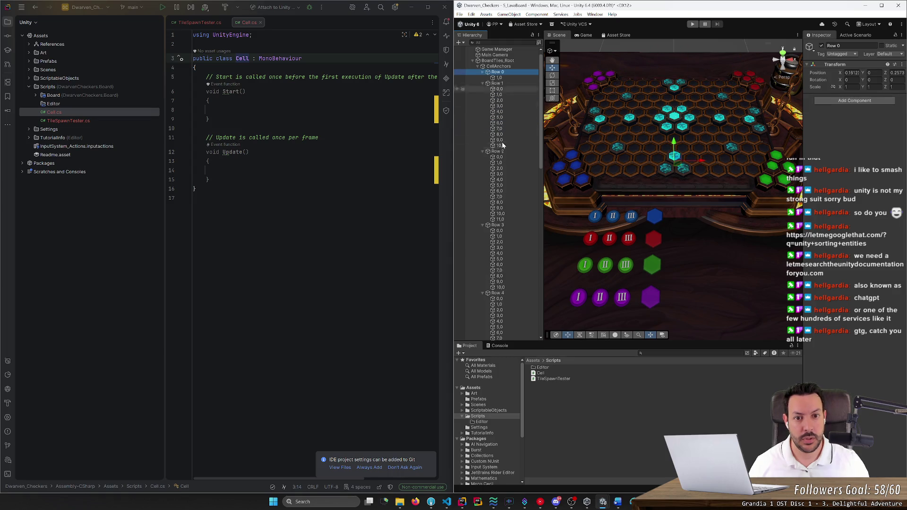
pyautogui.press('Down')
pyautogui.press('Left')
pyautogui.press('Down')
pyautogui.press('Left')
pyautogui.press('Down')
pyautogui.press('Left')
pyautogui.press('Down')
pyautogui.press('Left')
pyautogui.press('Down')
pyautogui.press('Left')
pyautogui.press('Down')
pyautogui.press('Left')
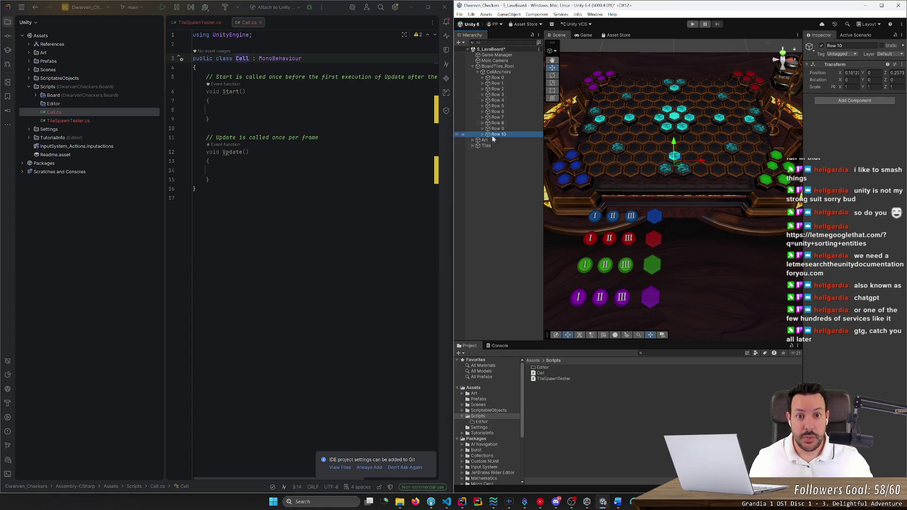
pyautogui.click(488, 195)
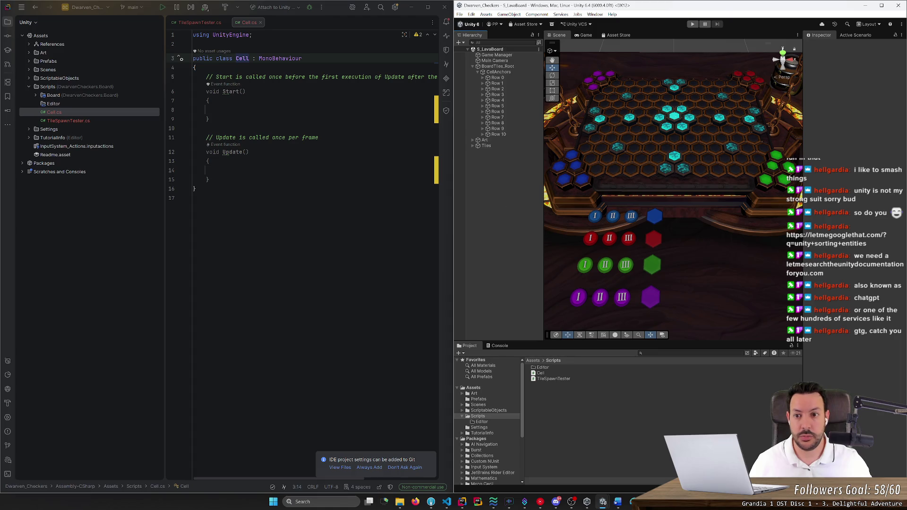
pyautogui.hotkey('alt', 'Tab')
pyautogui.hotkey('ctrl', 'Tab')
# Declare a private GameObject[] cells field below TilePrefab in TileSpawnTester
pyautogui.click(206, 85)
pyautogui.press('Return')
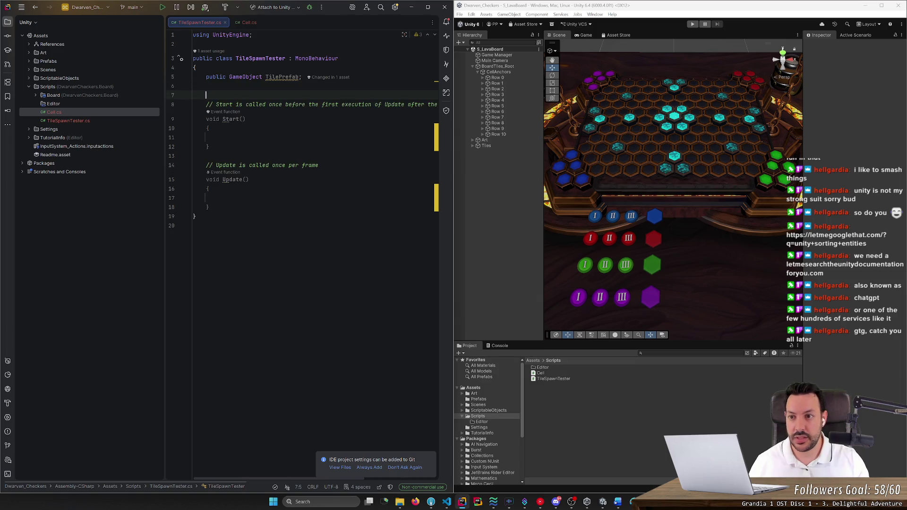
pyautogui.write('prio')
pyautogui.press('BackSpace')
pyautogui.press('BackSpace')
pyautogui.press('Return')
pyautogui.write('private Game')
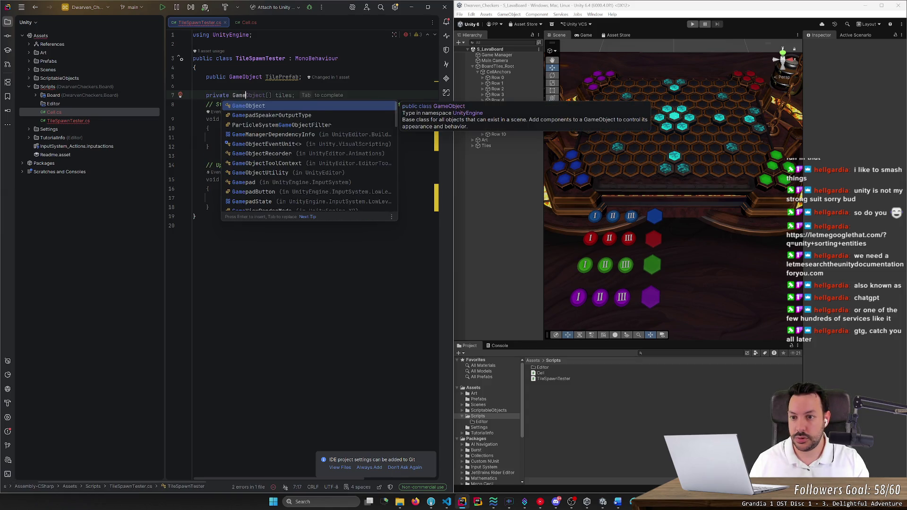
pyautogui.press('Tab')
pyautogui.press('BackSpace')
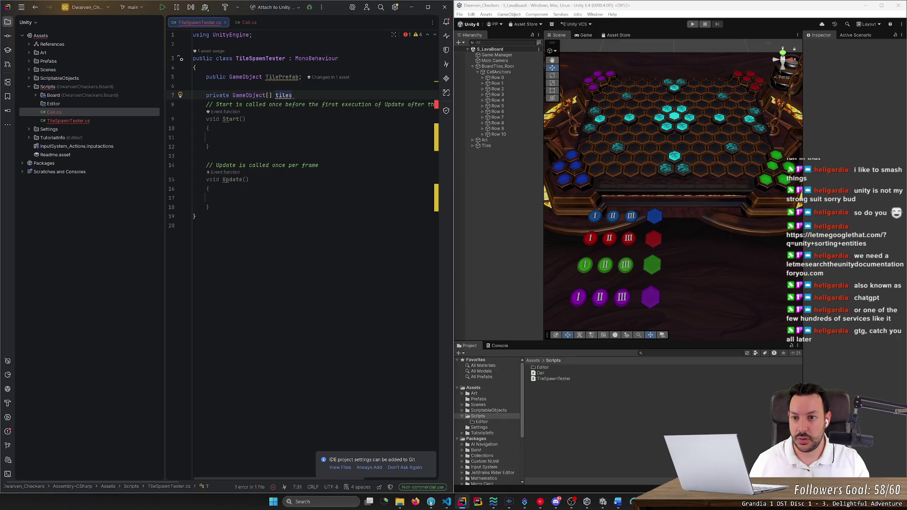
pyautogui.hotkey('ctrl', 'BackSpace')
pyautogui.write('cells;')
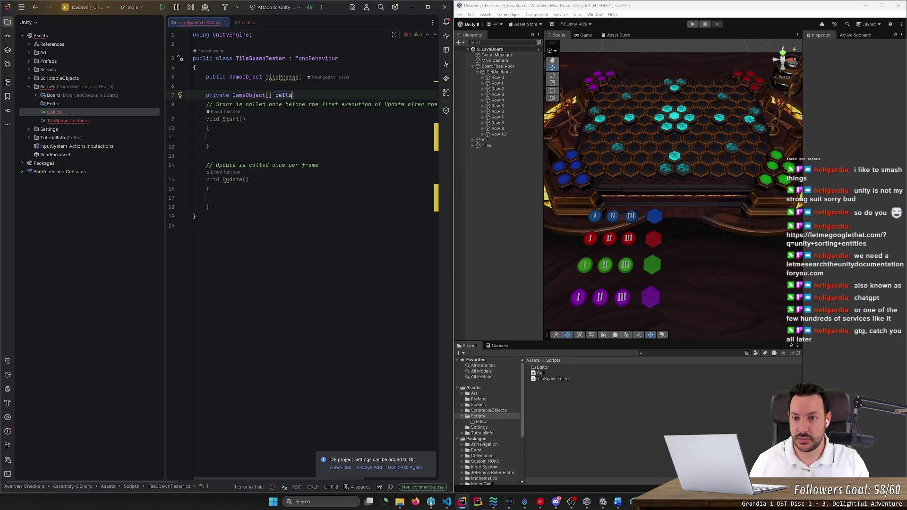
pyautogui.press('Return')
# Begin a line in Start that assigns cell = GameObject
pyautogui.press('Down')
pyautogui.press('Down')
pyautogui.press('Down')
pyautogui.press('Return')
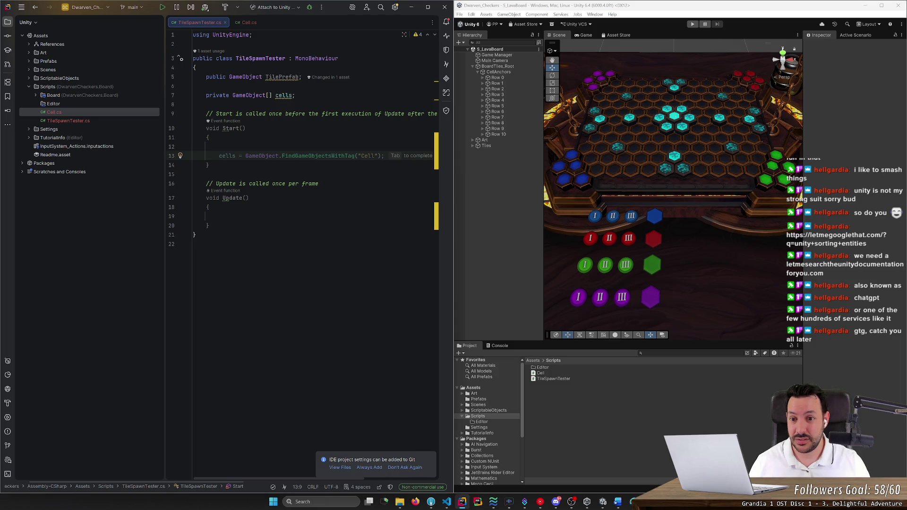
pyautogui.press('Up')
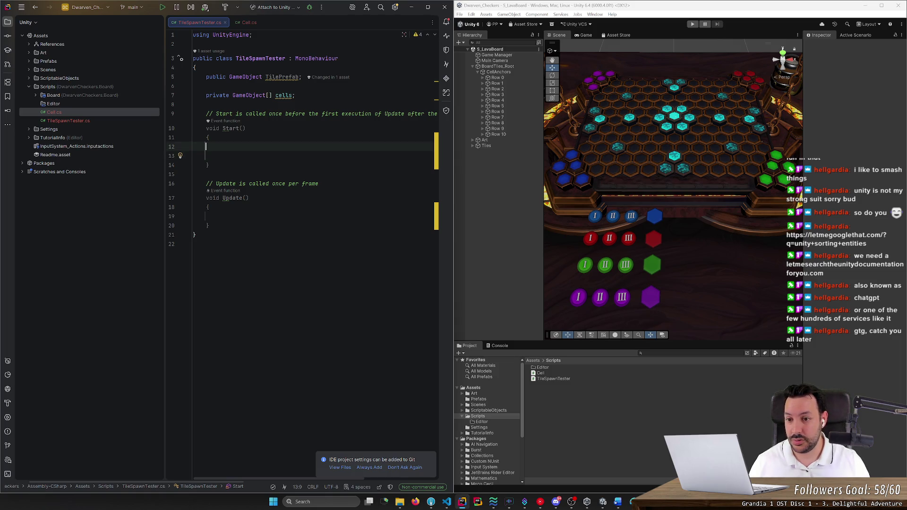
pyautogui.write('cell = Gam')
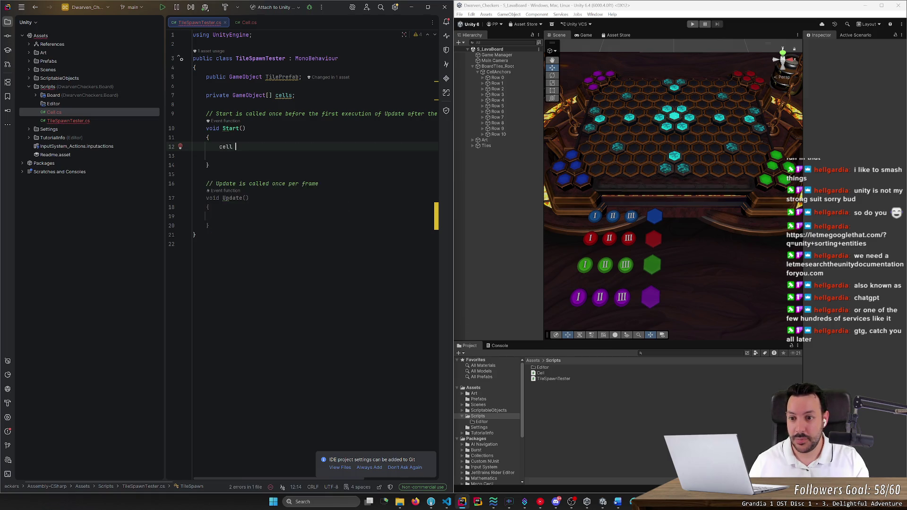
pyautogui.press('Tab')
pyautogui.press('BackSpace')
pyautogui.press('BackSpace')
pyautogui.press('BackSpace')
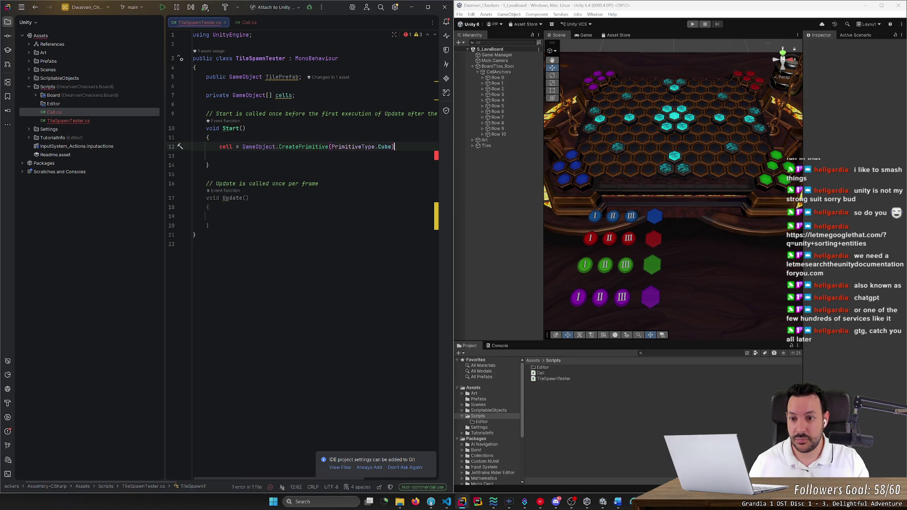
# Browse GameObject's completion list for an object-finding method such as FindObjectsByType<>
pyautogui.hotkey('ctrl', 'space')
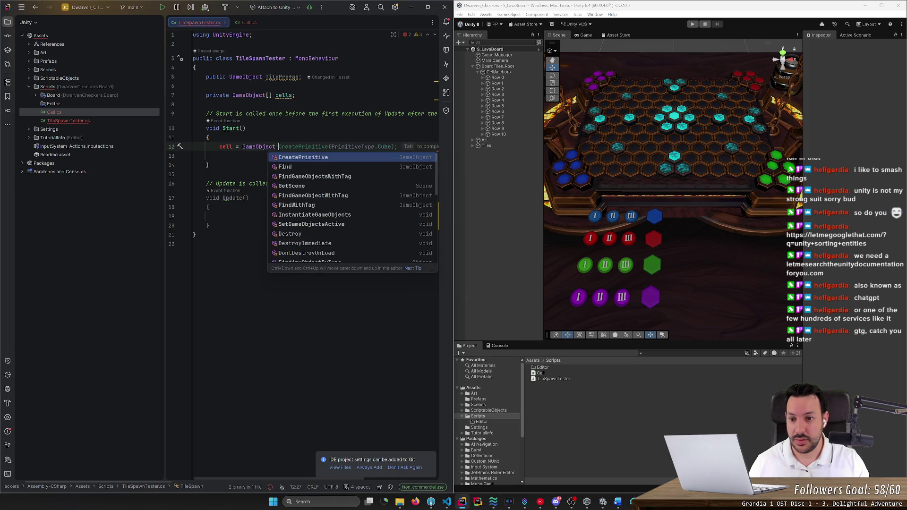
pyautogui.press('Down')
pyautogui.press('Down')
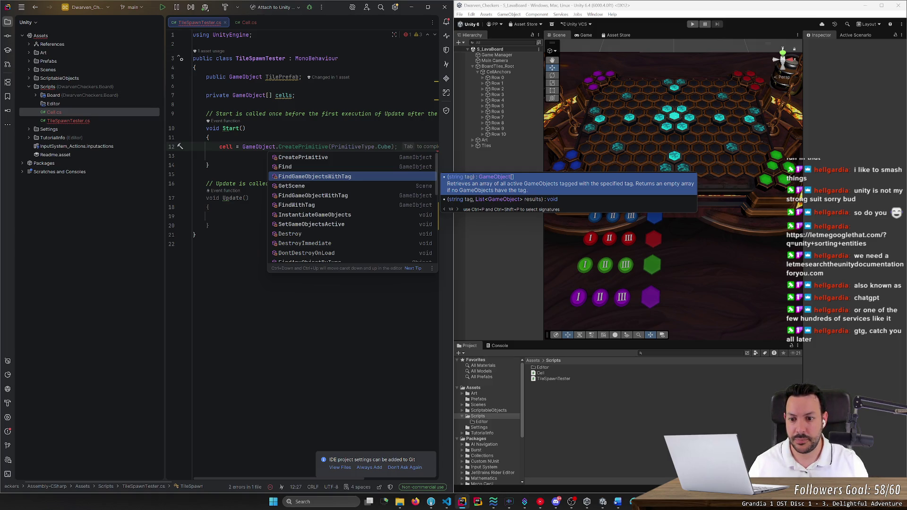
pyautogui.press('Down')
pyautogui.press('Down')
pyautogui.press('Down')
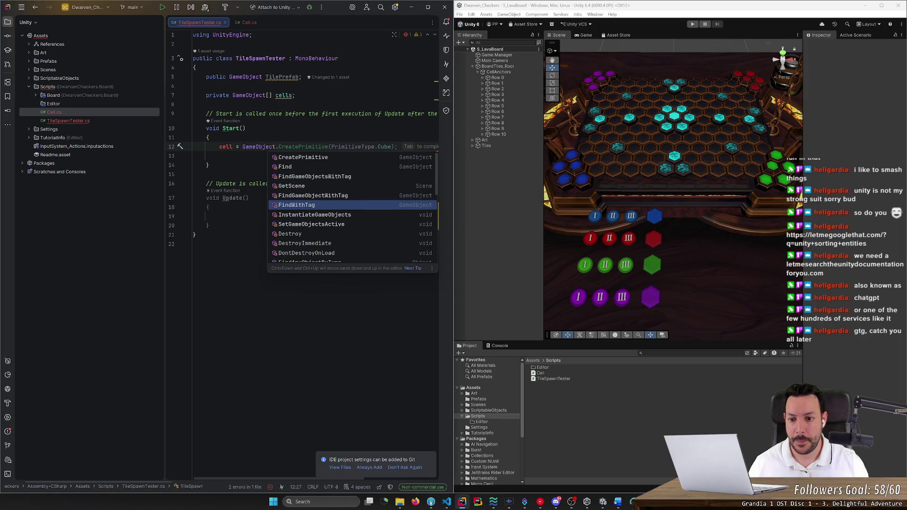
pyautogui.press('Up')
pyautogui.press('Up')
pyautogui.press('Up')
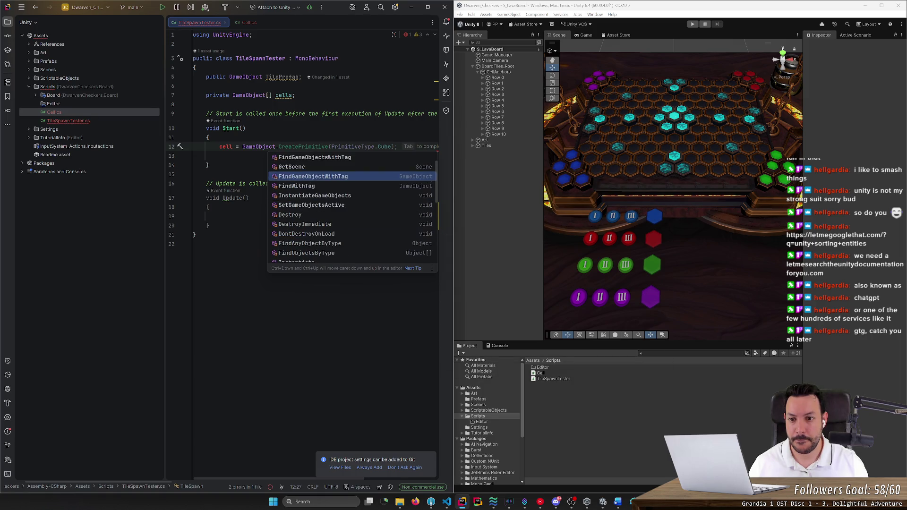
pyautogui.press('Up')
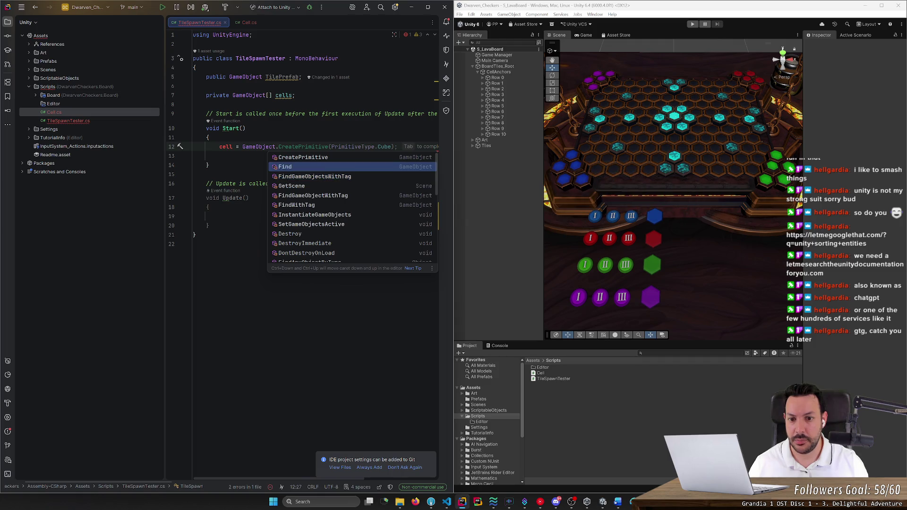
pyautogui.press('Up')
pyautogui.press('Down')
pyautogui.press('Down')
pyautogui.press('Down')
pyautogui.press('Down')
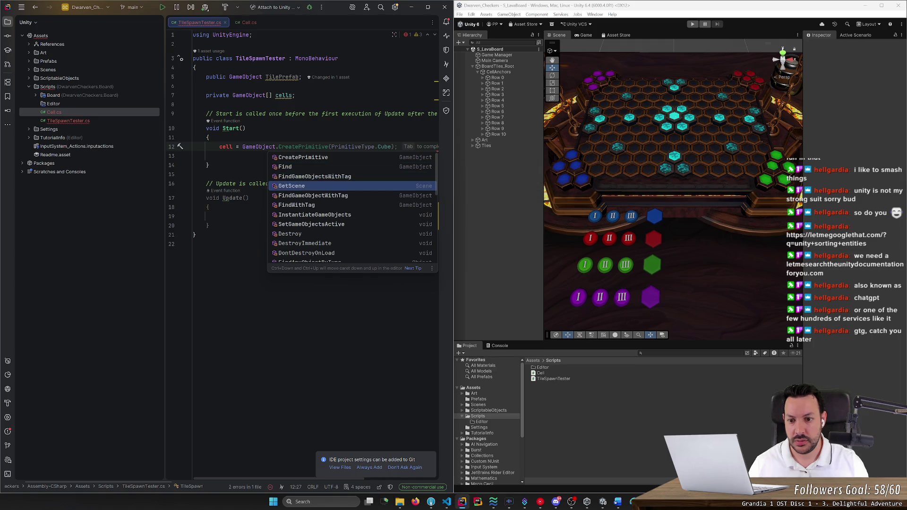
pyautogui.press('Down')
pyautogui.press('Down')
pyautogui.press('Down')
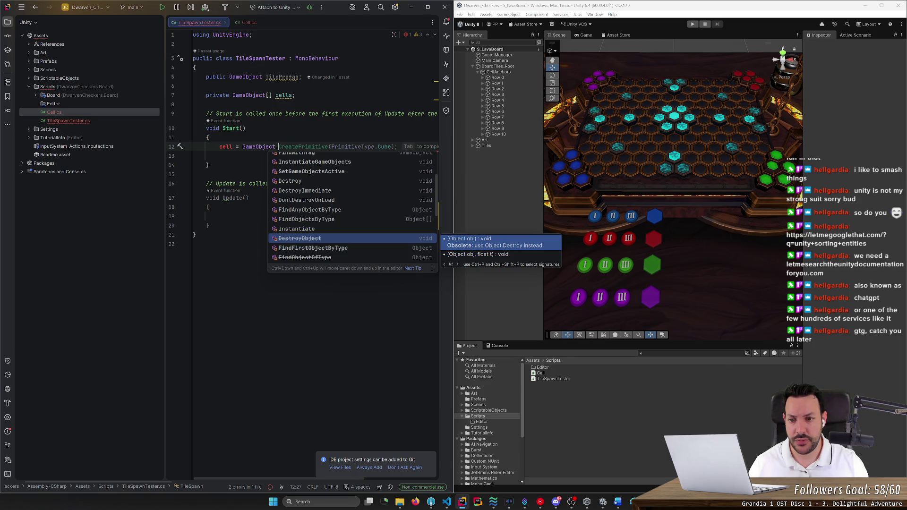
pyautogui.press('Down')
pyautogui.press('Down')
pyautogui.press('Down')
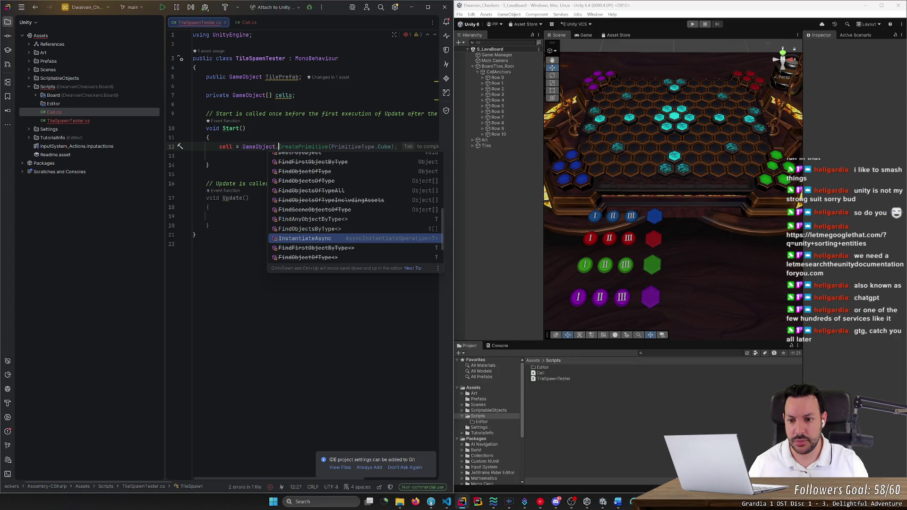
pyautogui.press('Up')
pyautogui.press('Up')
pyautogui.press('Down')
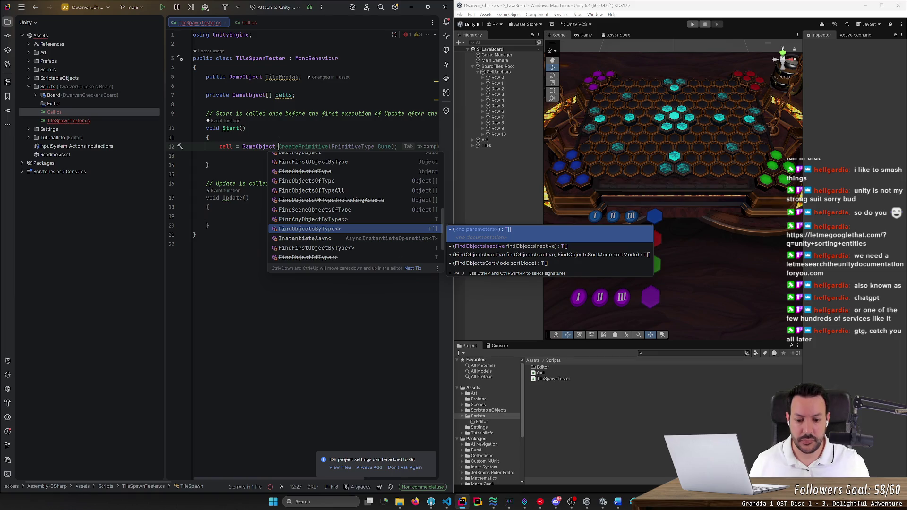
pyautogui.click(416, 502)
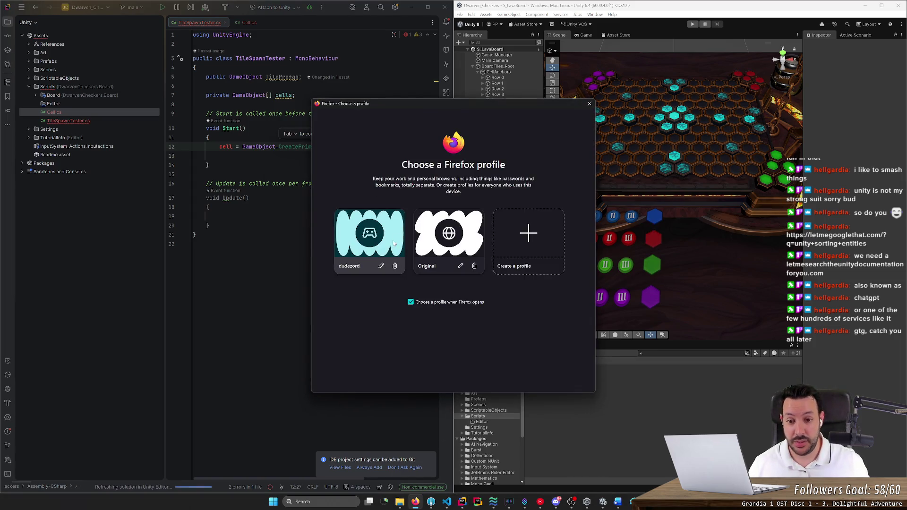
# Google 'unity find with component' and read the first Unity Discussions result
pyautogui.click(393, 243)
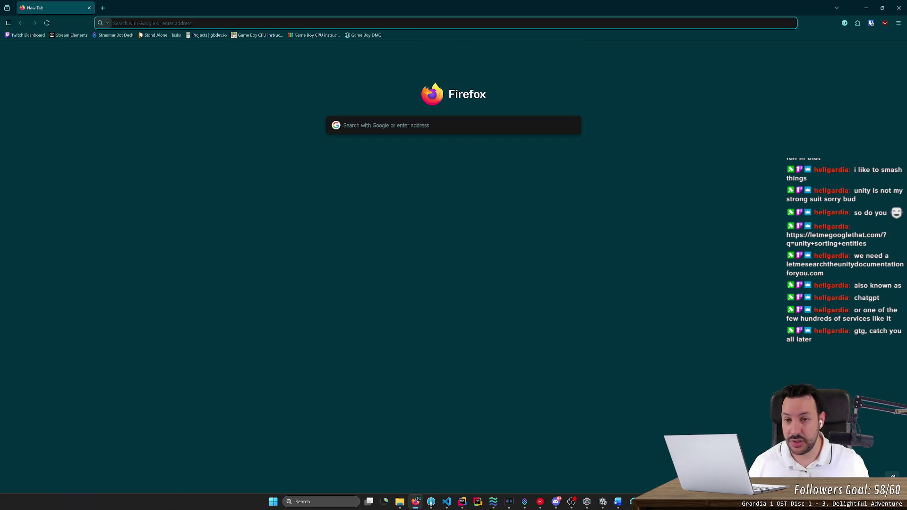
pyautogui.click(358, 21)
pyautogui.write('u')
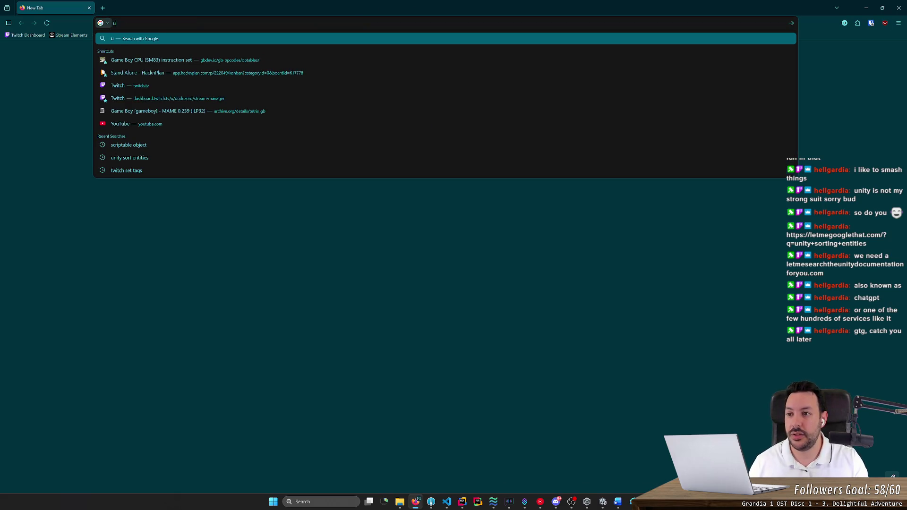
pyautogui.write('nity find with component')
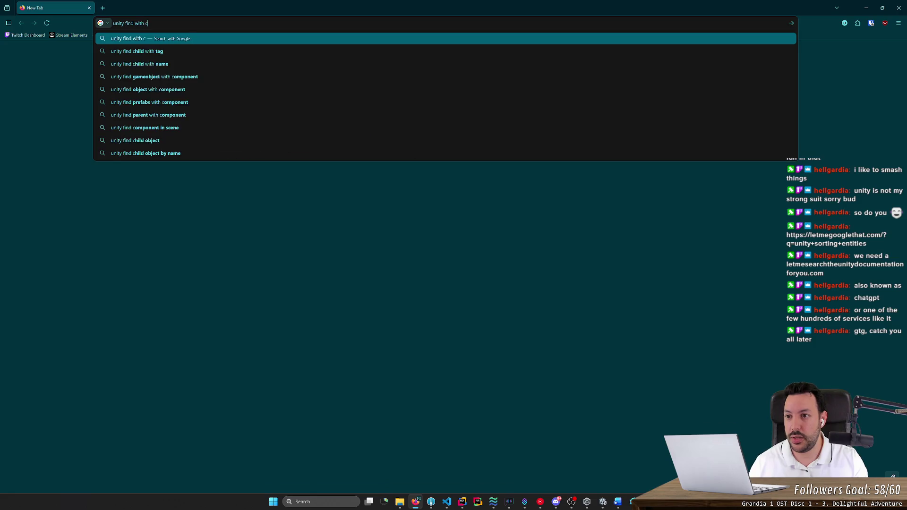
pyautogui.press('Return')
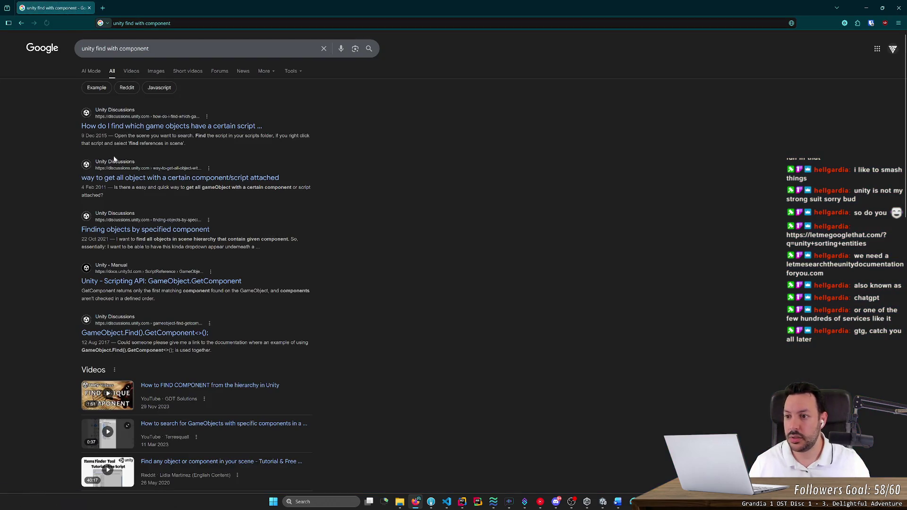
pyautogui.click(266, 134)
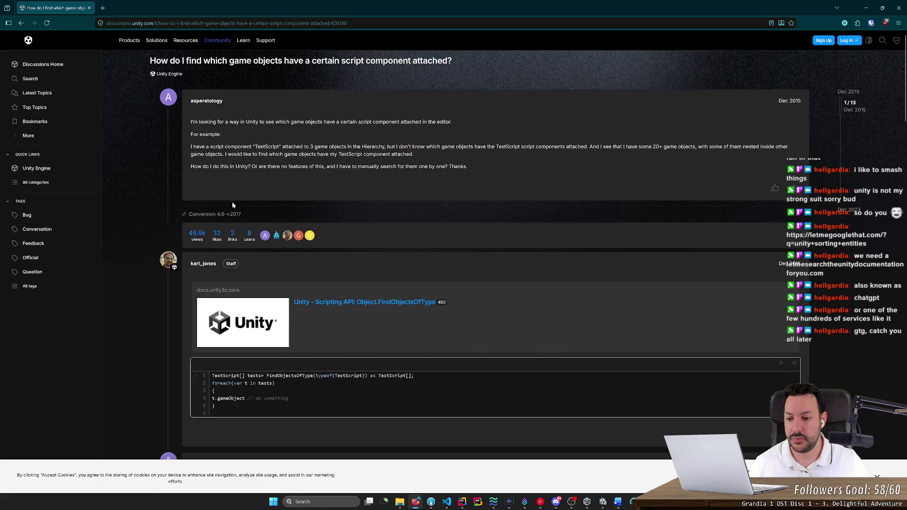
pyautogui.scroll(-3, 233, 204)
pyautogui.scroll(-4, 233, 205)
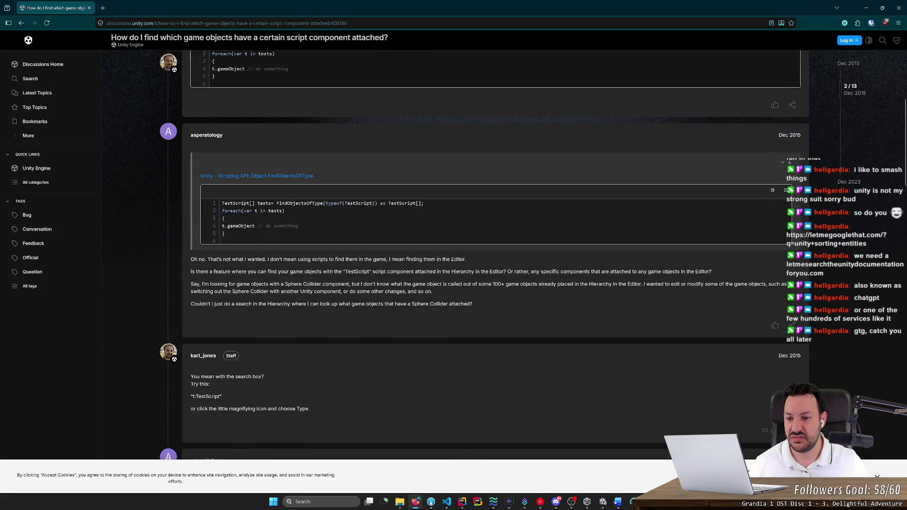
pyautogui.scroll(-7, 233, 204)
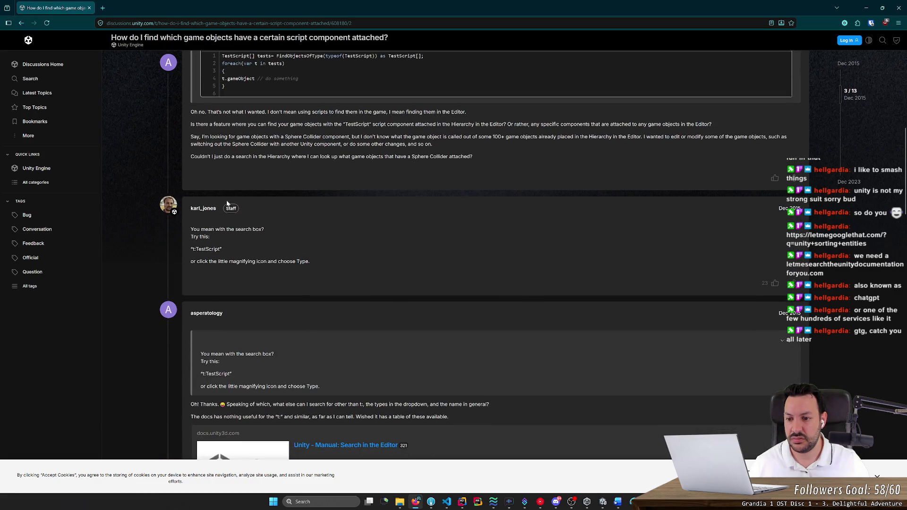
pyautogui.hotkey('alt', 'Left')
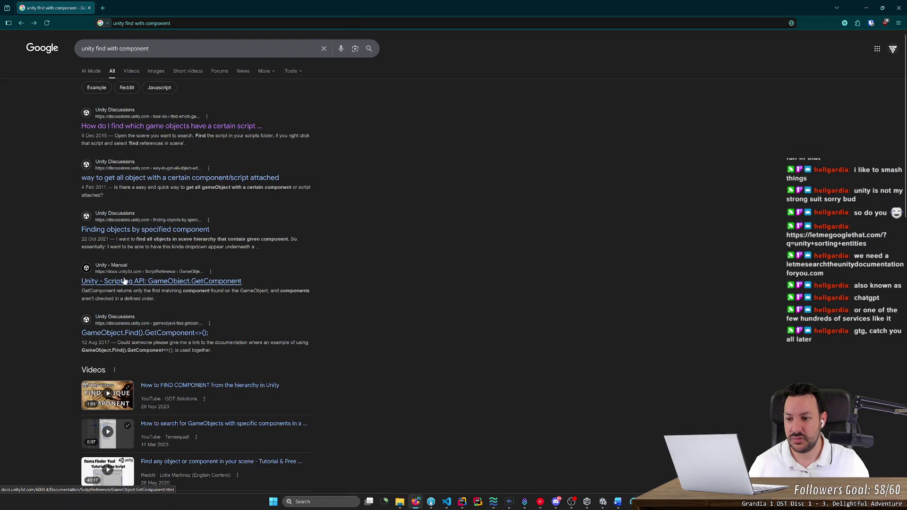
# Check the 'Finding objects by specified component' thread and copy FindObjectsOfType from a Reddit answer
pyautogui.click(127, 229)
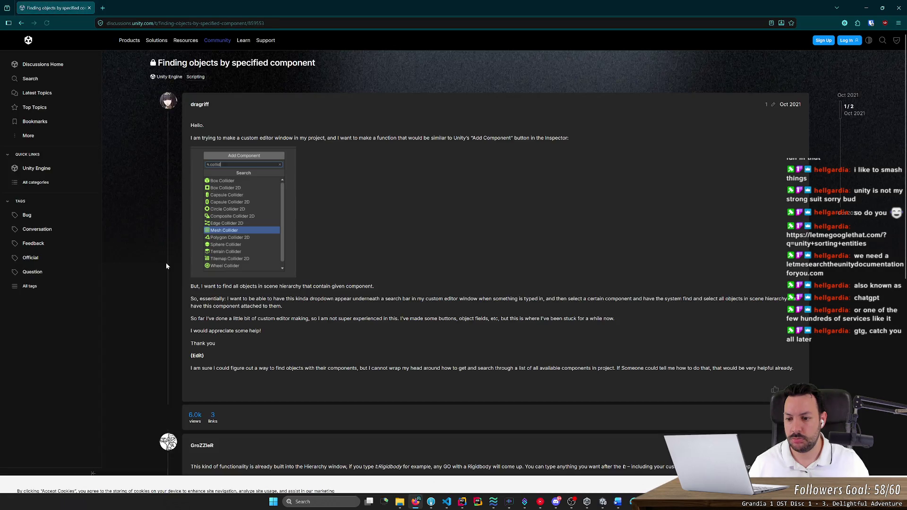
pyautogui.scroll(-5, 166, 266)
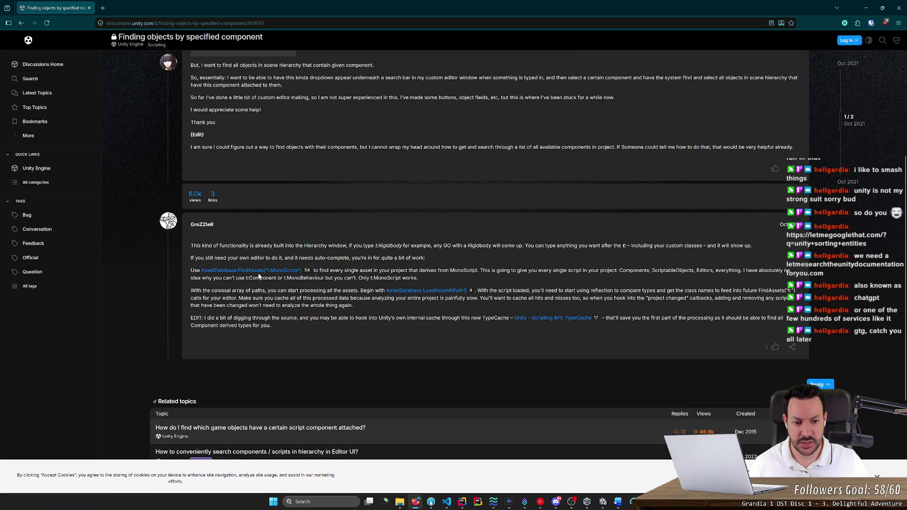
pyautogui.hotkey('alt', 'Left')
pyautogui.scroll(-6, 258, 275)
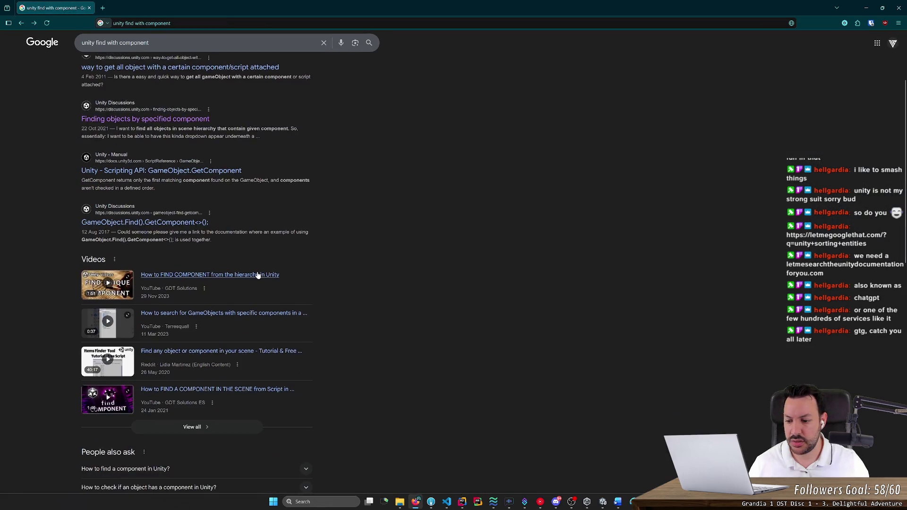
pyautogui.scroll(-2, 258, 274)
pyautogui.click(170, 312)
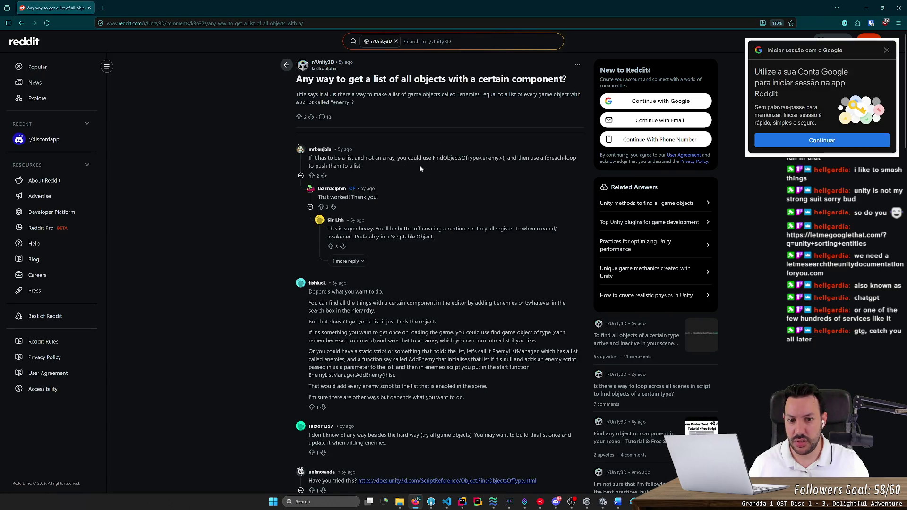
pyautogui.doubleClick(457, 158)
pyautogui.hotkey('ctrl', 'c')
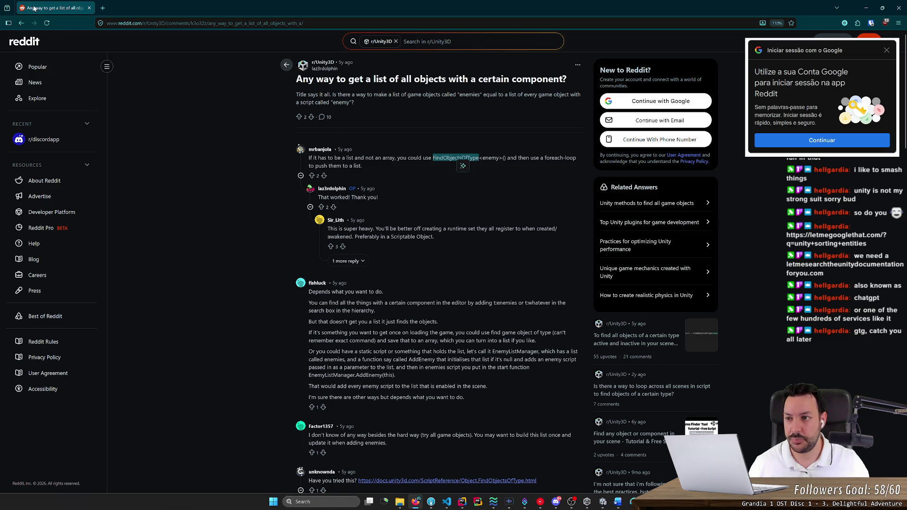
pyautogui.click(415, 502)
pyautogui.moveTo(243, 146); pyautogui.dragTo(280, 146)
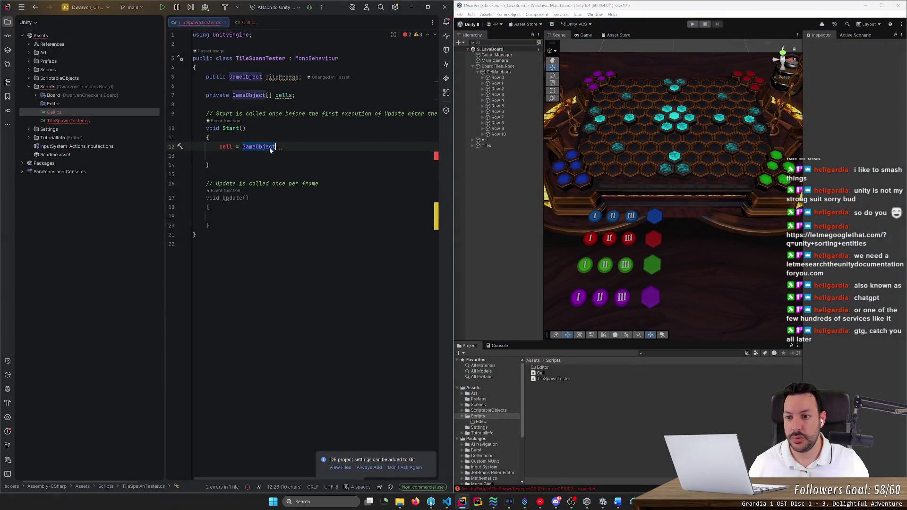
# Paste FindObjectsOfType after GameObject. on line 12 and append <>();
pyautogui.hotkey('ctrl', 'v')
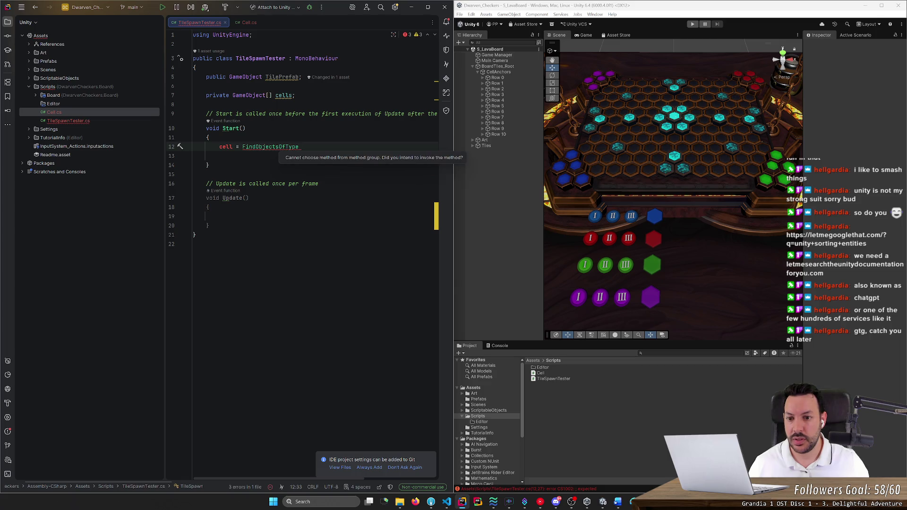
pyautogui.hotkey('ctrl', 'z')
pyautogui.hotkey('ctrl', 'space')
pyautogui.press('Return')
pyautogui.press('Tab')
pyautogui.hotkey('ctrl', 'z')
pyautogui.hotkey('ctrl', 'z')
pyautogui.hotkey('ctrl', 'z')
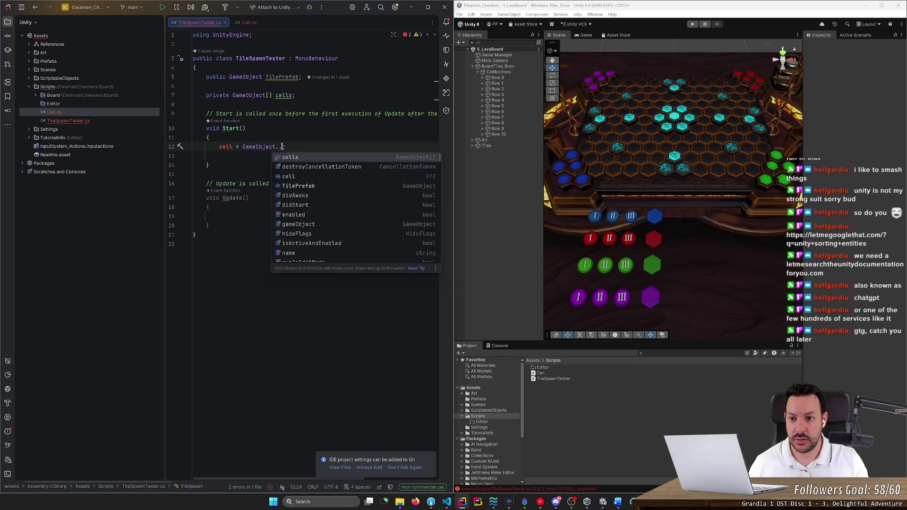
pyautogui.write('<')
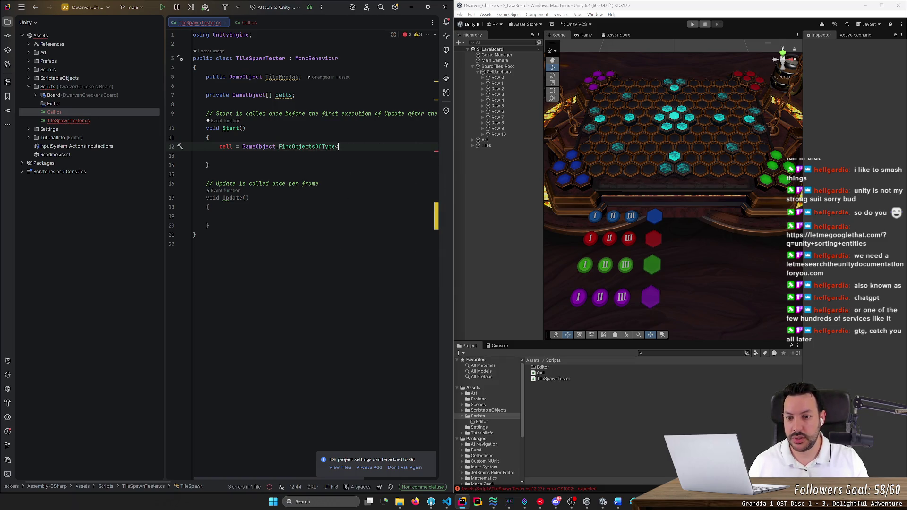
pyautogui.write('>();')
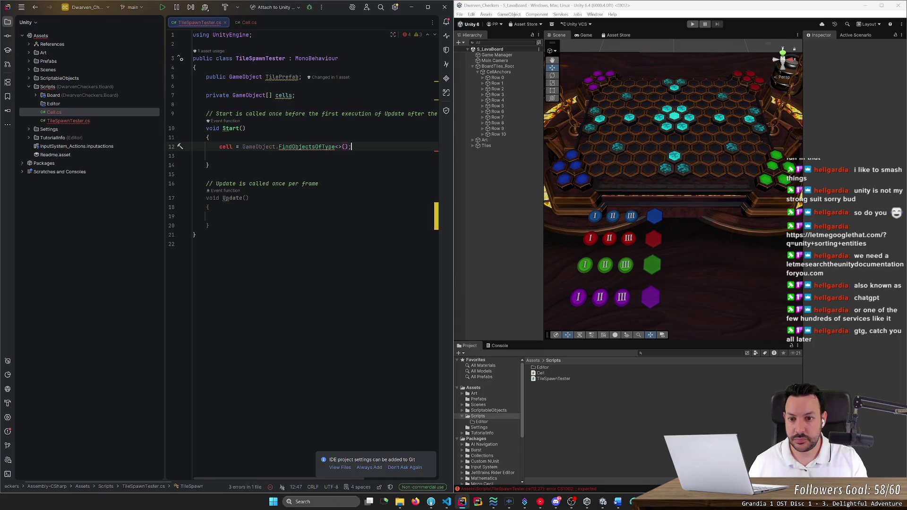
# Fill in Cell as the type argument and rename the assigned variable to cells
pyautogui.click(338, 147)
pyautogui.write('Cell')
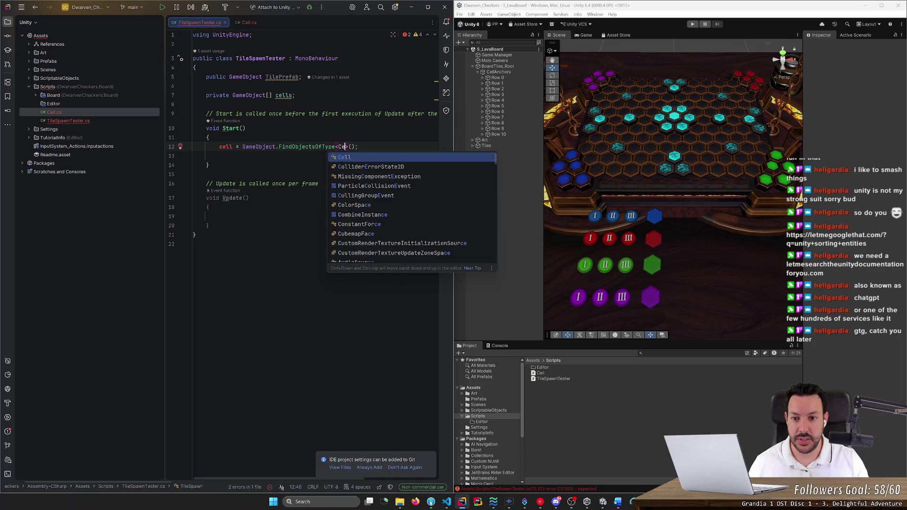
pyautogui.click(229, 146)
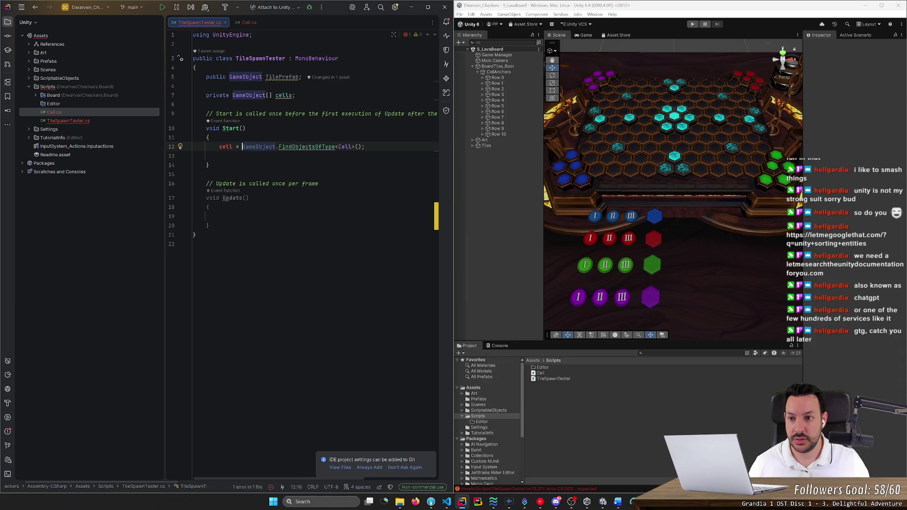
pyautogui.write('s')
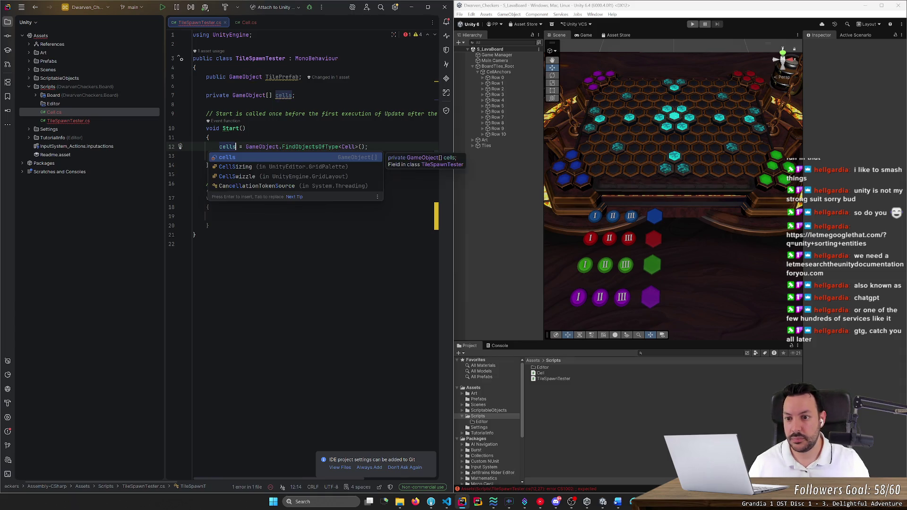
pyautogui.click(208, 137)
pyautogui.moveTo(312, 146)
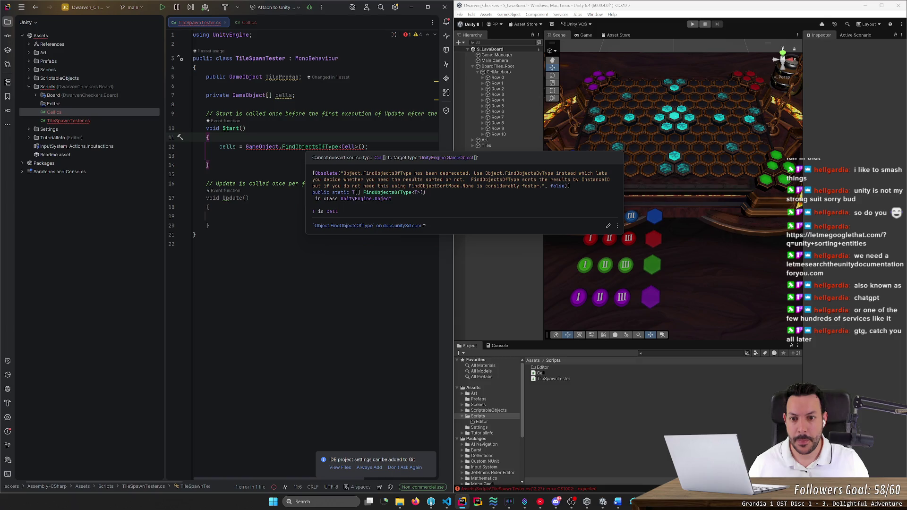
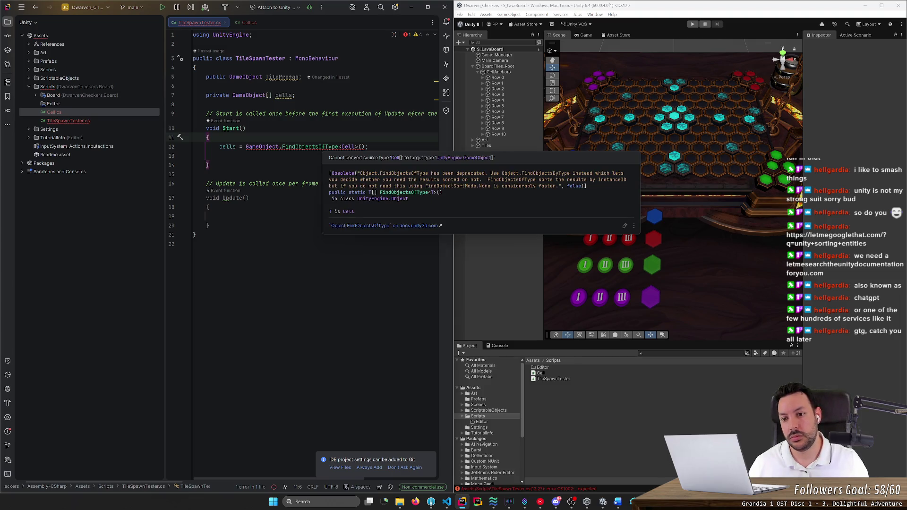
# Declare line 12 as 'var cell_components' and type 'cells = cell_components.Map(c => c.gameObject);' on line 13
pyautogui.doubleClick(227, 146)
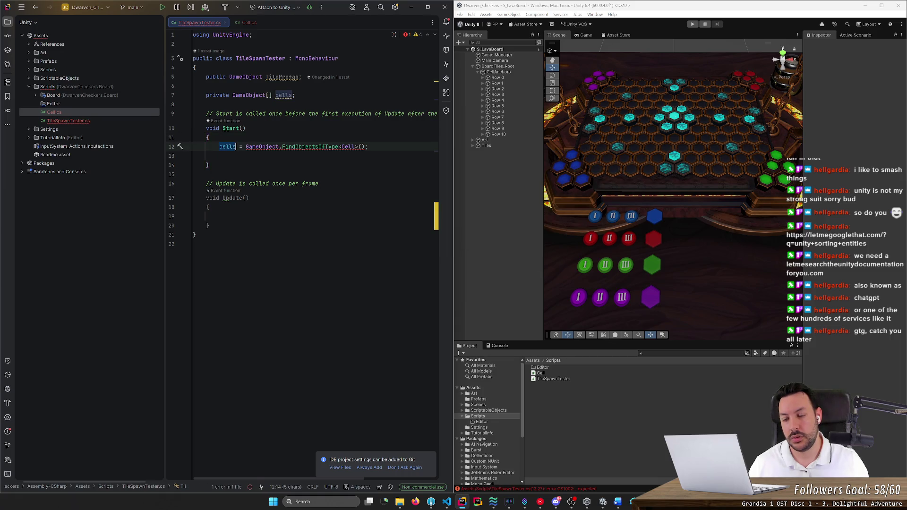
pyautogui.write('let')
pyautogui.press('BackSpace')
pyautogui.press('BackSpace')
pyautogui.press('BackSpace')
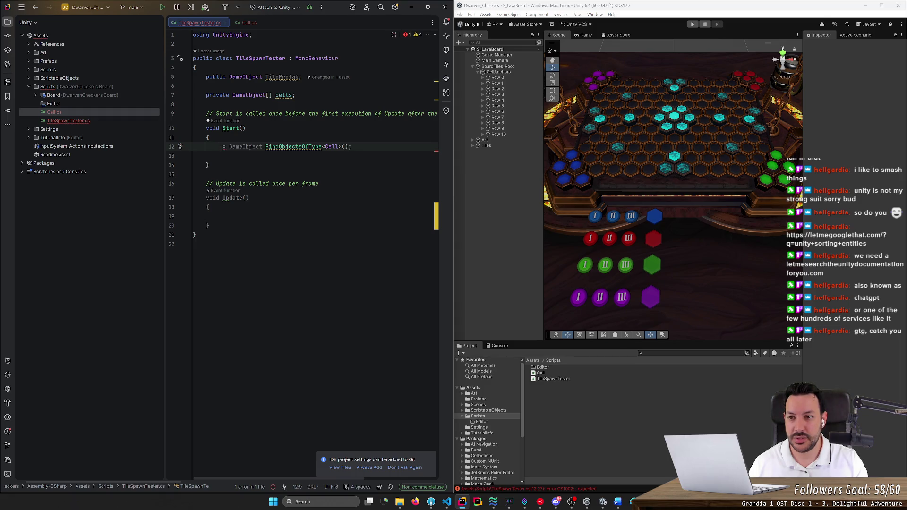
pyautogui.write('let a')
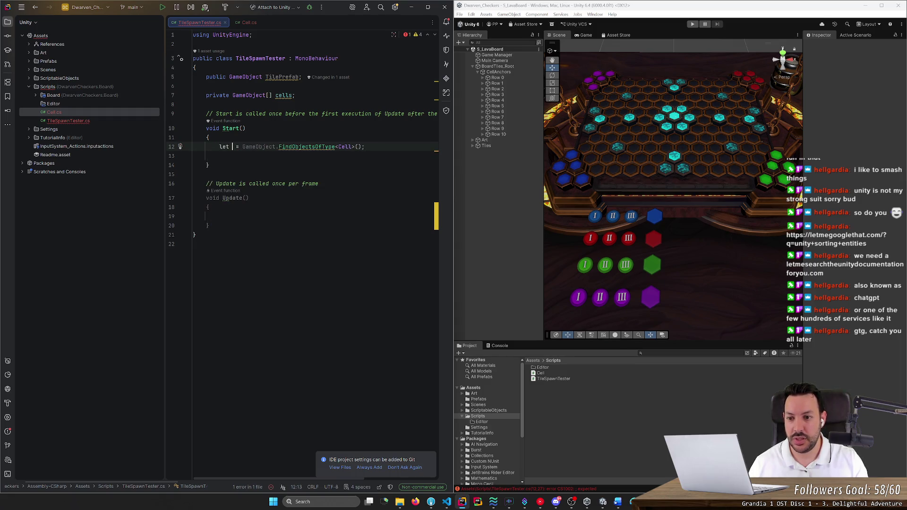
pyautogui.press('Home')
pyautogui.press('Delete')
pyautogui.press('Delete')
pyautogui.press('Delete')
pyautogui.press('Right')
pyautogui.press('Right')
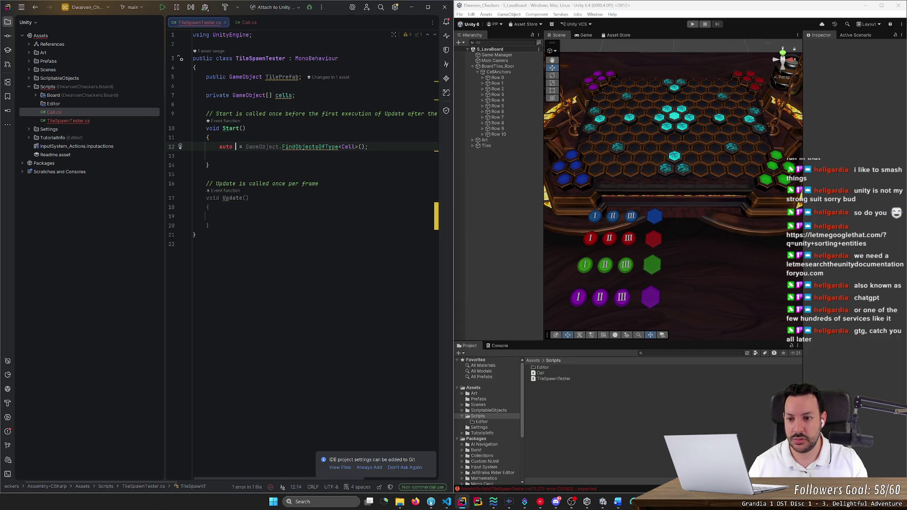
pyautogui.press('BackSpace')
pyautogui.write('var ')
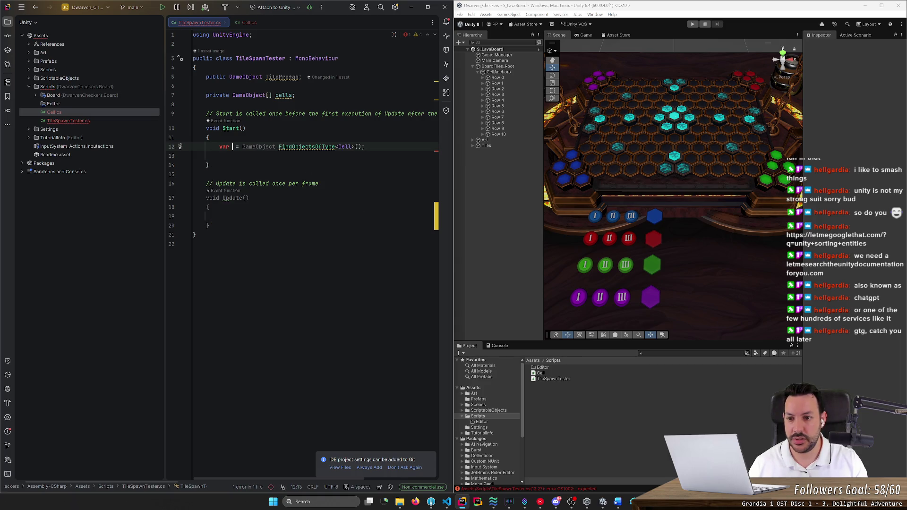
pyautogui.write('adsa')
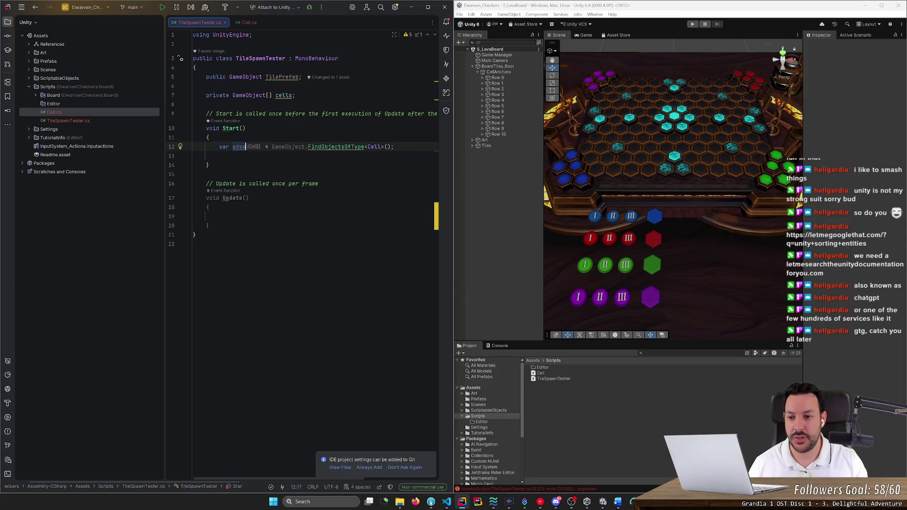
pyautogui.press('BackSpace')
pyautogui.press('BackSpace')
pyautogui.press('BackSpace')
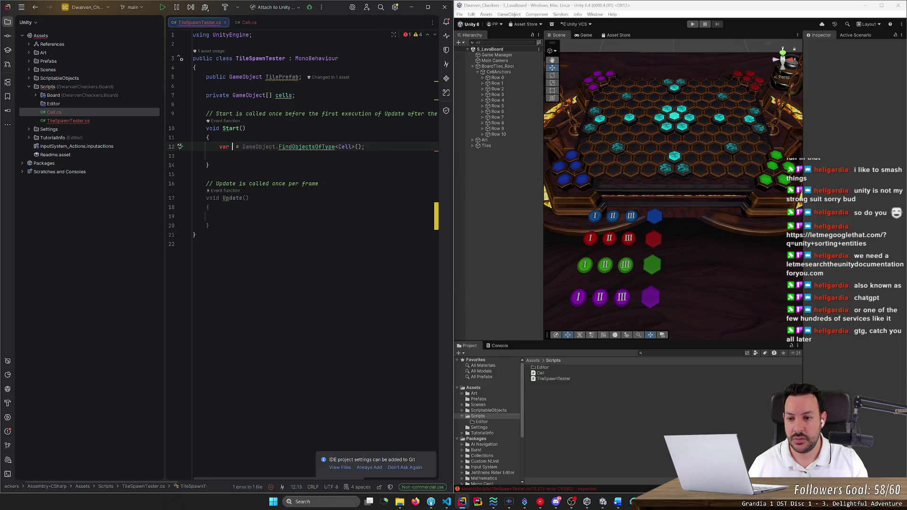
pyautogui.write('cell')
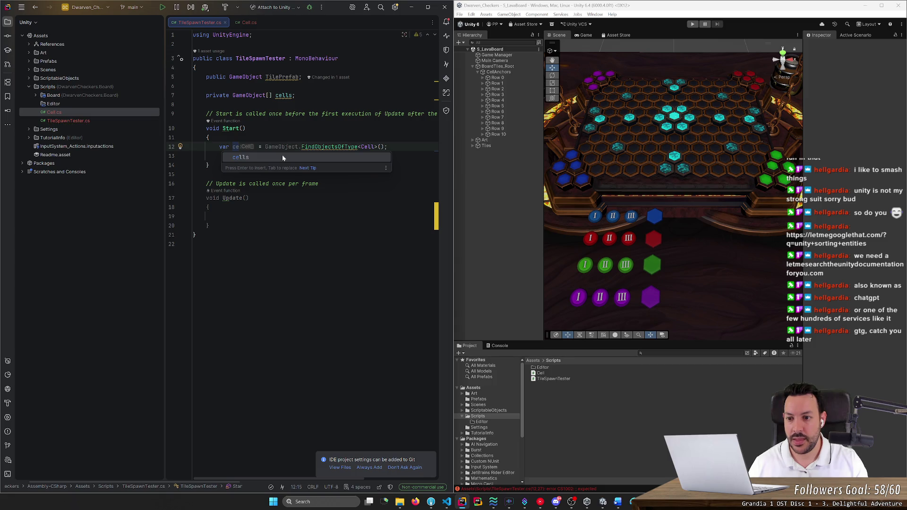
pyautogui.write('_components')
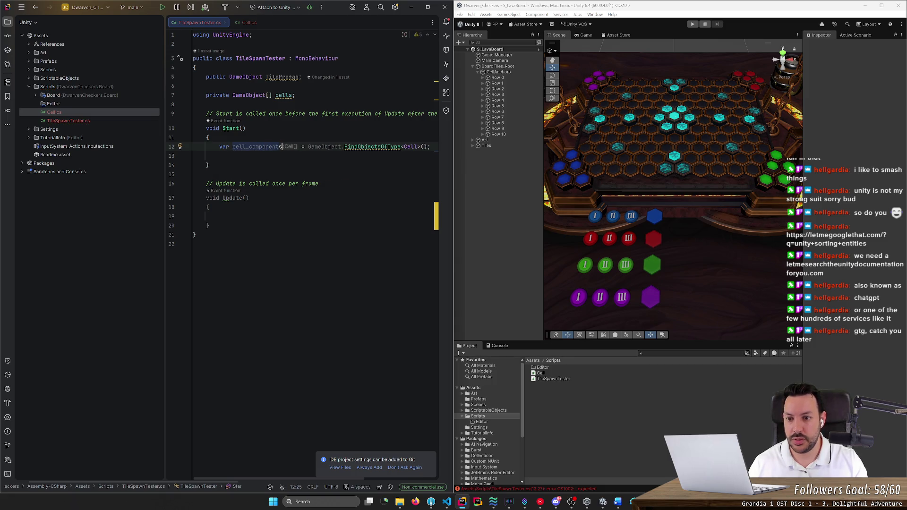
pyautogui.click(193, 156)
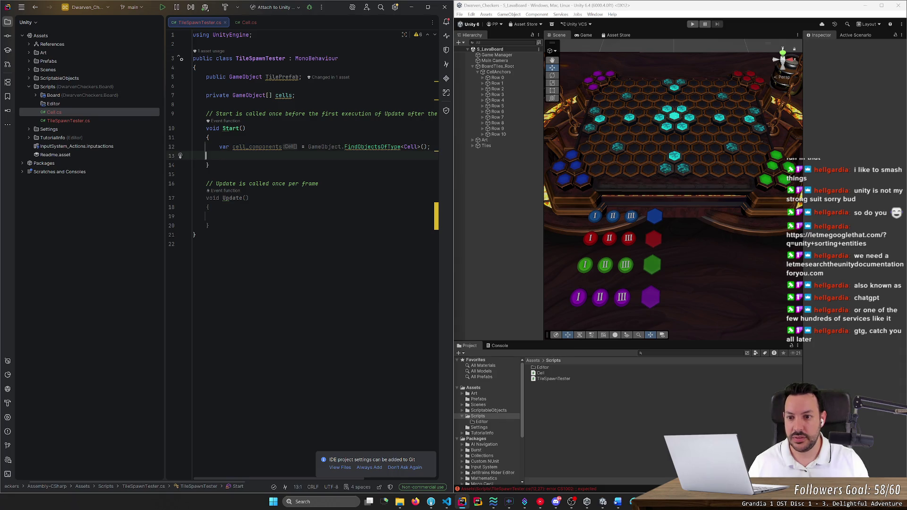
pyautogui.write('cells = ')
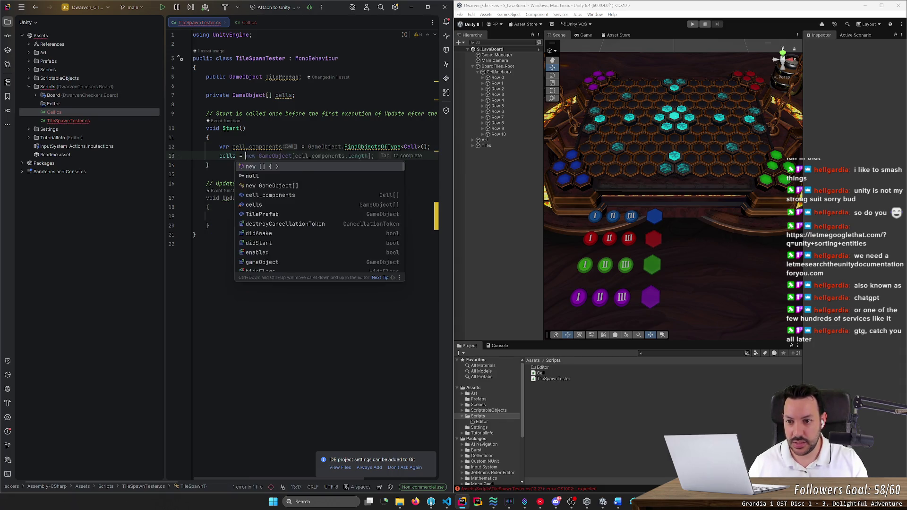
pyautogui.write('cell_components.')
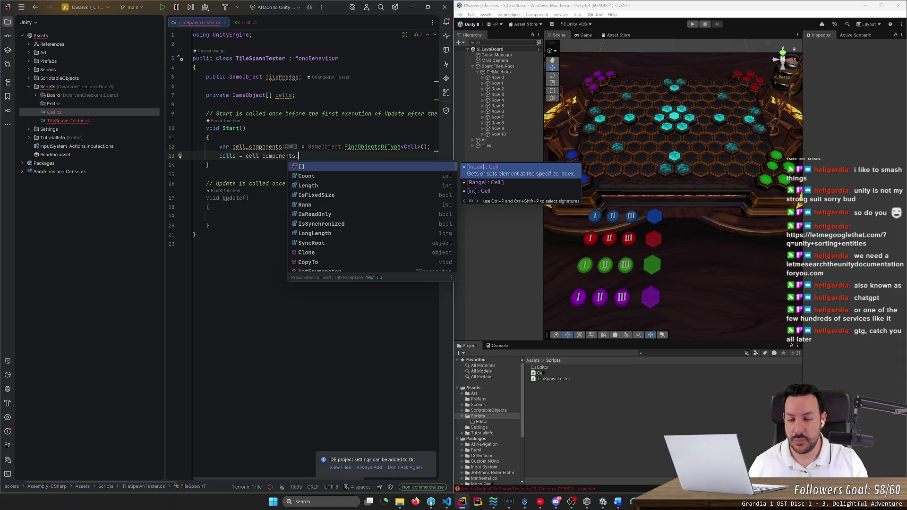
pyautogui.write('Map')
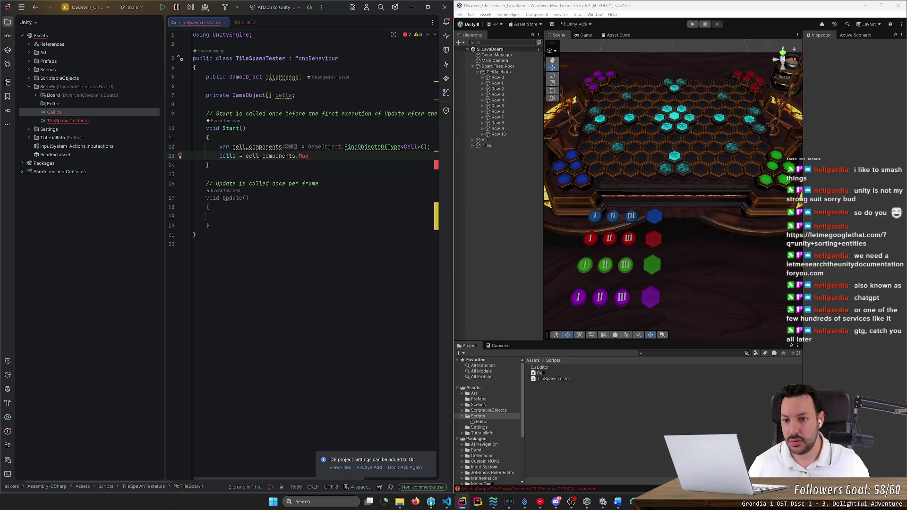
pyautogui.write('(c =')
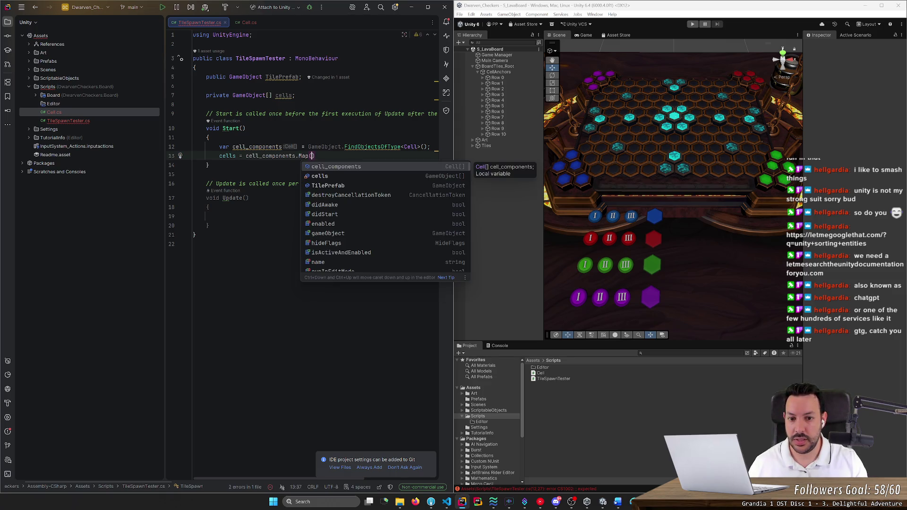
pyautogui.write('> c.')
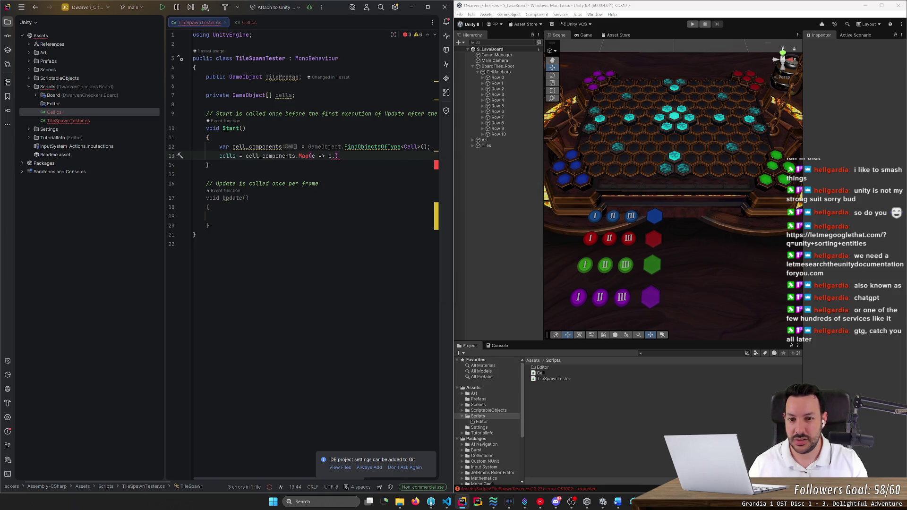
pyautogui.write('gameObject);')
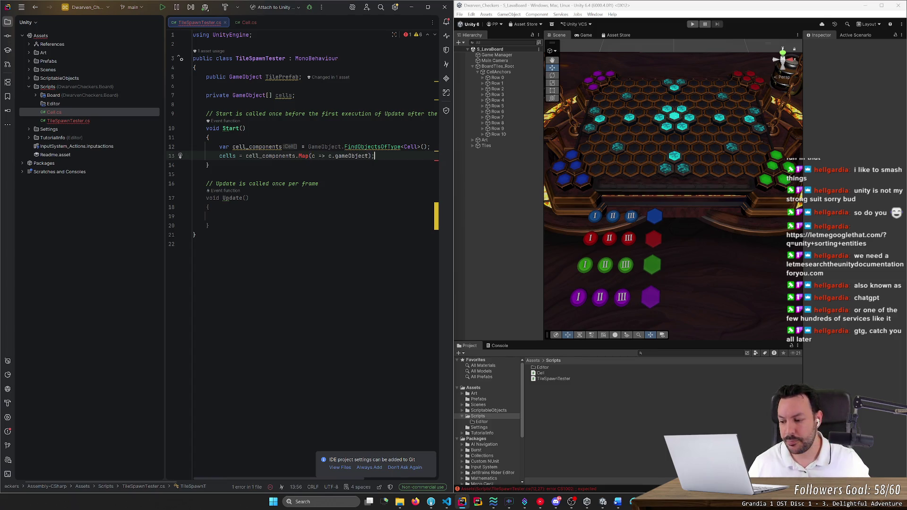
# Open the quick fixes for the unresolved Map call on line 13
pyautogui.click(181, 157)
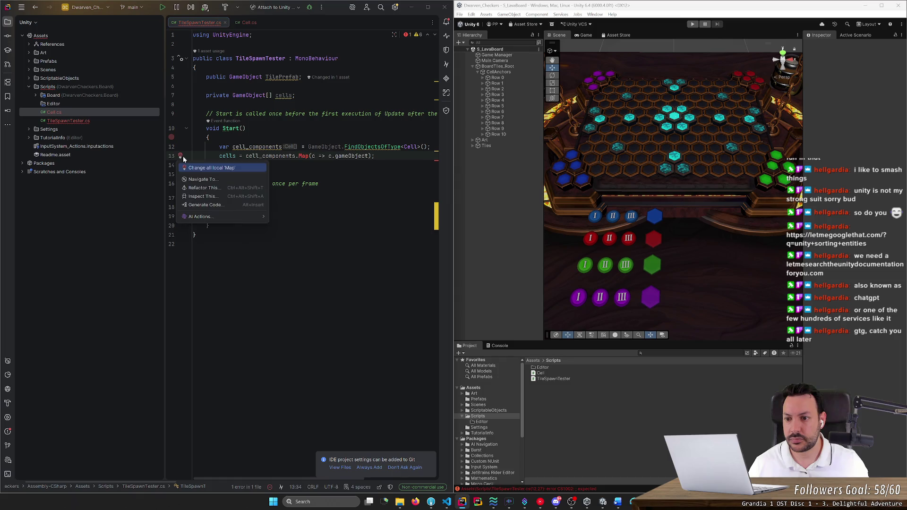
# Delete the unsupported Map call and browse the array's completion members for a replacement
pyautogui.moveTo(246, 155); pyautogui.dragTo(302, 157)
pyautogui.doubleClick(303, 156)
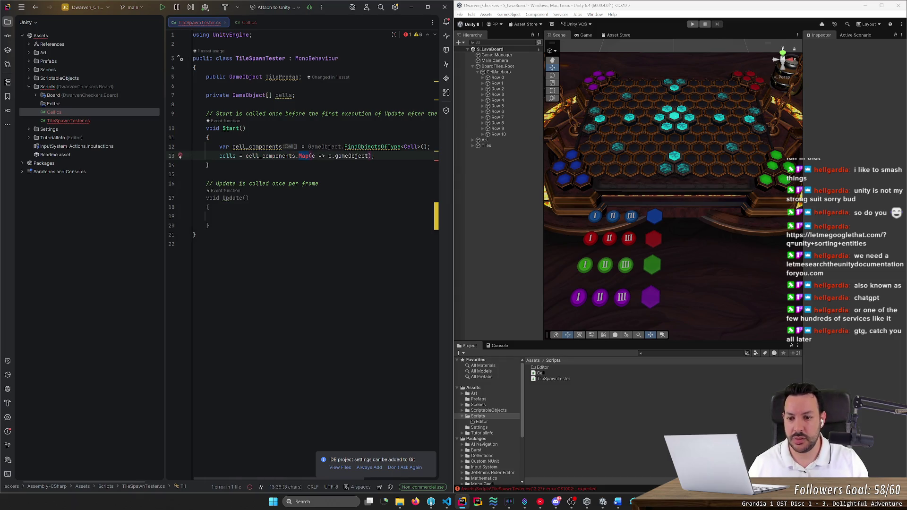
pyautogui.press('BackSpace')
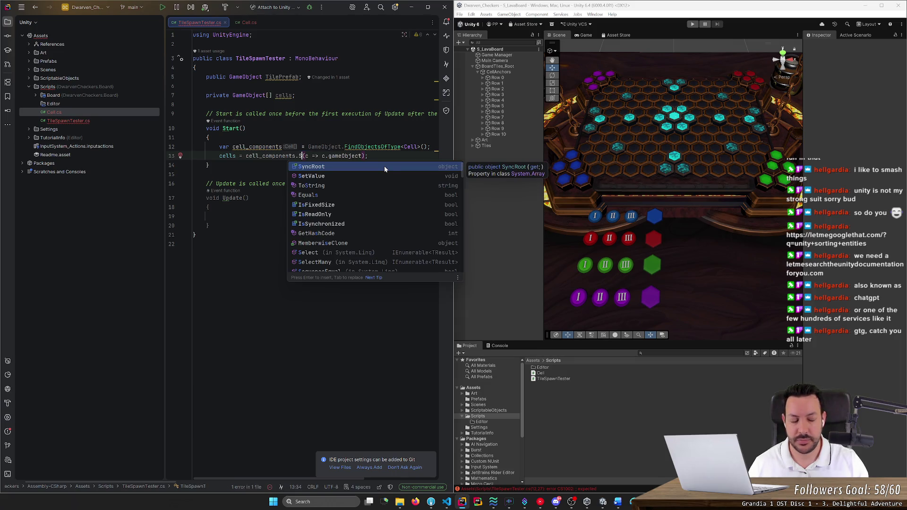
pyautogui.press('Escape')
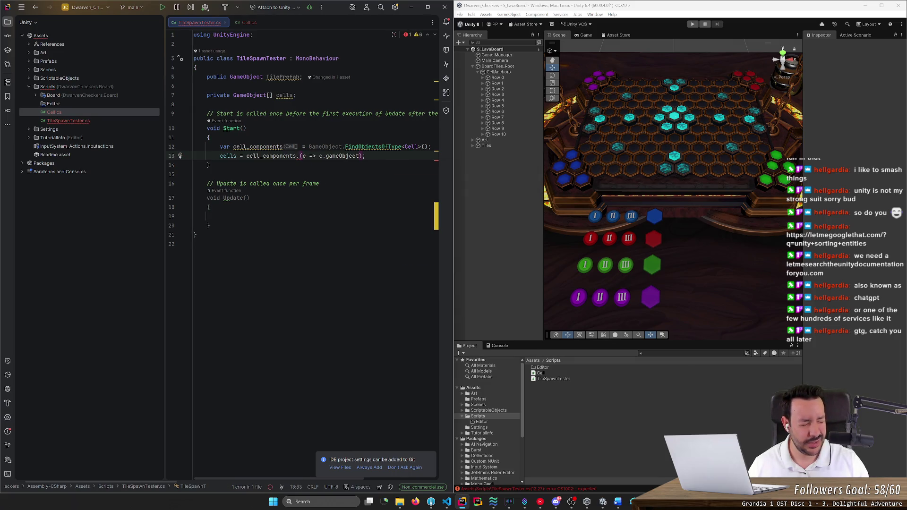
pyautogui.hotkey('ctrl', 'space')
pyautogui.press('Escape')
pyautogui.press('Right')
pyautogui.press('Left')
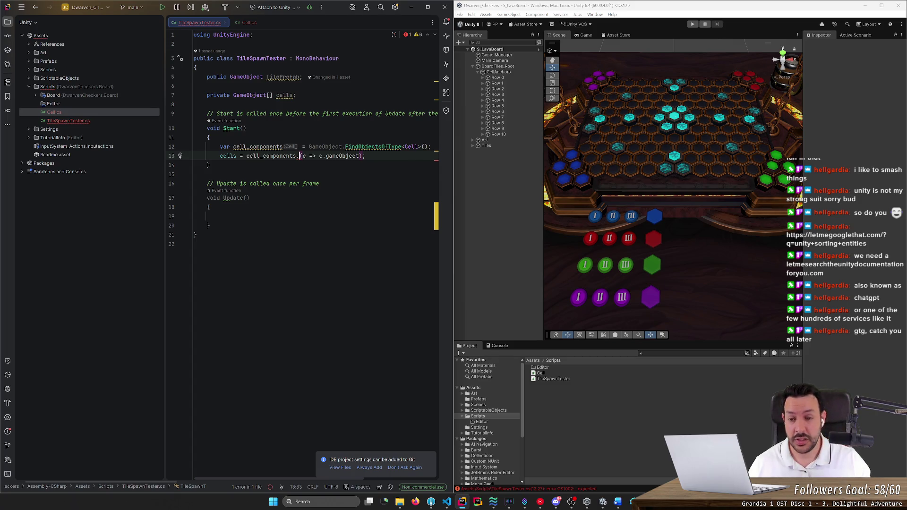
pyautogui.hotkey('ctrl', 'space')
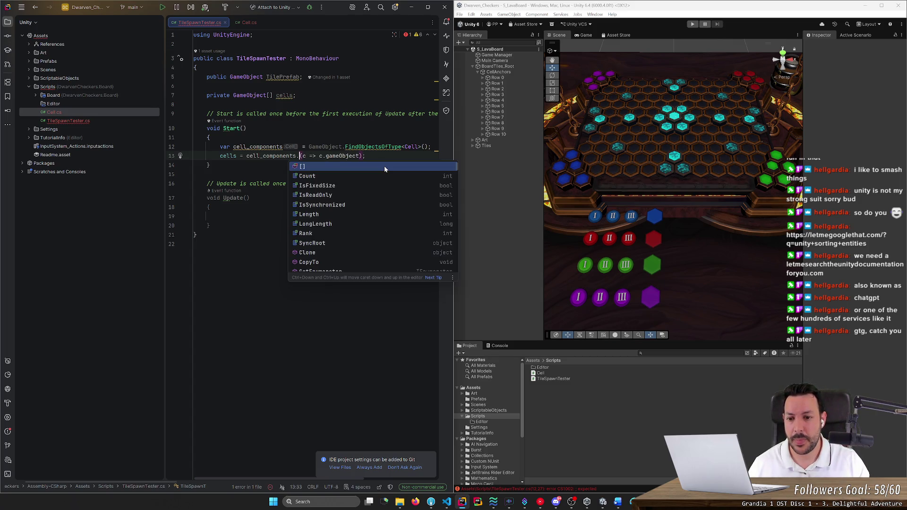
pyautogui.scroll(-3, 384, 194)
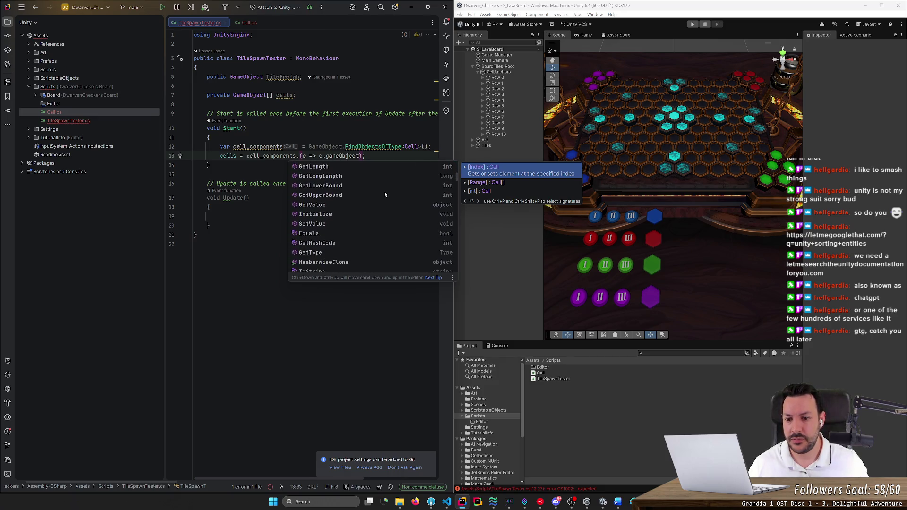
pyautogui.press('Escape')
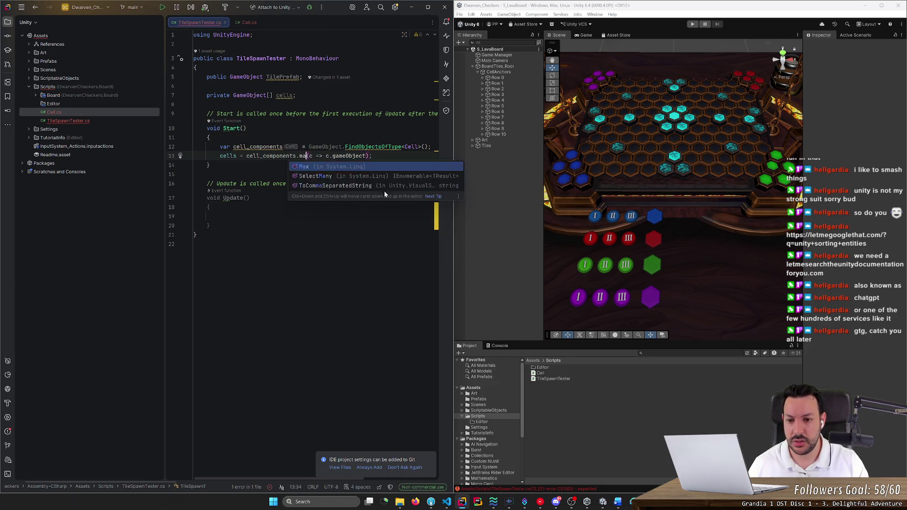
pyautogui.write('ma')
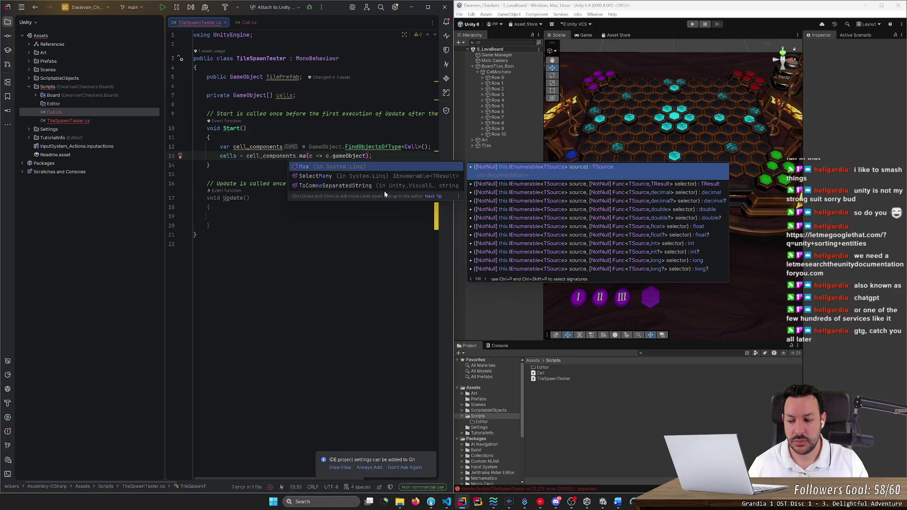
pyautogui.press('Escape')
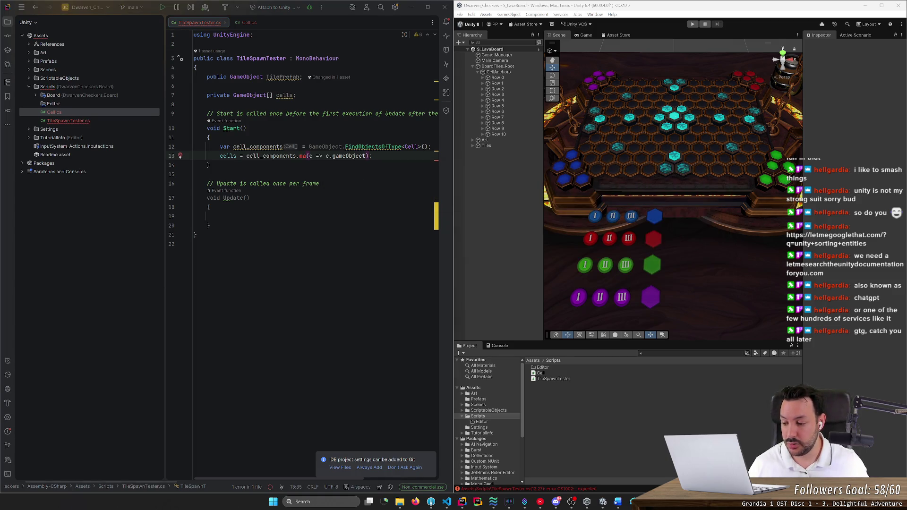
# Leave Rider and open a new Firefox window with a profile
pyautogui.hotkey('alt', 'Tab')
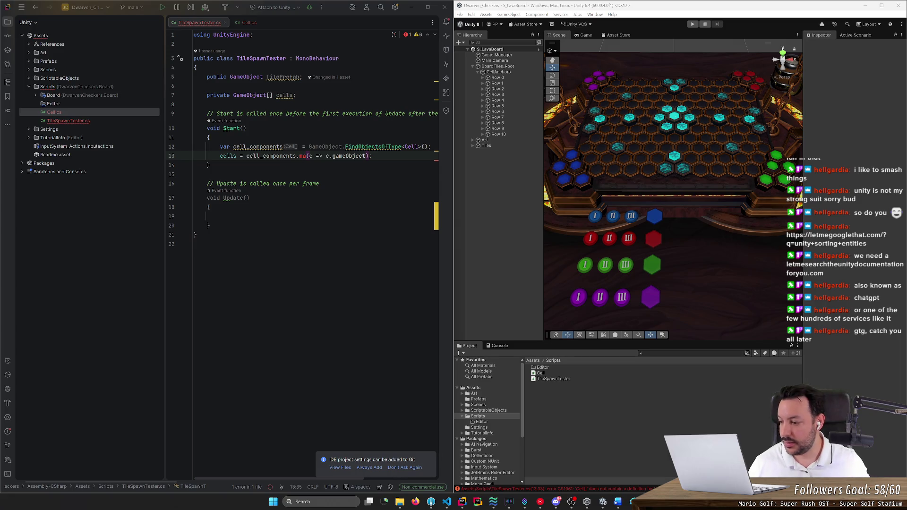
pyautogui.hotkey('alt', 'Tab')
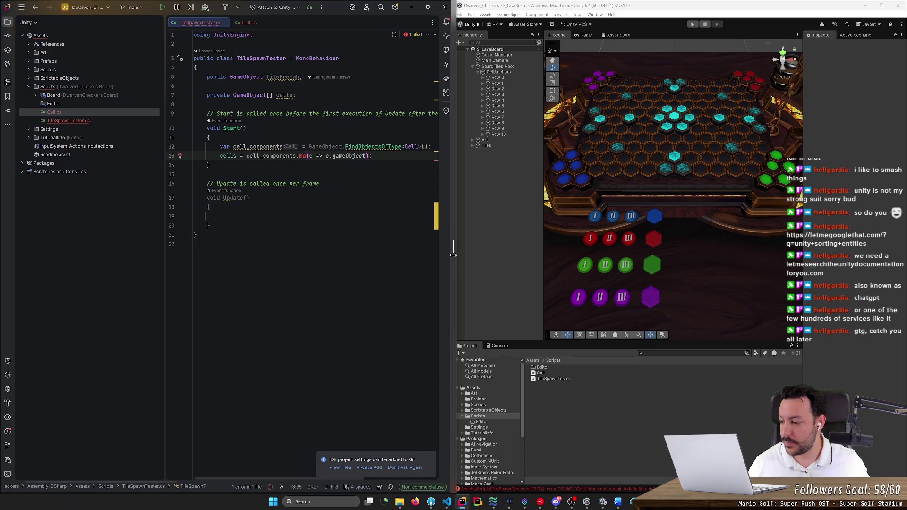
pyautogui.click(420, 500)
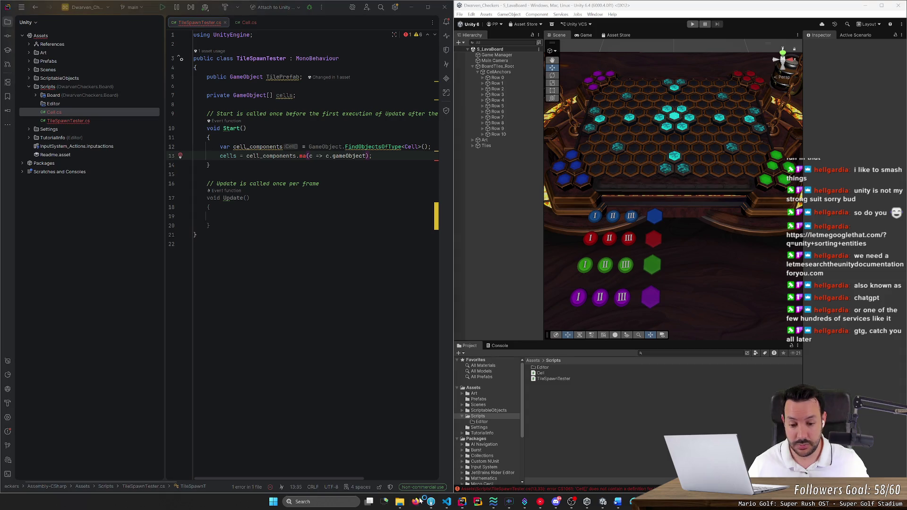
pyautogui.click(369, 241)
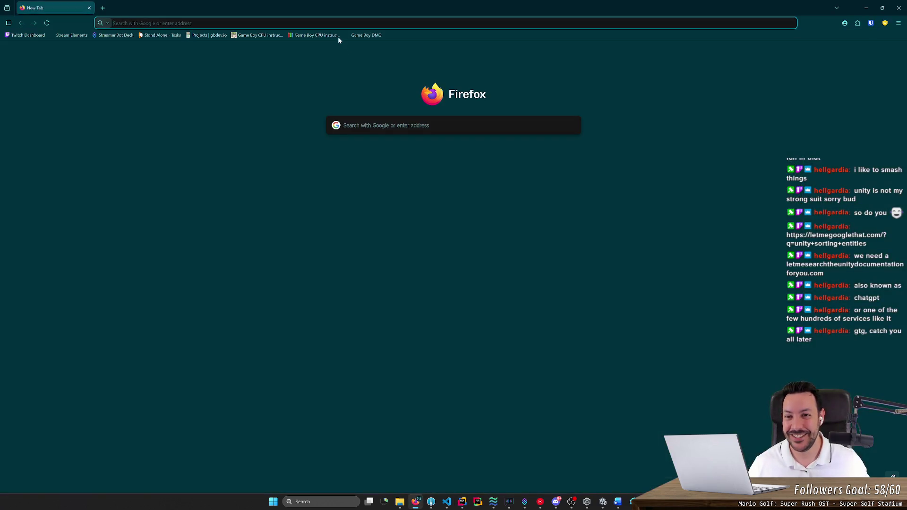
# Search the web for 'c# linq map'
pyautogui.hotkey('ctrl', 'l')
pyautogui.write('unity')
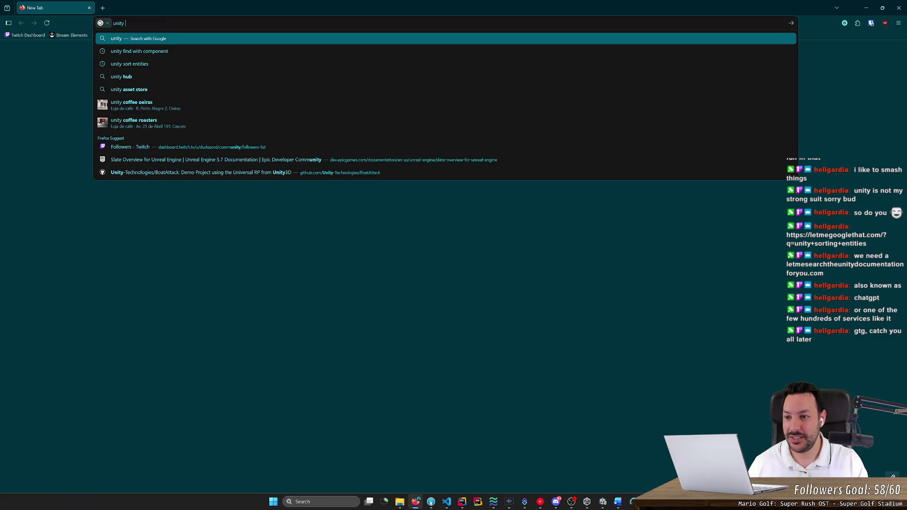
pyautogui.write('sort')
pyautogui.hotkey('ctrl', 'a')
pyautogui.write('c# l')
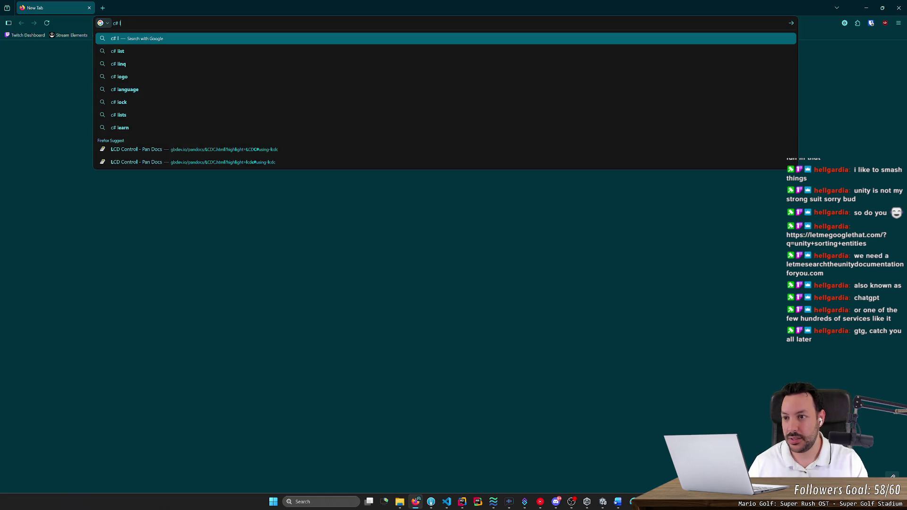
pyautogui.write('inq map')
pyautogui.press('Return')
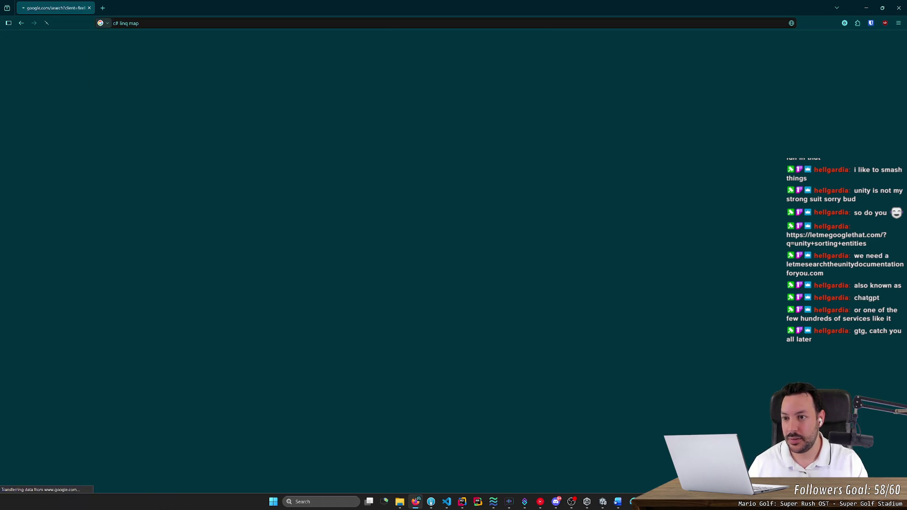
# Open the first Stack Overflow result and select its LINQ query syntax example
pyautogui.click(202, 111)
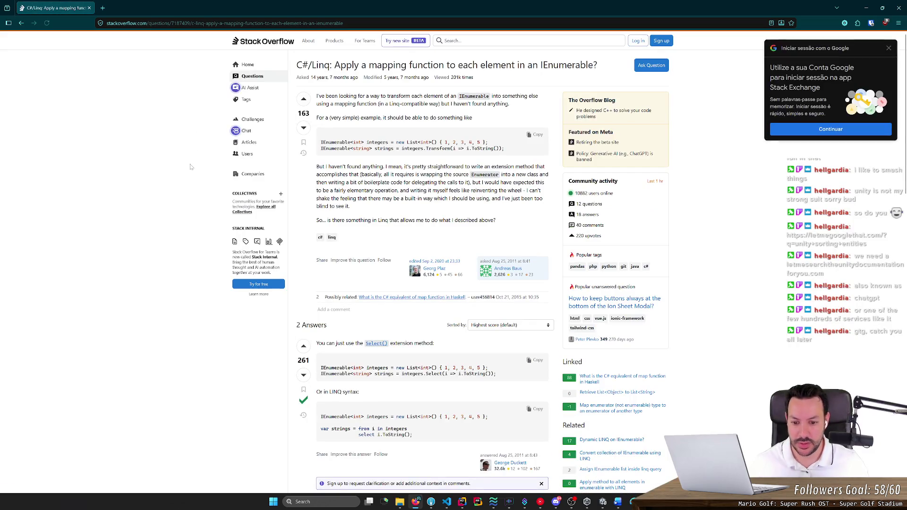
pyautogui.scroll(-1, 191, 166)
pyautogui.scroll(-2, 190, 167)
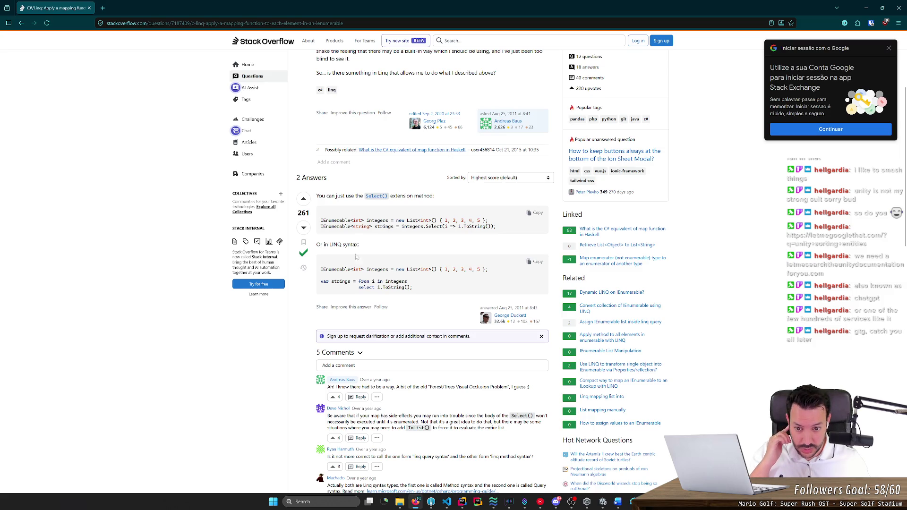
pyautogui.moveTo(320, 281); pyautogui.dragTo(407, 288)
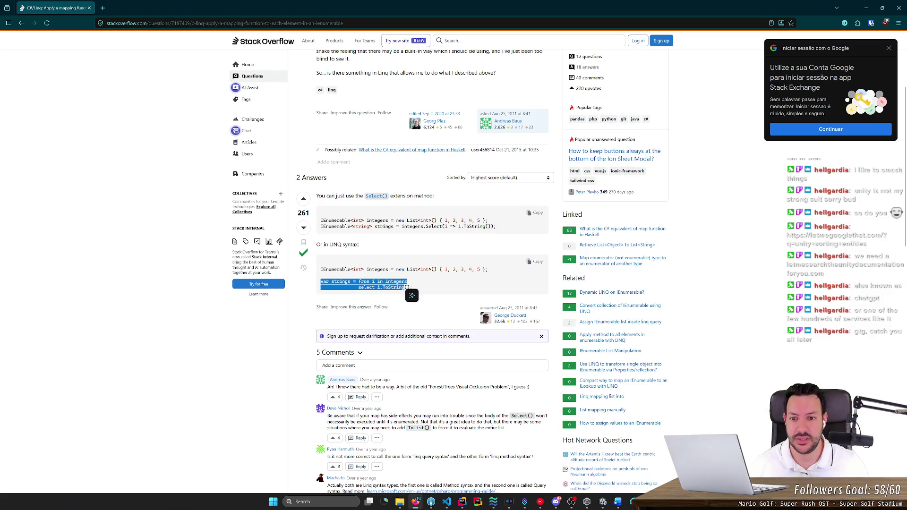
pyautogui.scroll(3, 425, 265)
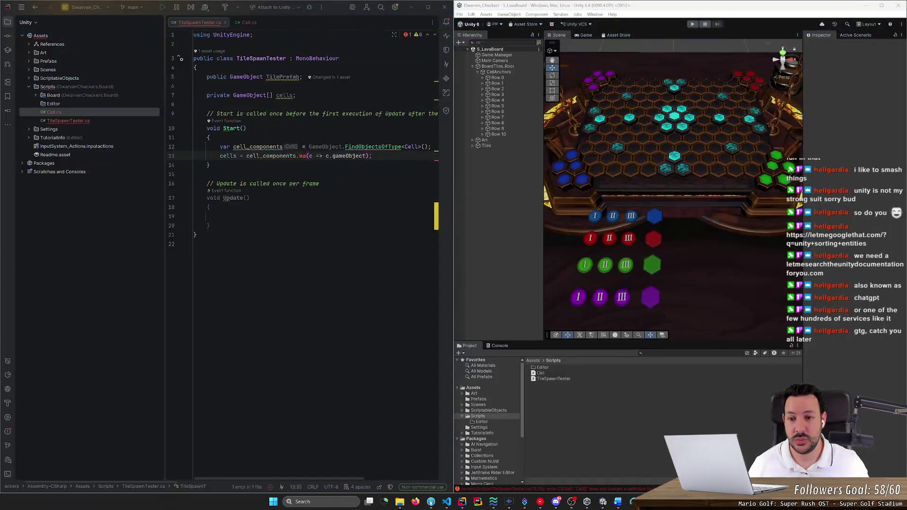
# Replace Map with Select and add the System.Linq import via quick fix
pyautogui.write('Select')
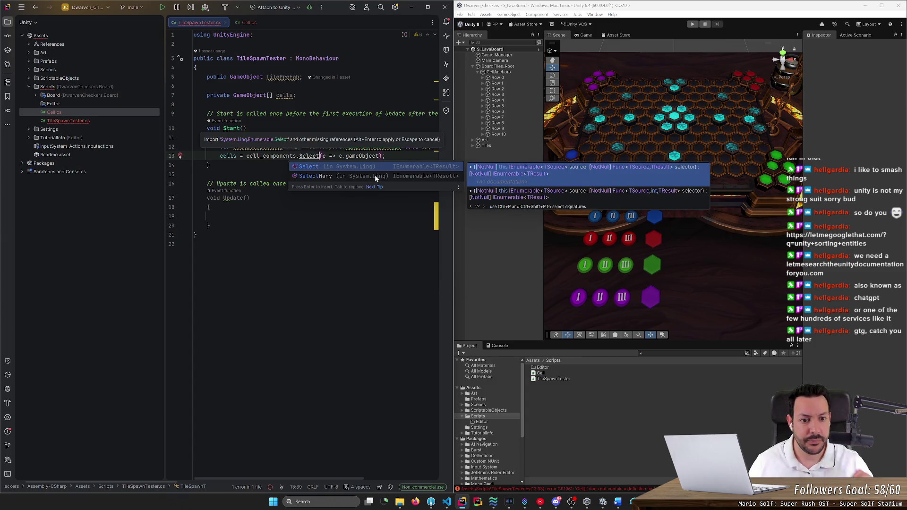
pyautogui.press('Escape')
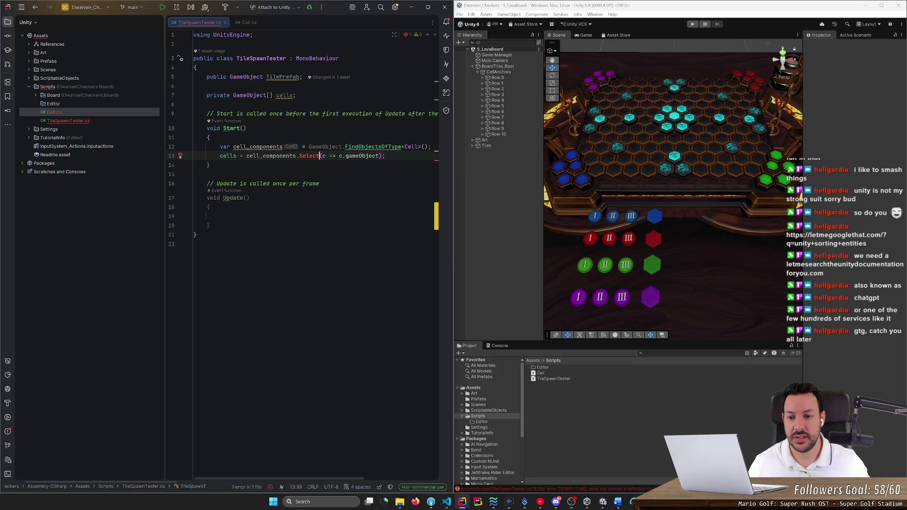
pyautogui.click(180, 155)
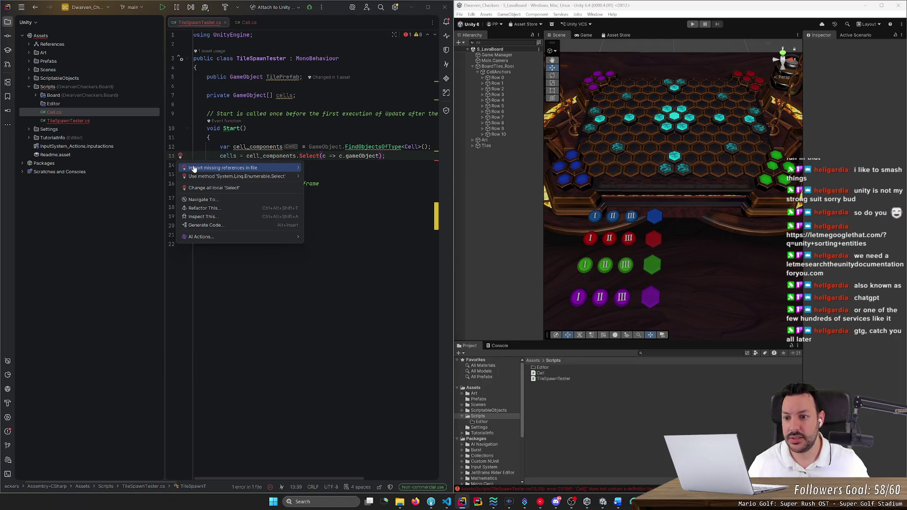
pyautogui.moveTo(206, 171)
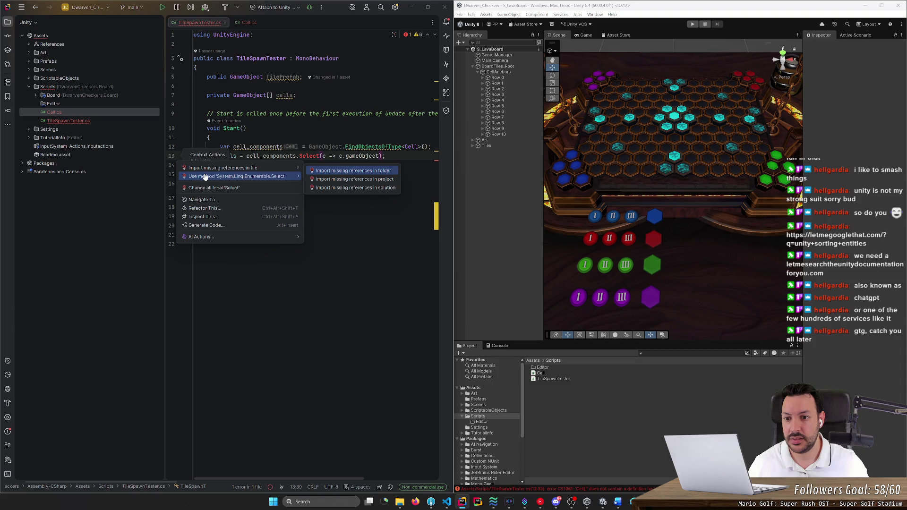
pyautogui.click(206, 176)
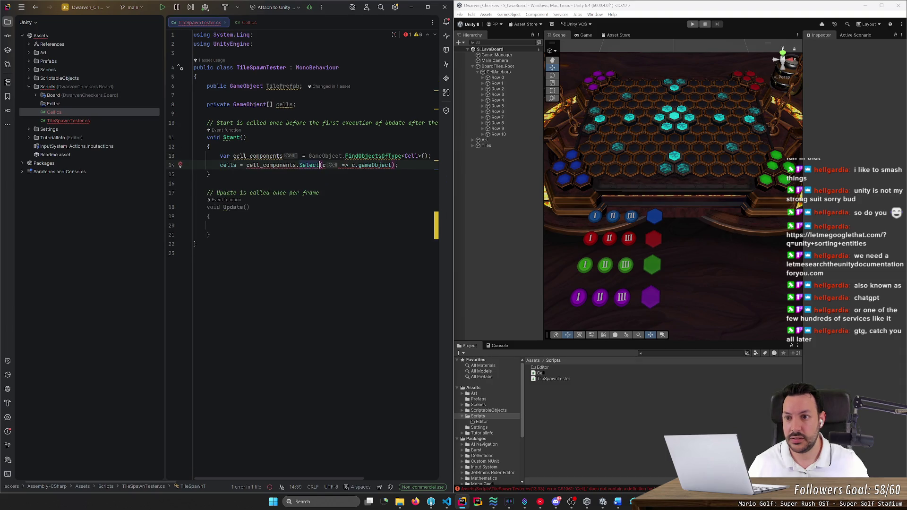
pyautogui.click(195, 183)
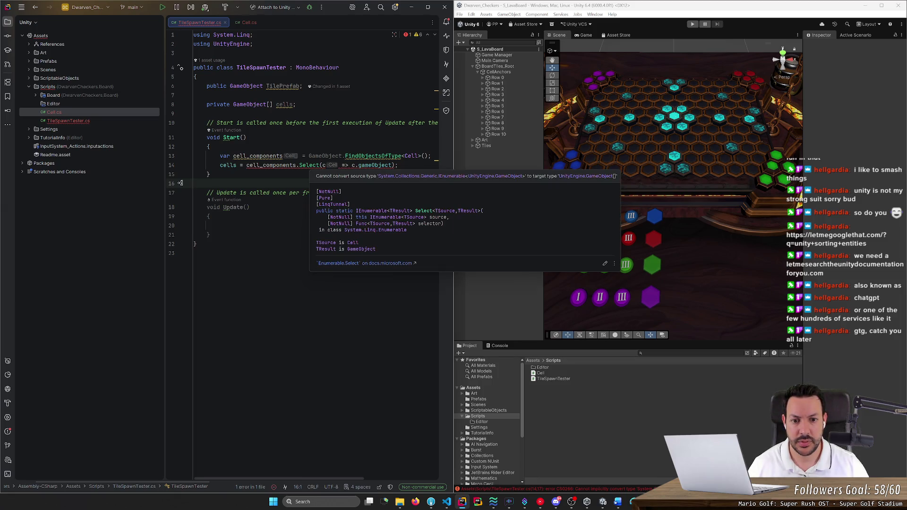
pyautogui.press('Escape')
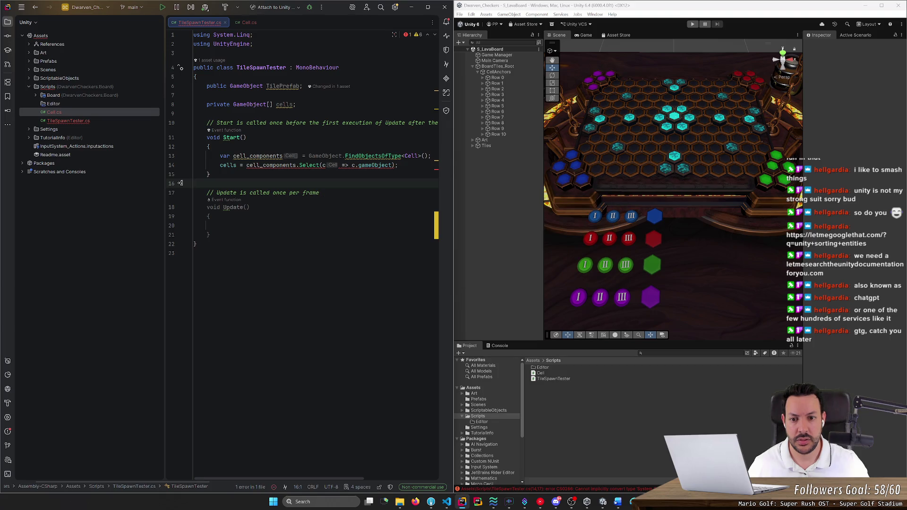
# Append .ToArray(); to the Select expression so cells gets an array
pyautogui.click(396, 165)
pyautogui.write('.to')
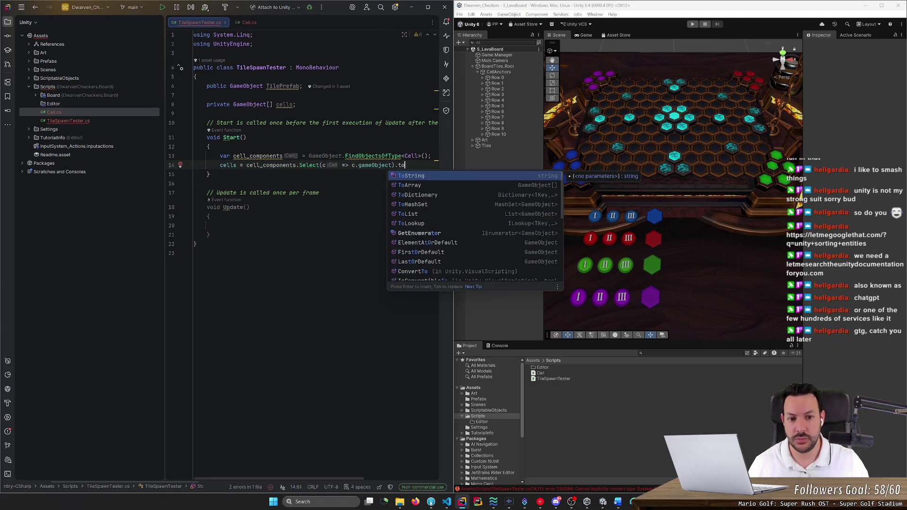
pyautogui.press('Down')
pyautogui.press('Return')
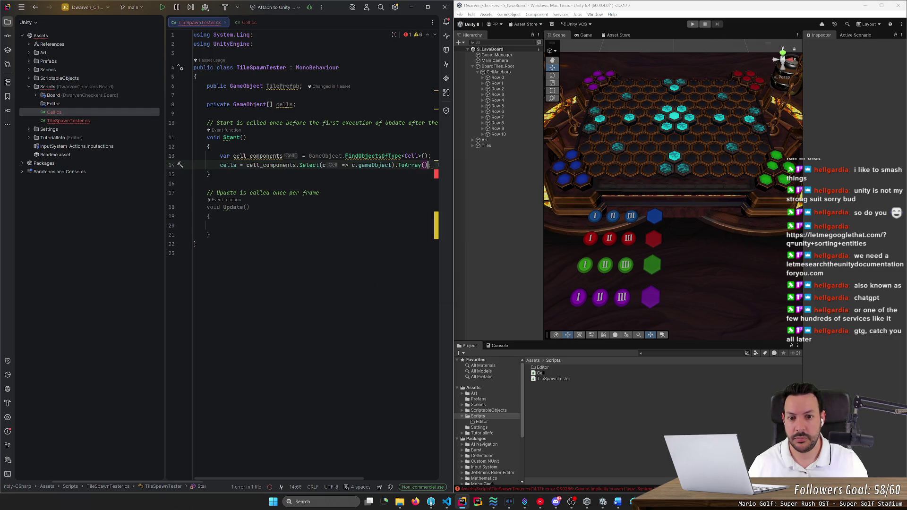
pyautogui.write(';')
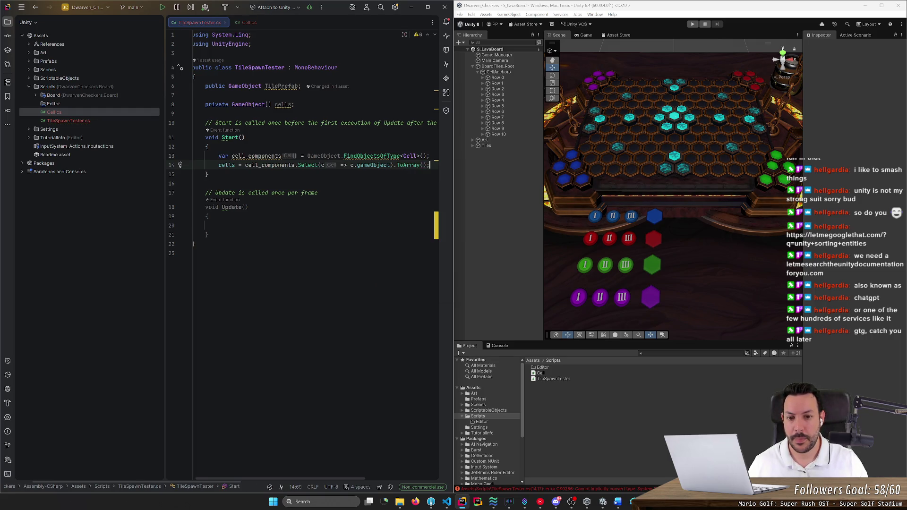
pyautogui.press('Down')
pyautogui.press('Down')
pyautogui.press('Down')
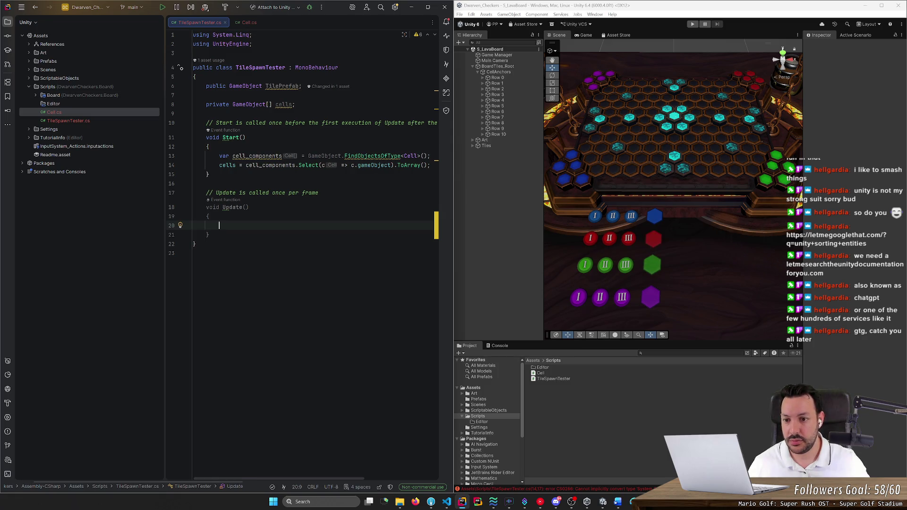
# Rename cell_components to cellComponents in both the declaration and the Select line
pyautogui.click(262, 165)
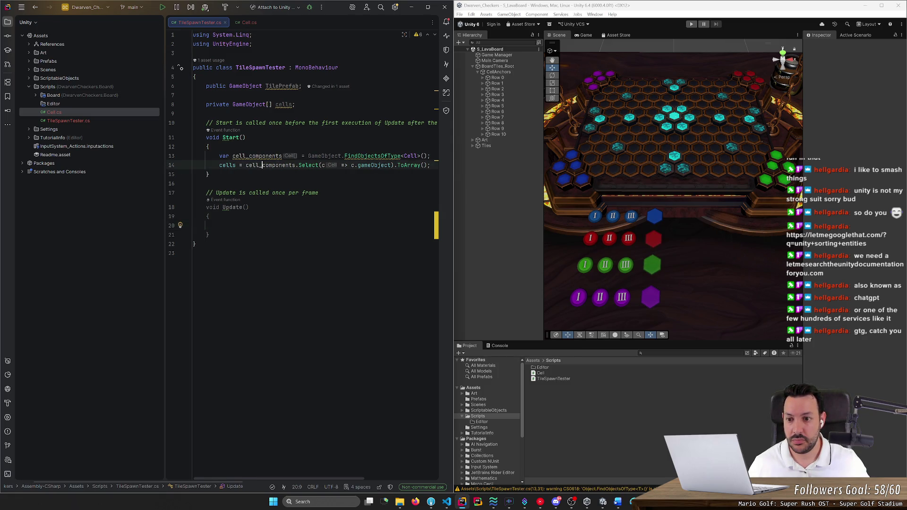
pyautogui.press('Delete')
pyautogui.press('BackSpace')
pyautogui.write('C')
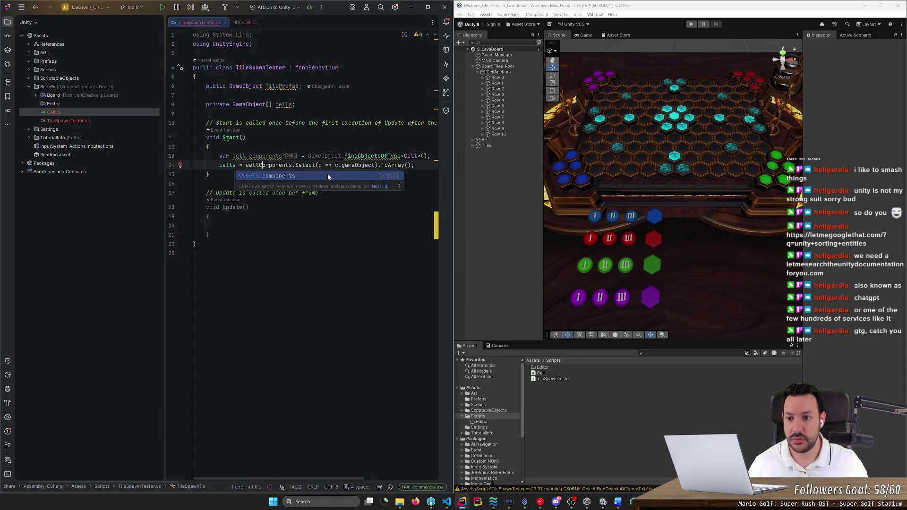
pyautogui.press('BackSpace')
pyautogui.write('_c')
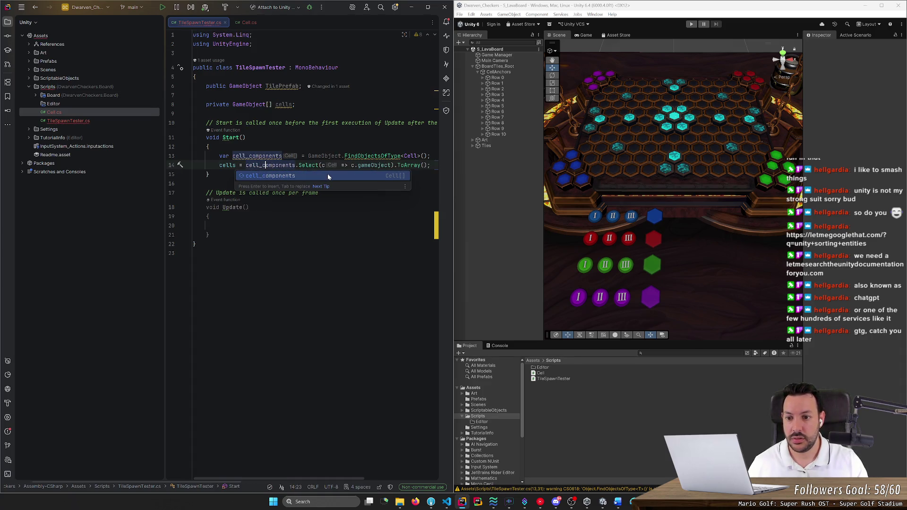
pyautogui.press('BackSpace')
pyautogui.press('BackSpace')
pyautogui.write('C')
pyautogui.click(255, 156)
pyautogui.press('BackSpace')
pyautogui.press('BackSpace')
pyautogui.write('C')
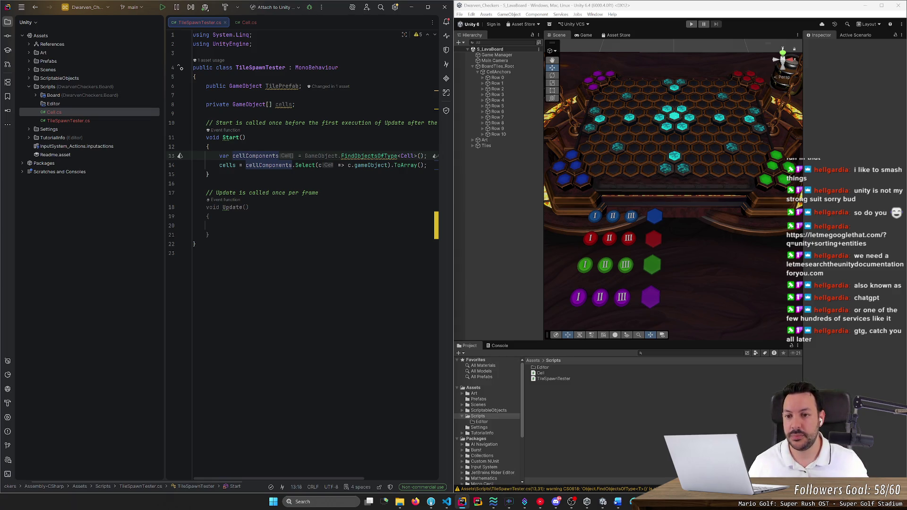
# Set a breakpoint at the start of the Update() method
pyautogui.click(249, 207)
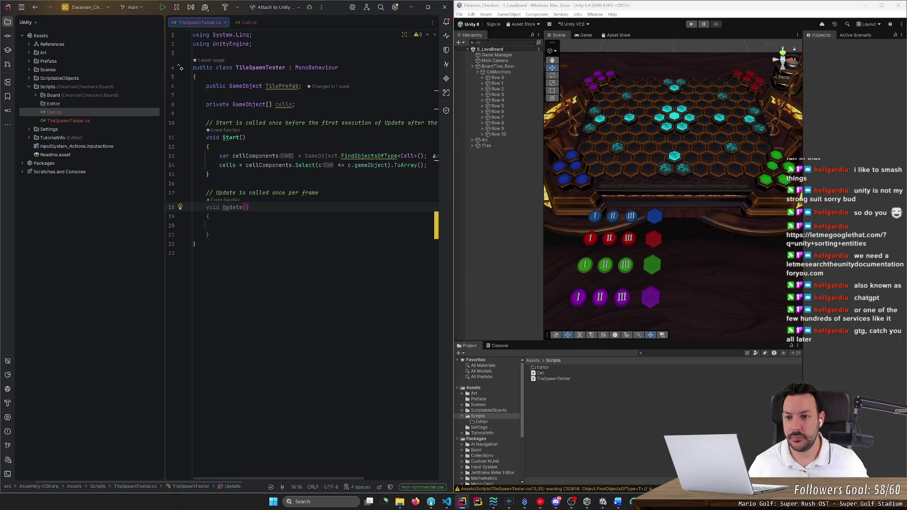
pyautogui.click(208, 216)
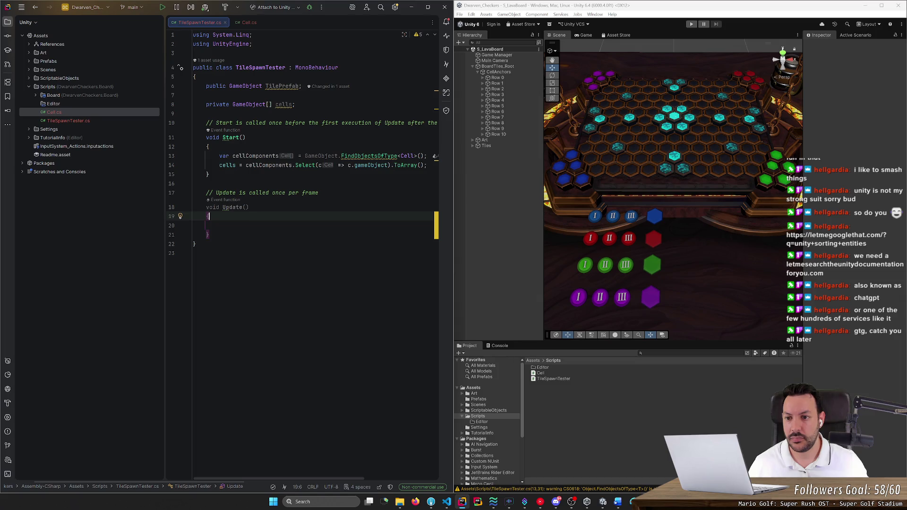
pyautogui.click(219, 225)
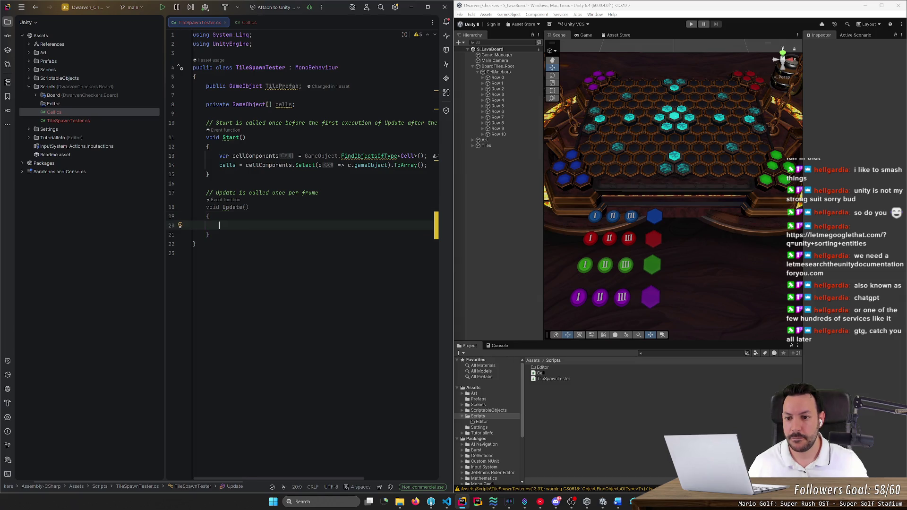
pyautogui.click(172, 216)
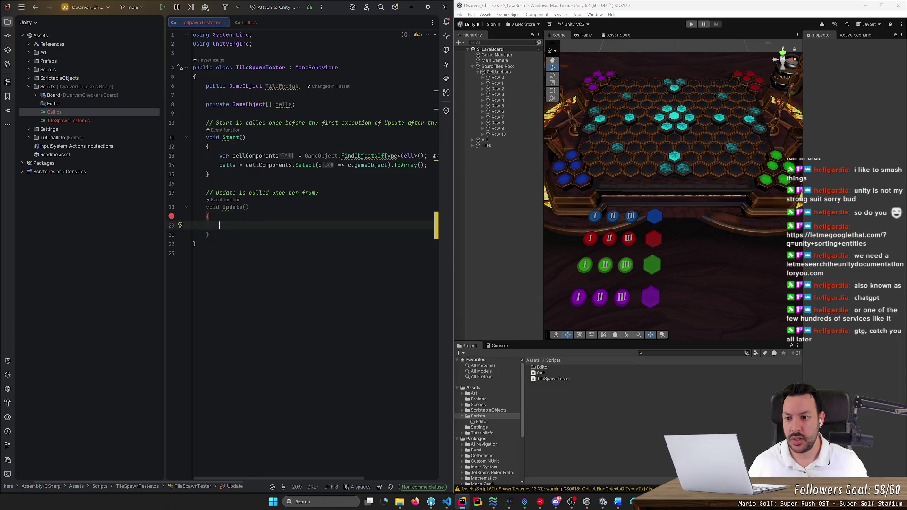
# Attach the debugger to the Unity Editor with debugging enabled, then stop the session
pyautogui.click(309, 7)
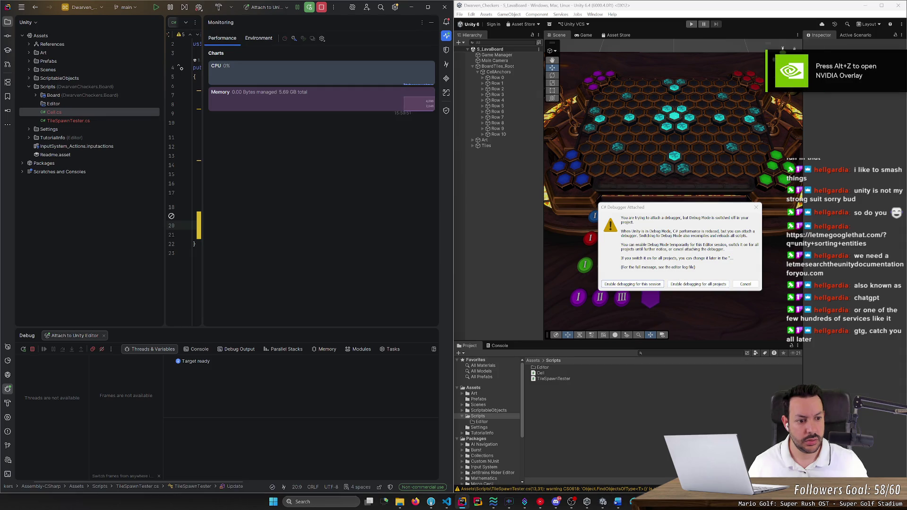
pyautogui.click(645, 286)
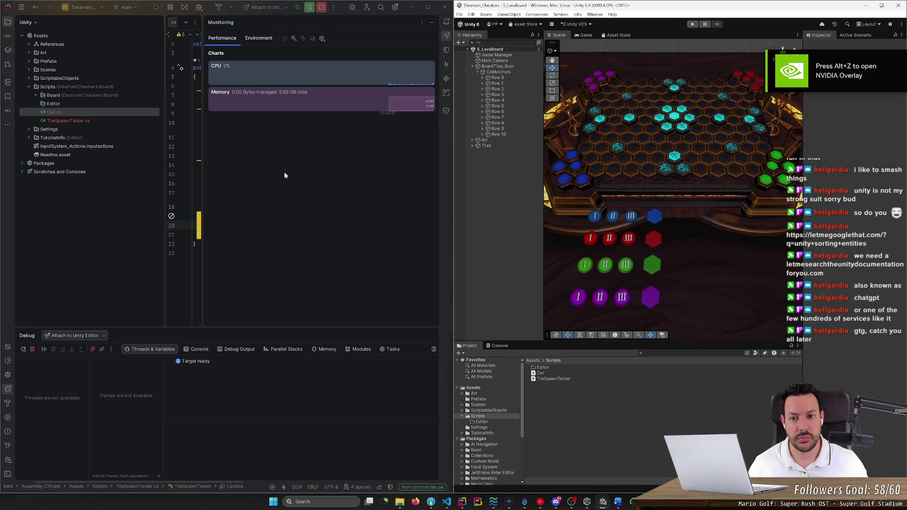
pyautogui.moveTo(203, 30); pyautogui.dragTo(361, 52)
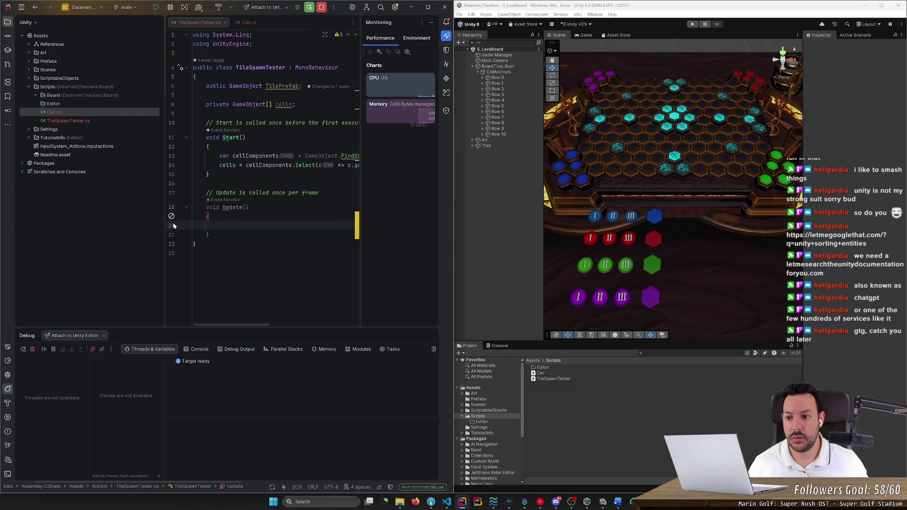
pyautogui.click(322, 7)
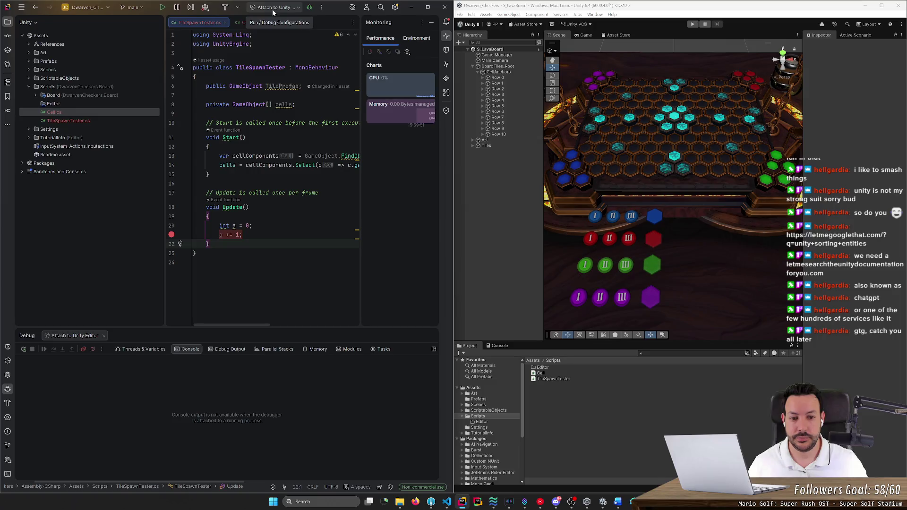
# Explore the run-configuration dropdown and Unity Editor target options without changing them
pyautogui.click(272, 9)
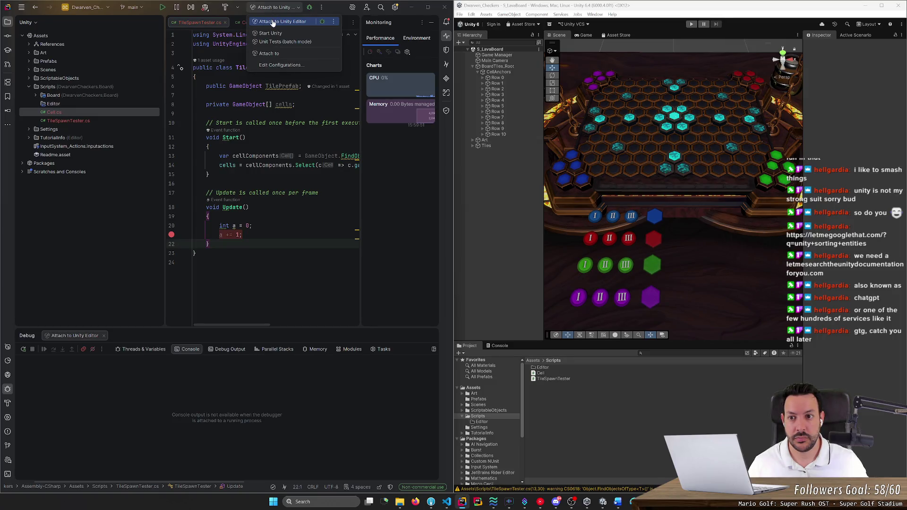
pyautogui.click(273, 22)
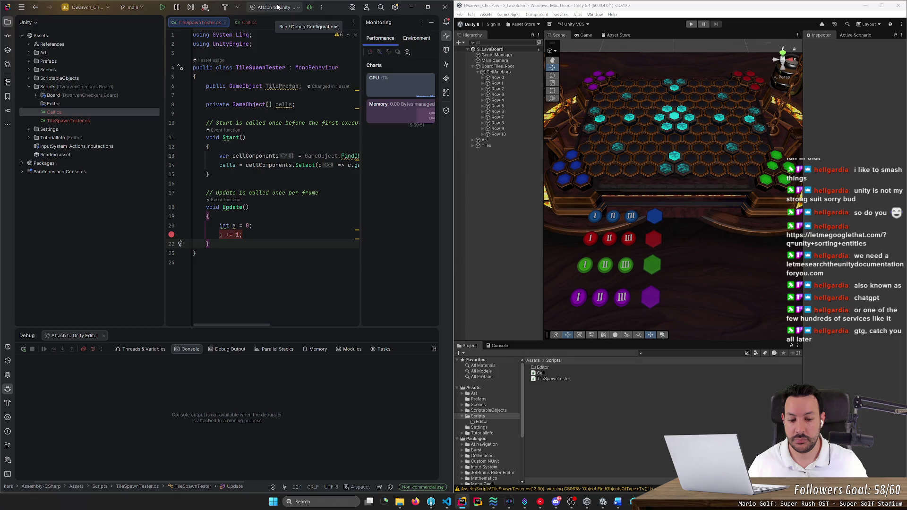
pyautogui.click(279, 9)
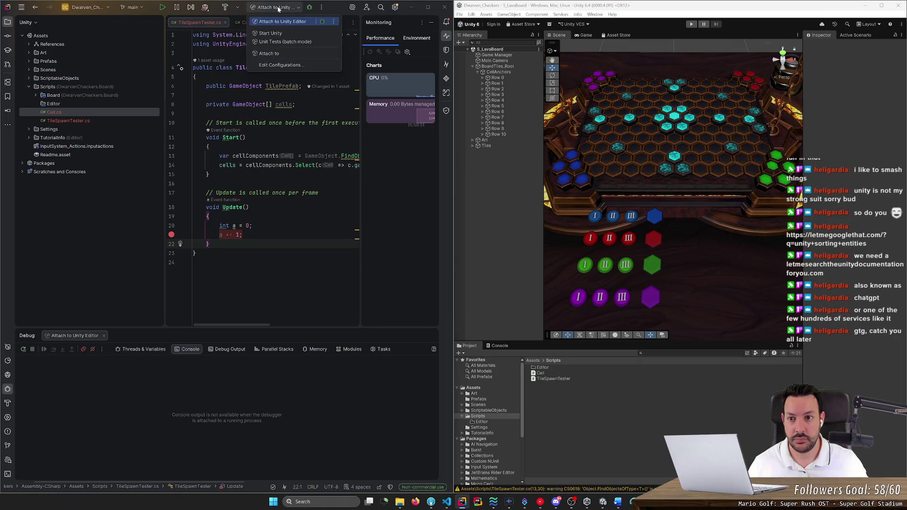
pyautogui.click(303, 23)
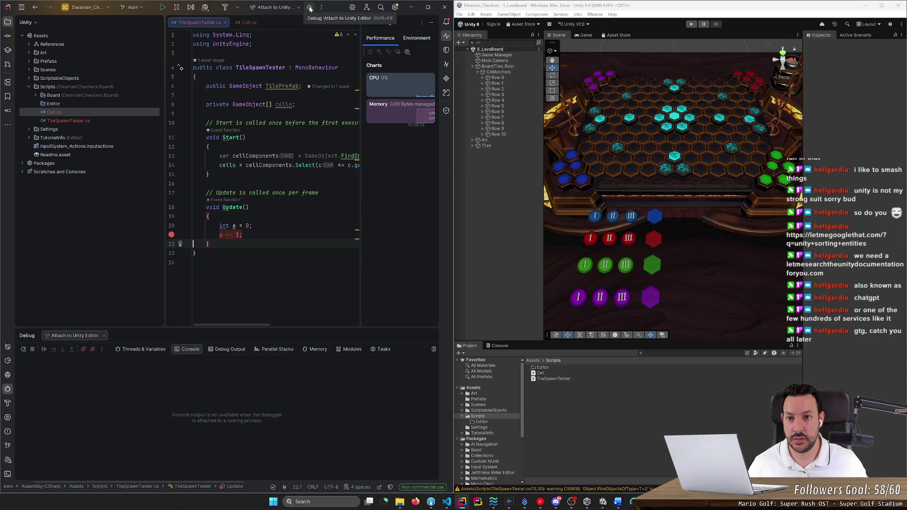
pyautogui.click(293, 7)
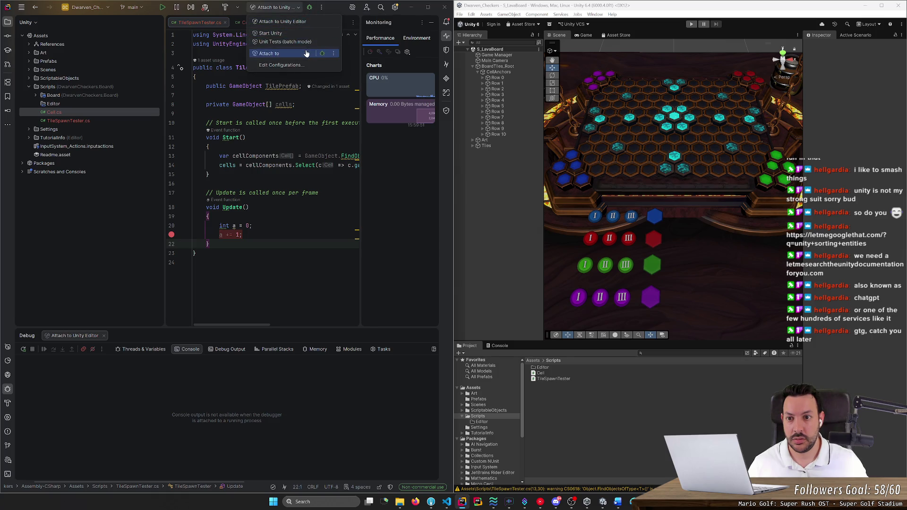
pyautogui.click(322, 55)
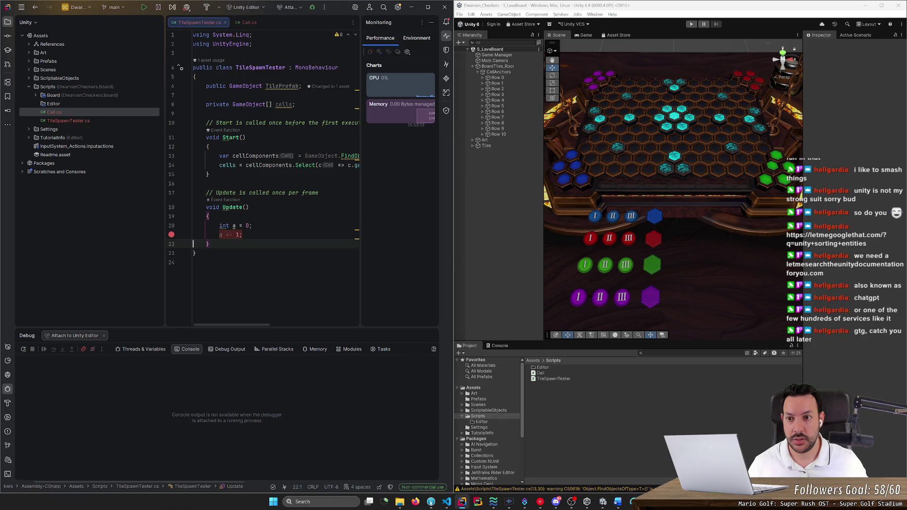
pyautogui.click(287, 8)
pyautogui.click(245, 8)
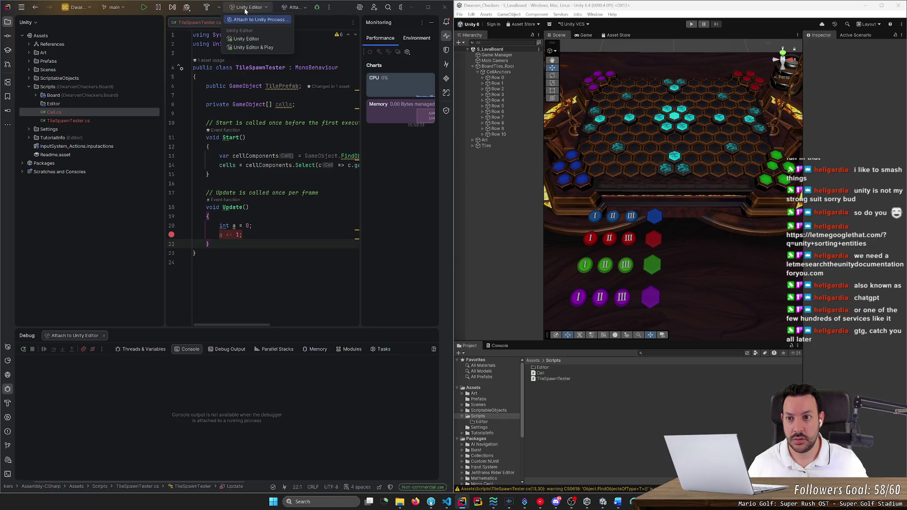
pyautogui.click(290, 8)
pyautogui.click(248, 7)
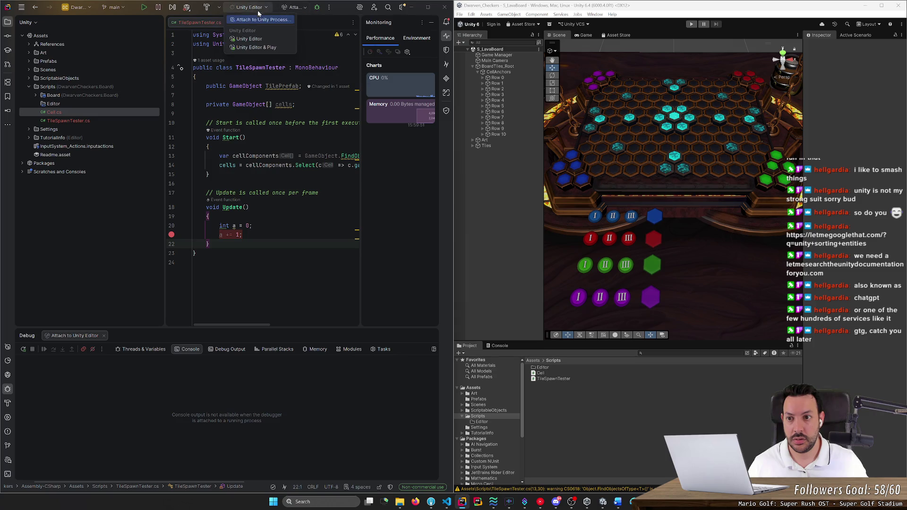
pyautogui.click(290, 7)
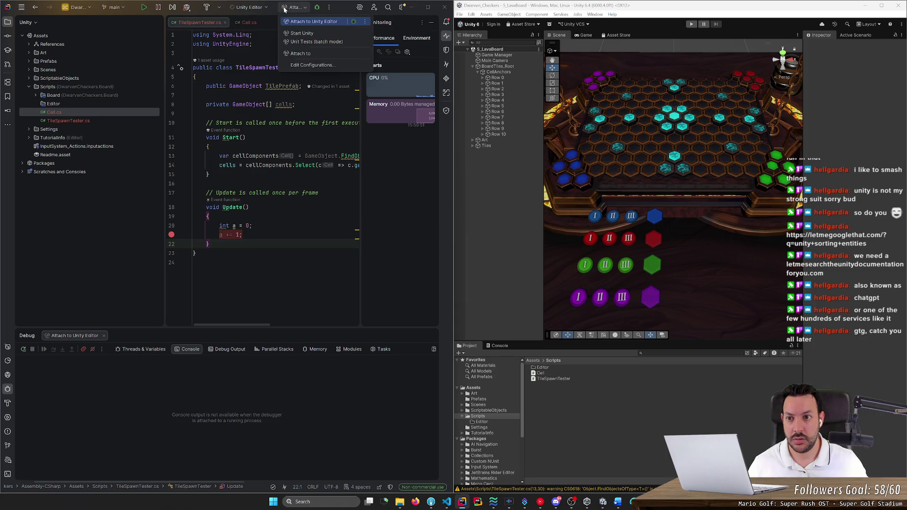
pyautogui.click(194, 76)
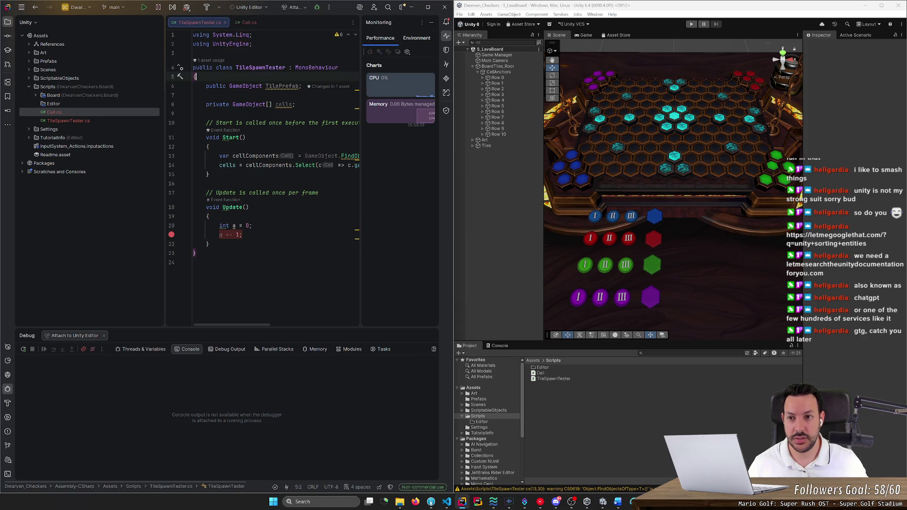
pyautogui.click(250, 8)
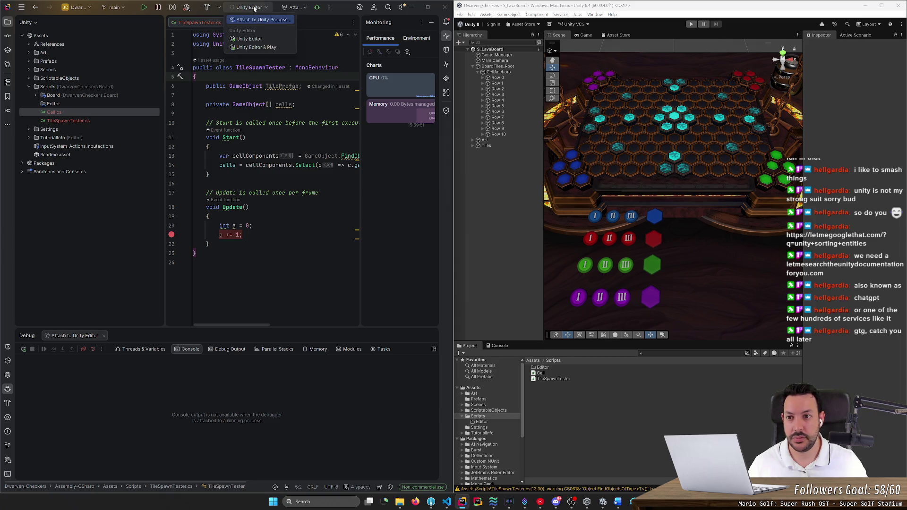
# Choose the Unity Editor & Play configuration and cancel the Attach to Unity Process dialog
pyautogui.click(265, 47)
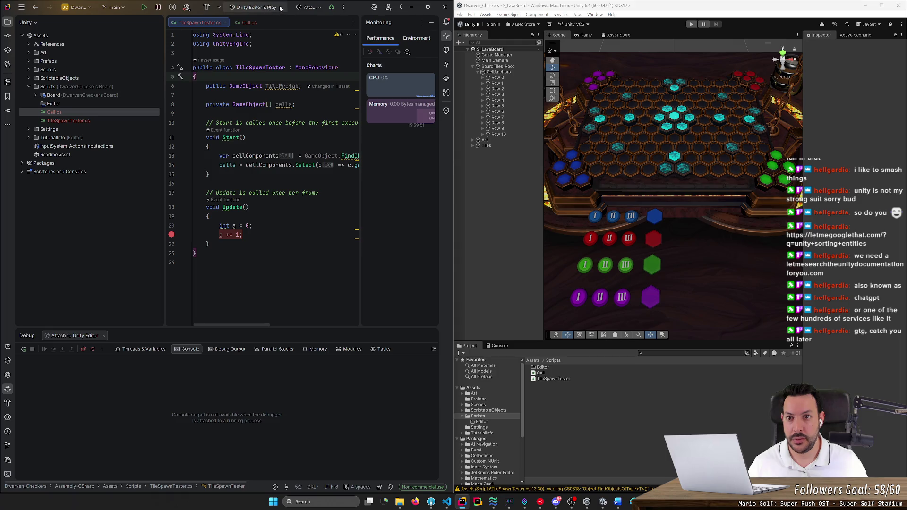
pyautogui.click(310, 7)
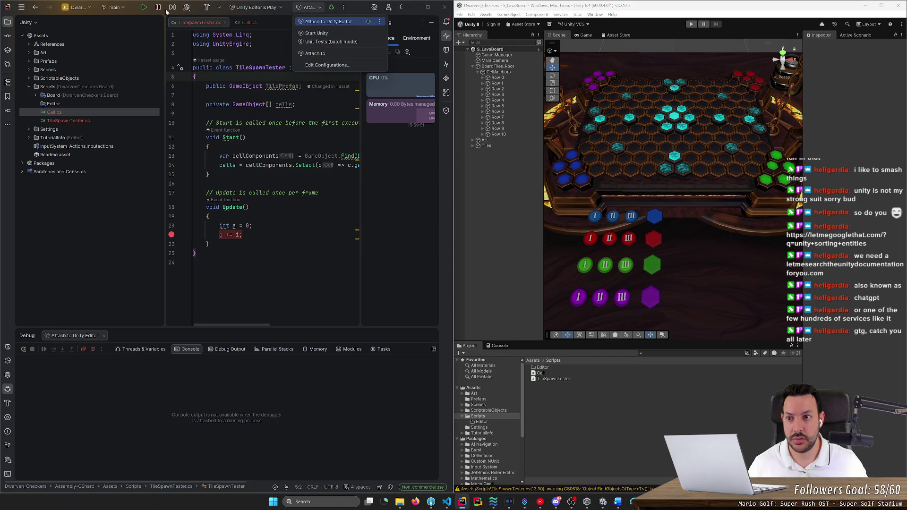
pyautogui.click(251, 7)
pyautogui.click(248, 9)
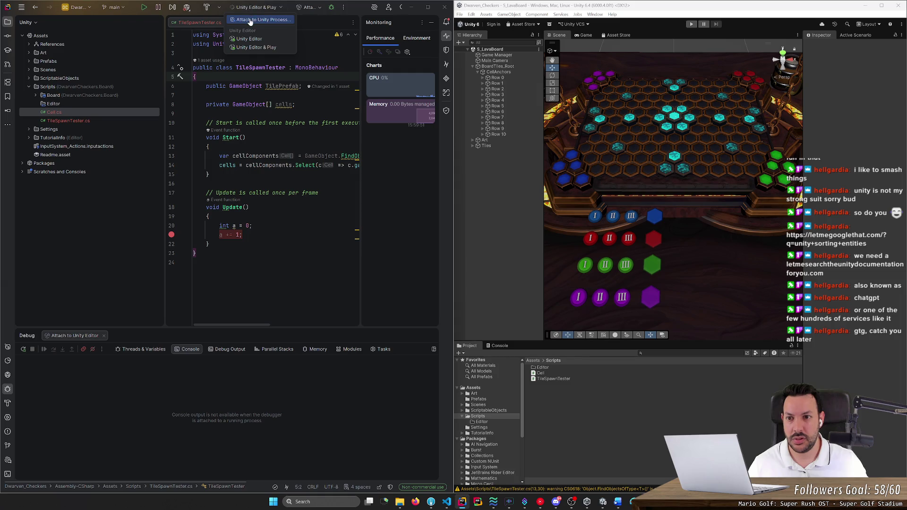
pyautogui.click(250, 19)
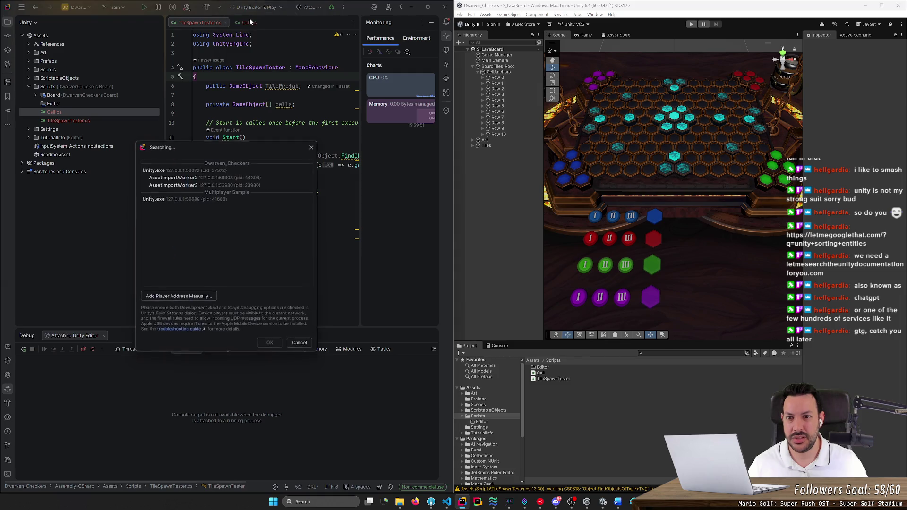
pyautogui.click(312, 147)
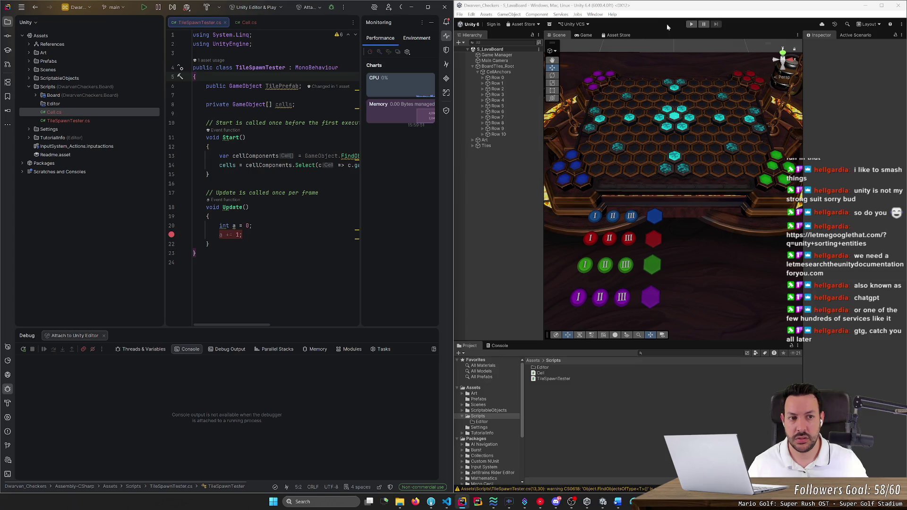
# Start and stop Play mode in Unity, then attach Rider's debugger
pyautogui.click(692, 24)
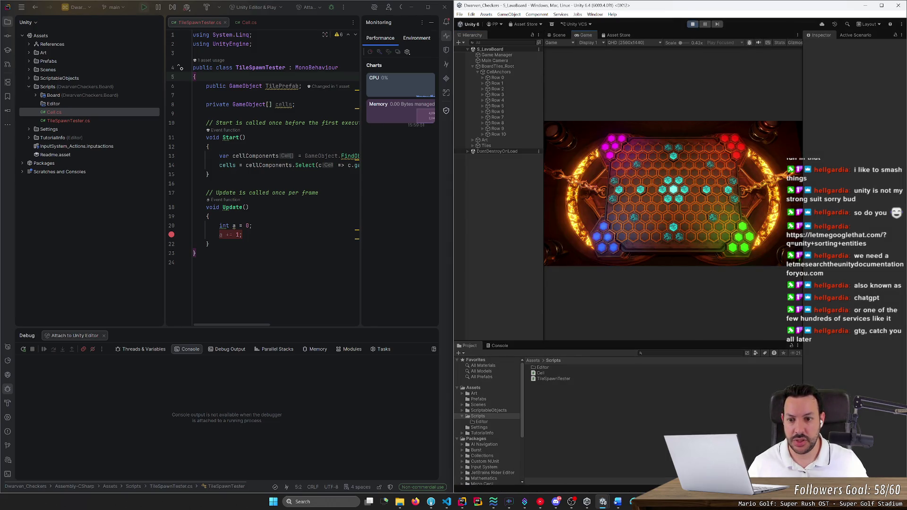
pyautogui.click(691, 24)
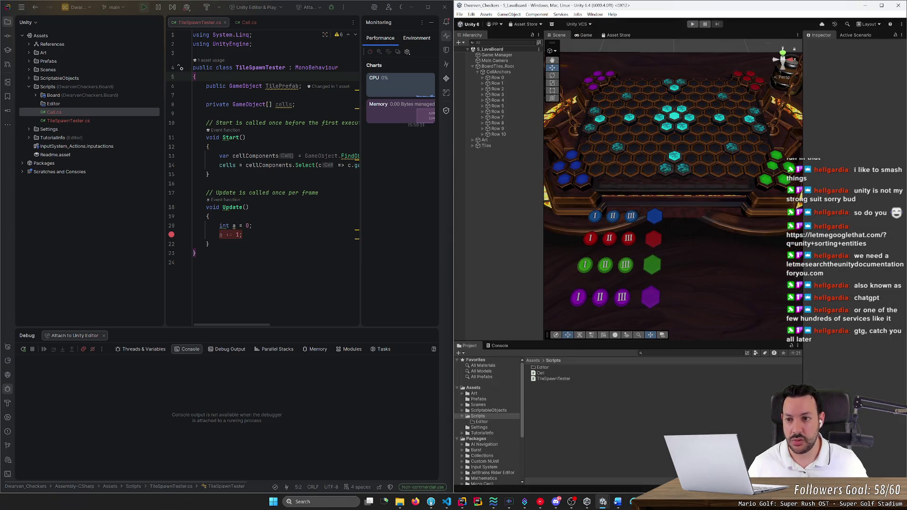
pyautogui.click(330, 8)
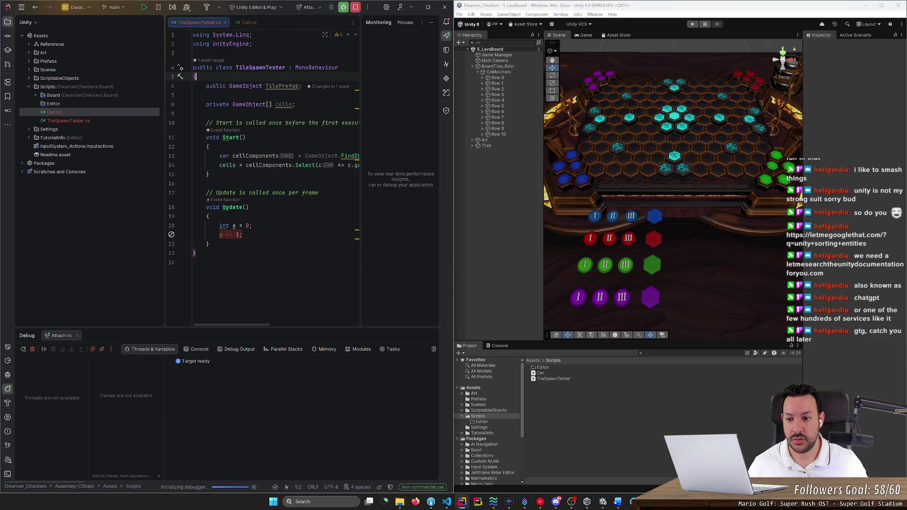
# Move the breakpoint to int a = 0; on line 20 and run the game
pyautogui.click(171, 226)
pyautogui.click(171, 234)
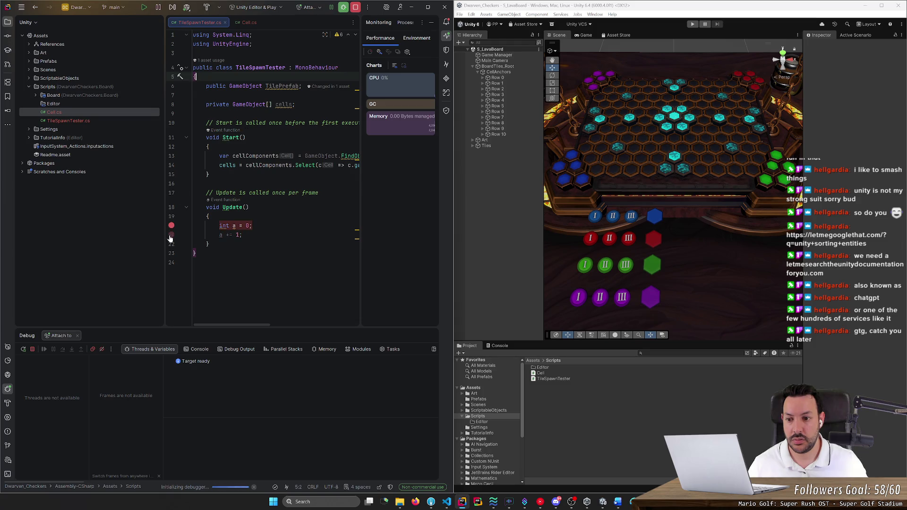
pyautogui.click(144, 7)
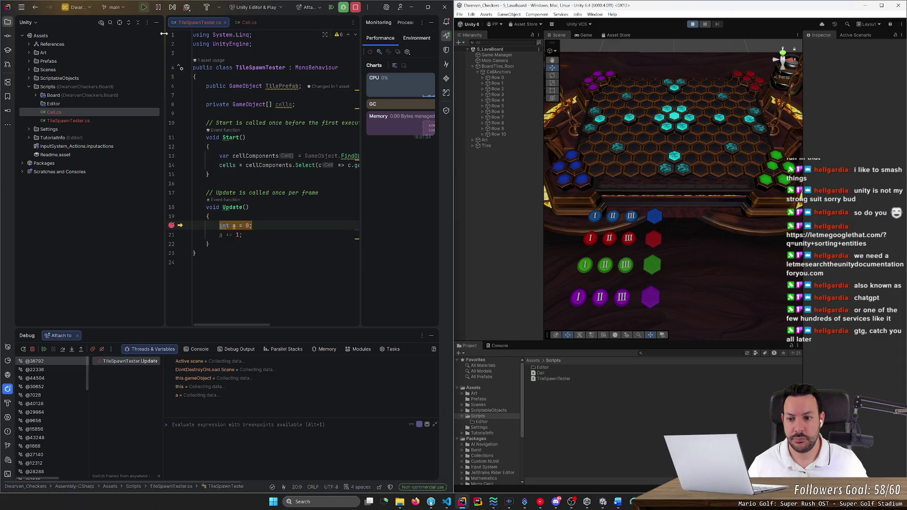
# Inspect the TileSpawnTester cells array entries 100–122 in the debugger, then resume execution
pyautogui.click(171, 387)
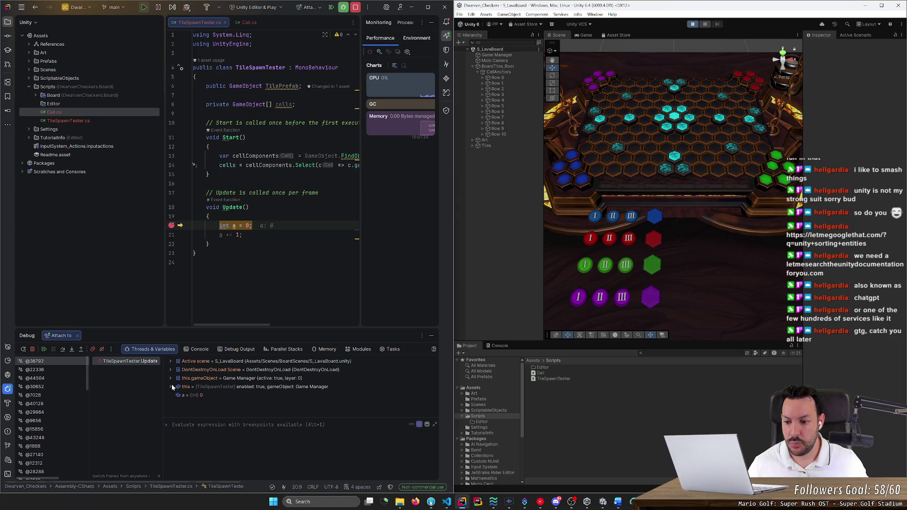
pyautogui.scroll(-1, 200, 393)
pyautogui.click(177, 368)
pyautogui.click(184, 386)
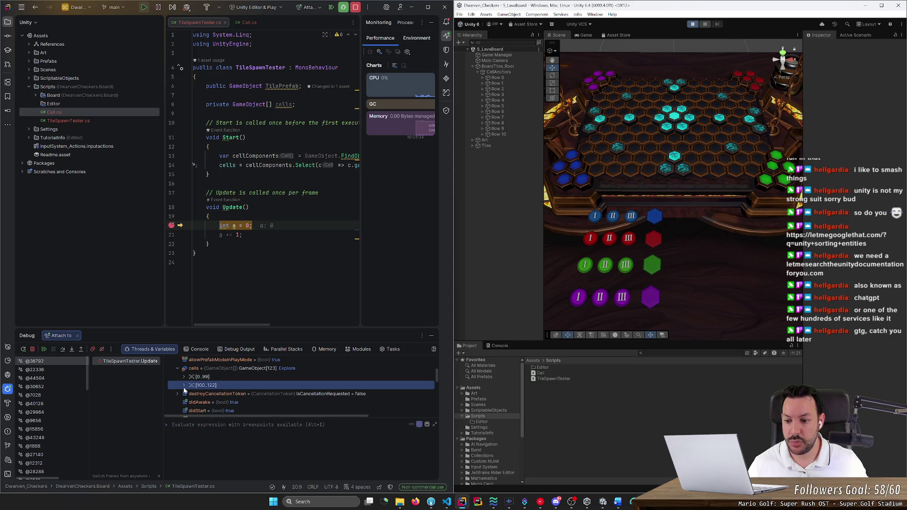
pyautogui.click(184, 385)
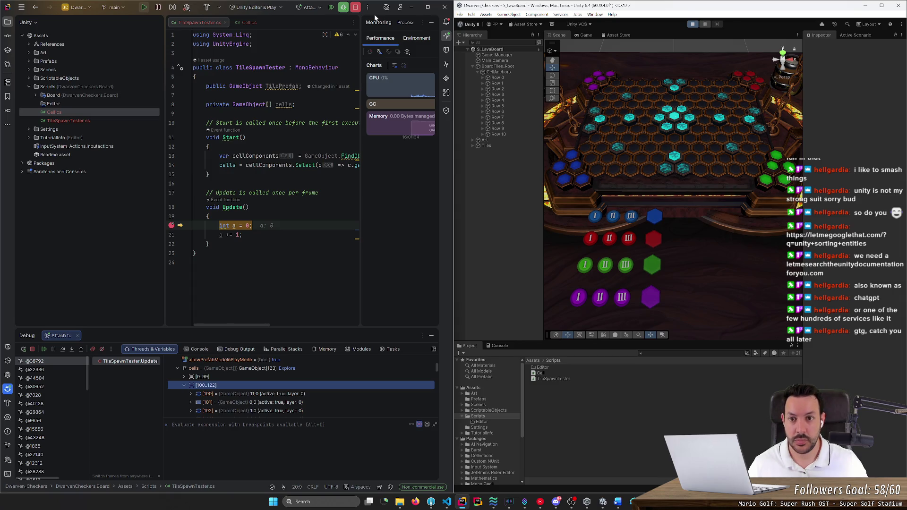
pyautogui.click(344, 7)
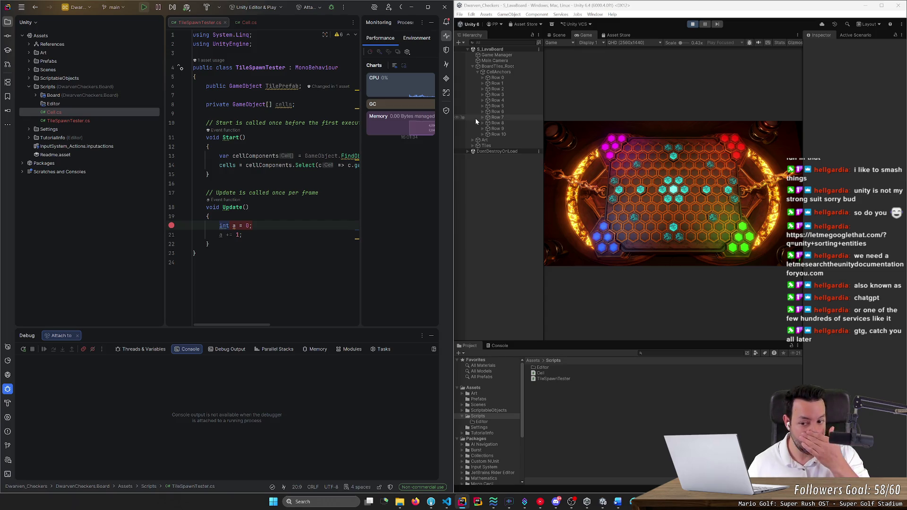
# Hide the project tree and insert an empty line at the start of Update()
pyautogui.click(8, 22)
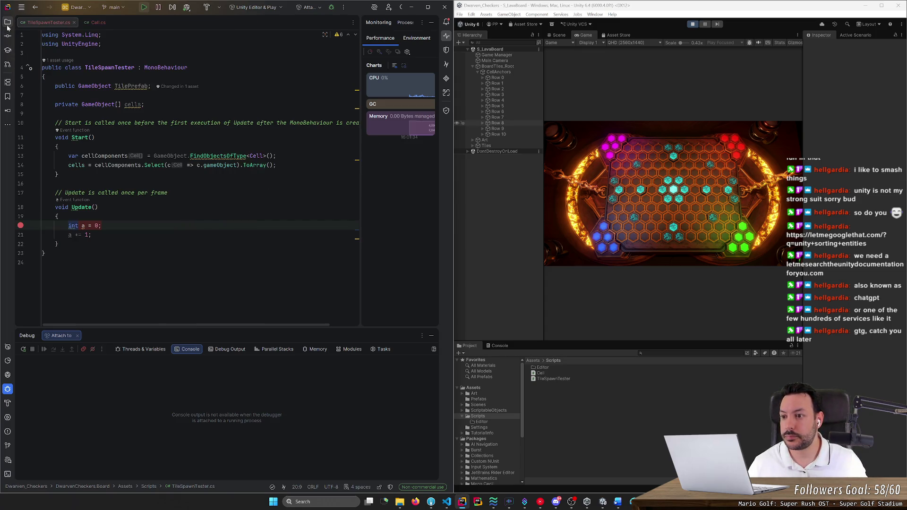
pyautogui.click(58, 216)
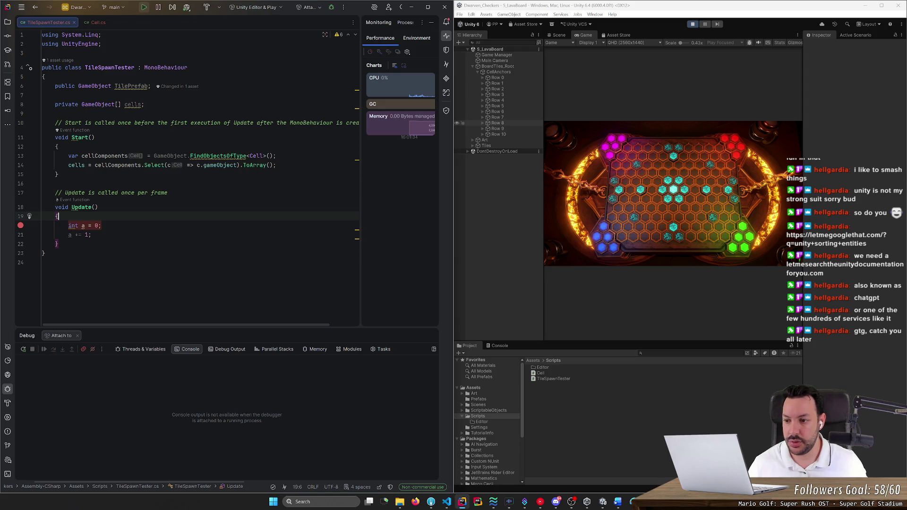
pyautogui.press('Return')
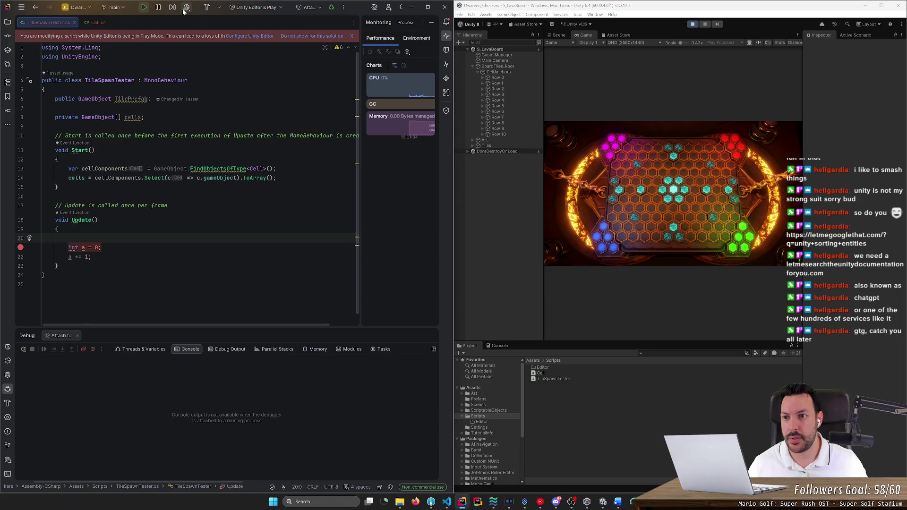
# Stop the game, dismiss the play-mode warning, discard a trial 'camera' line, and select Main Camera
pyautogui.click(144, 7)
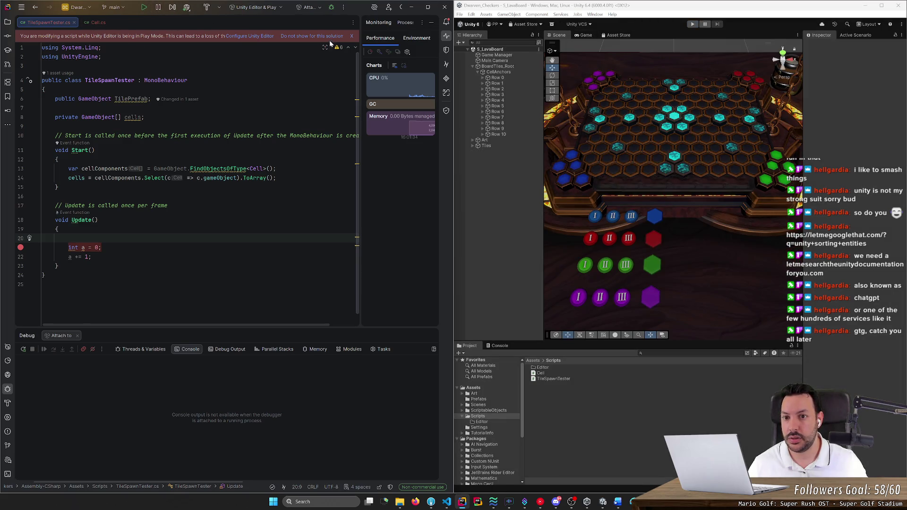
pyautogui.click(351, 37)
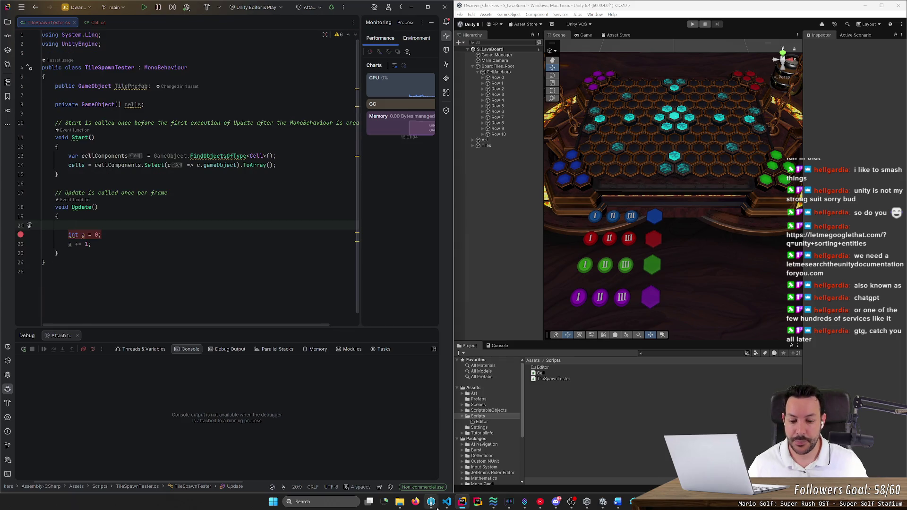
pyautogui.write('Mou')
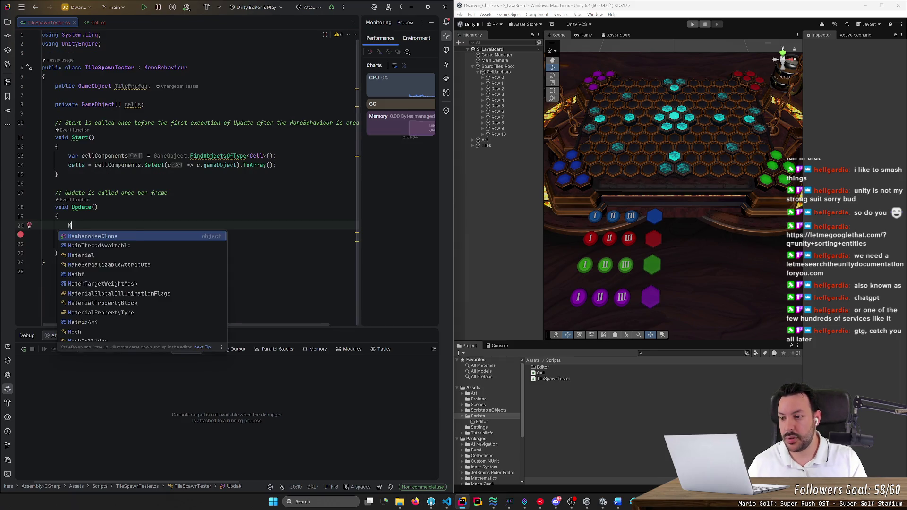
pyautogui.press('BackSpace')
pyautogui.press('BackSpace')
pyautogui.press('BackSpace')
pyautogui.write('camera')
pyautogui.press('BackSpace')
pyautogui.press('BackSpace')
pyautogui.press('BackSpace')
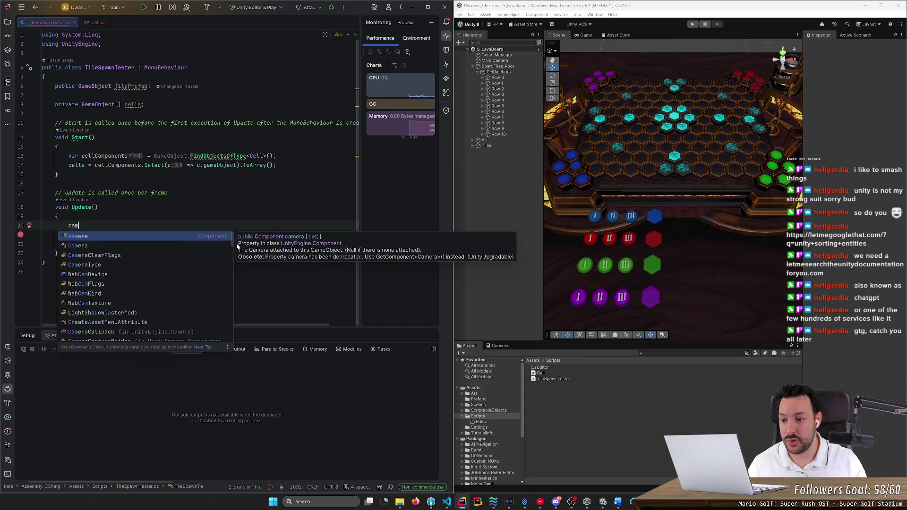
pyautogui.press('BackSpace')
pyautogui.press('BackSpace')
pyautogui.press('BackSpace')
pyautogui.click(495, 60)
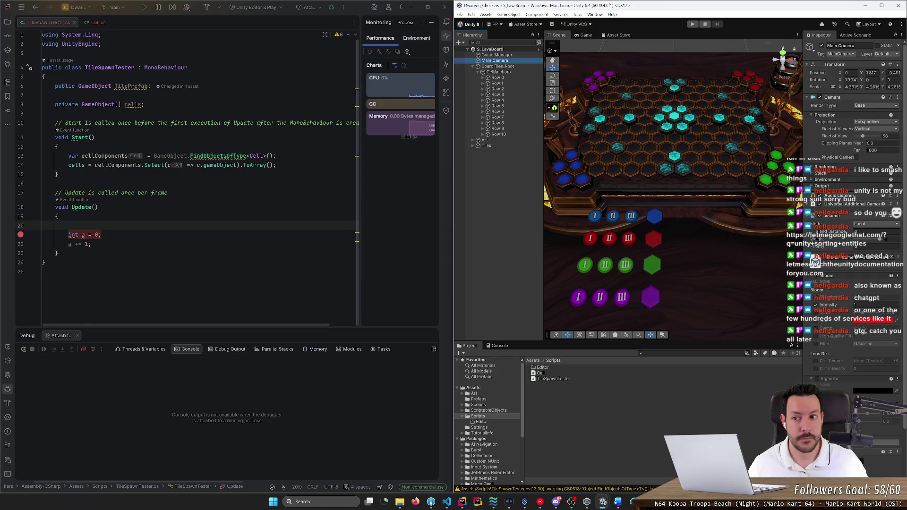
# Add blank lines below the cells field in TileSpawnTester.cs, then launch Firefox
pyautogui.click(144, 105)
pyautogui.press('Return')
pyautogui.press('Return')
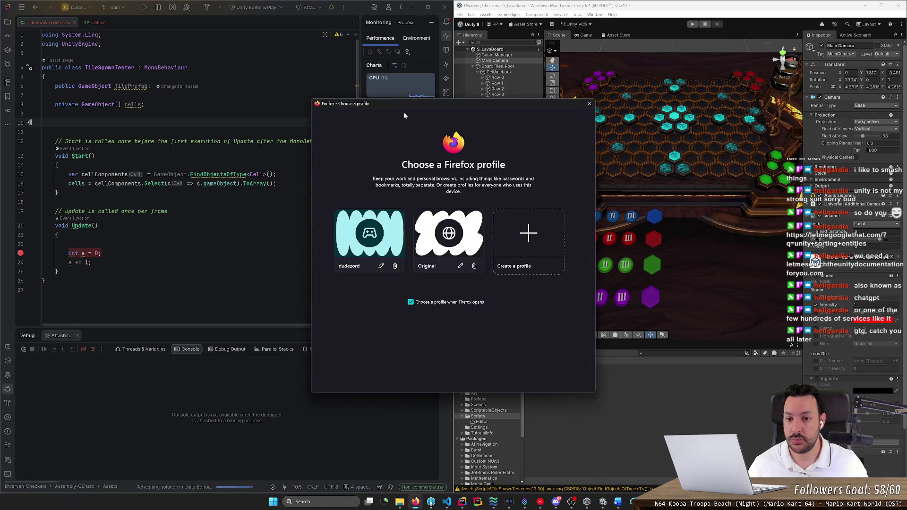
pyautogui.click(368, 242)
# Shrink the browser window and search Google for 'unity camera mouse'
pyautogui.moveTo(192, 10); pyautogui.dragTo(409, 67)
pyautogui.write('u')
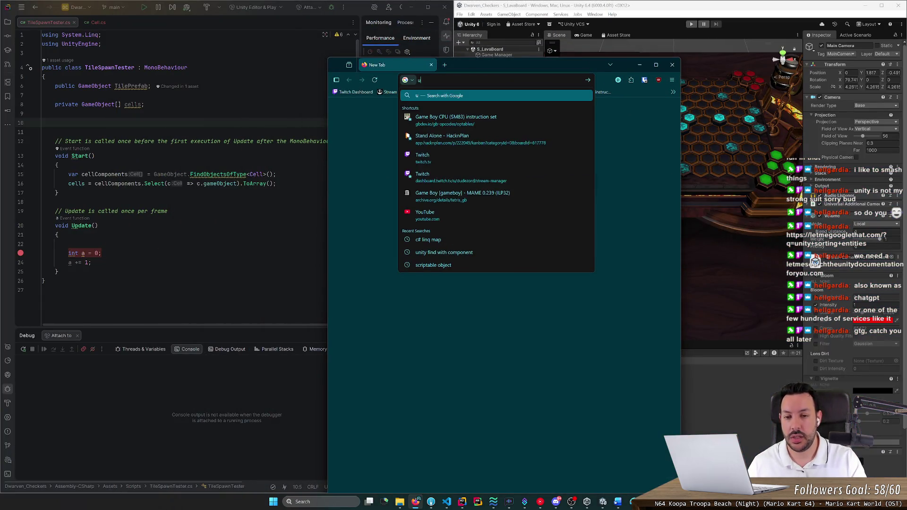
pyautogui.write('nity camera ')
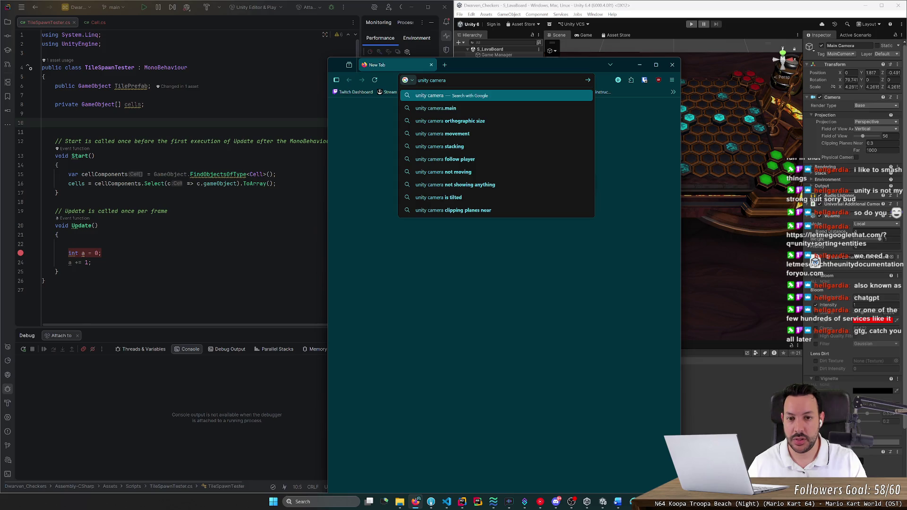
pyautogui.write('mouse')
pyautogui.press('Return')
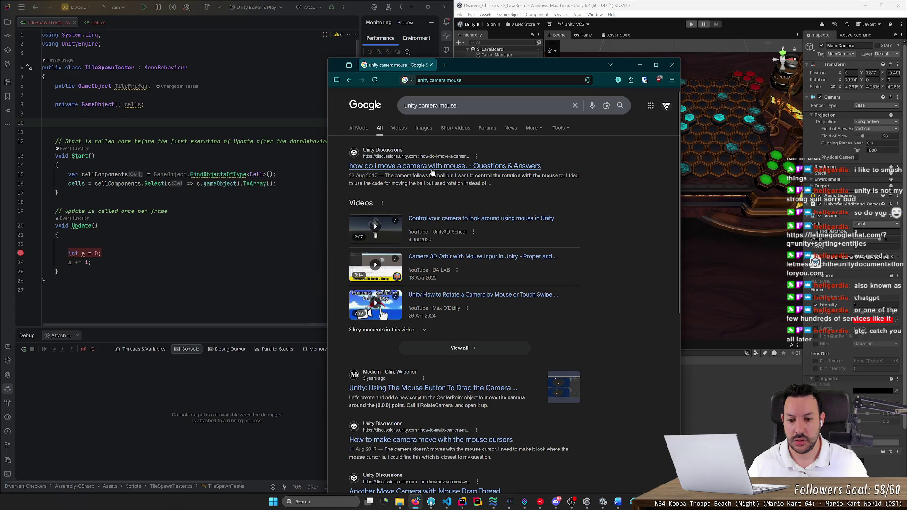
pyautogui.scroll(-1, 438, 409)
pyautogui.scroll(-4, 465, 302)
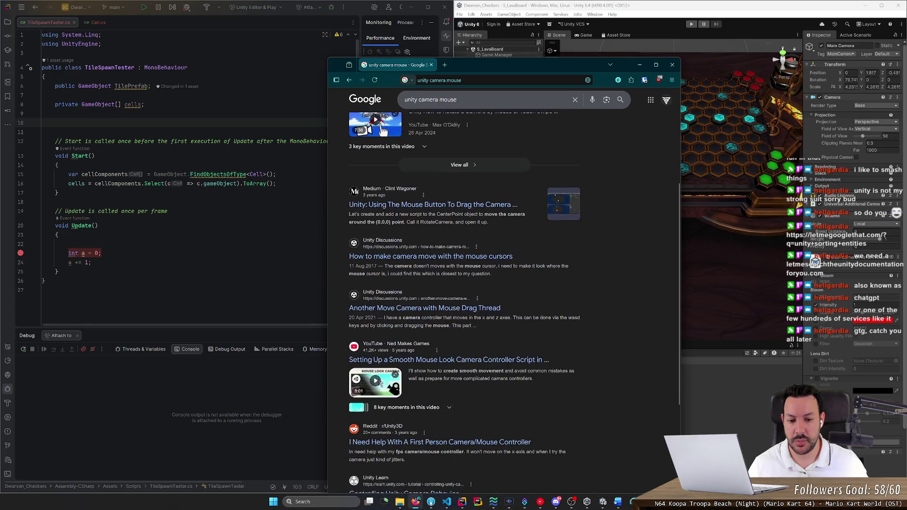
pyautogui.scroll(-5, 479, 325)
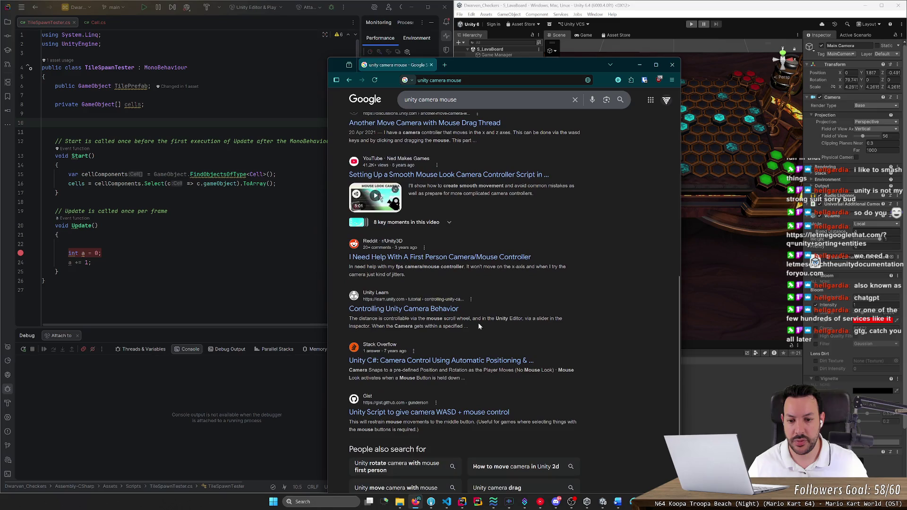
pyautogui.scroll(10, 478, 289)
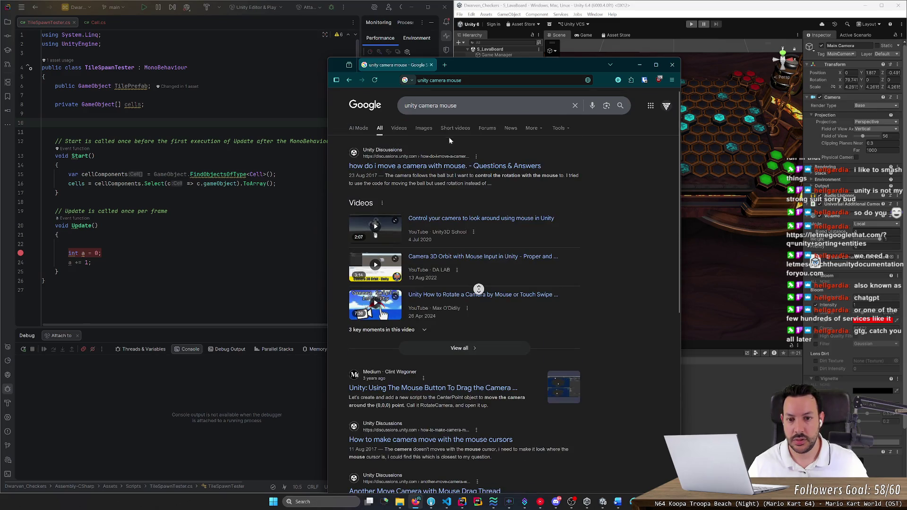
# Search 'unity where mouse clicked' and open the 'How to get coordinates of the mouse click on a plane?' thread
pyautogui.tripleClick(515, 105)
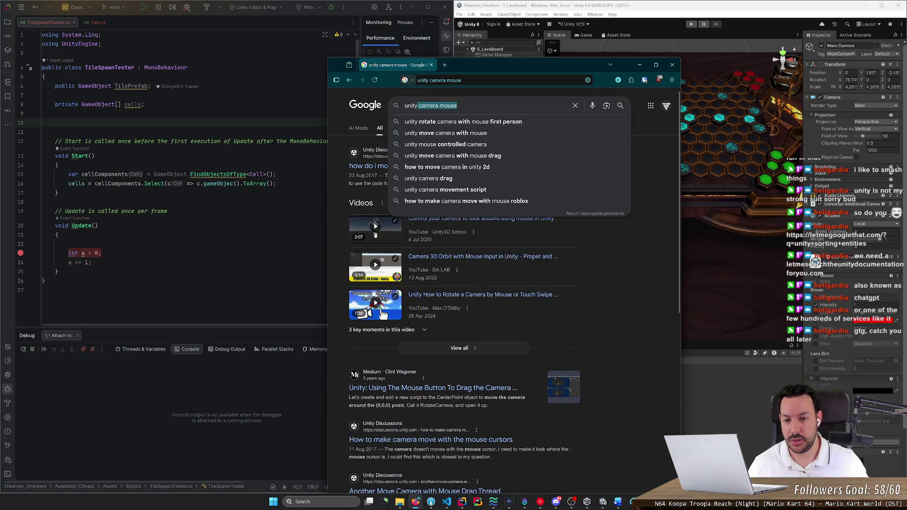
pyautogui.write('unity where')
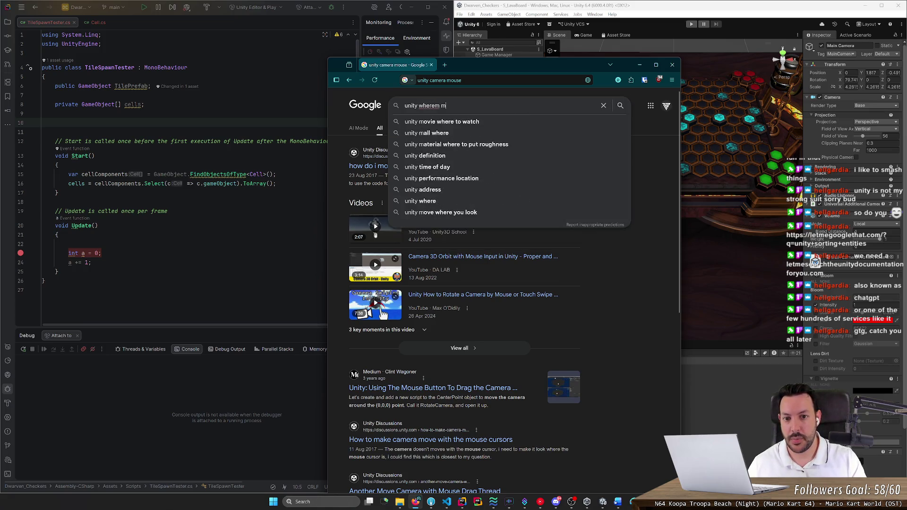
pyautogui.write(' mouse')
pyautogui.write(' clicked')
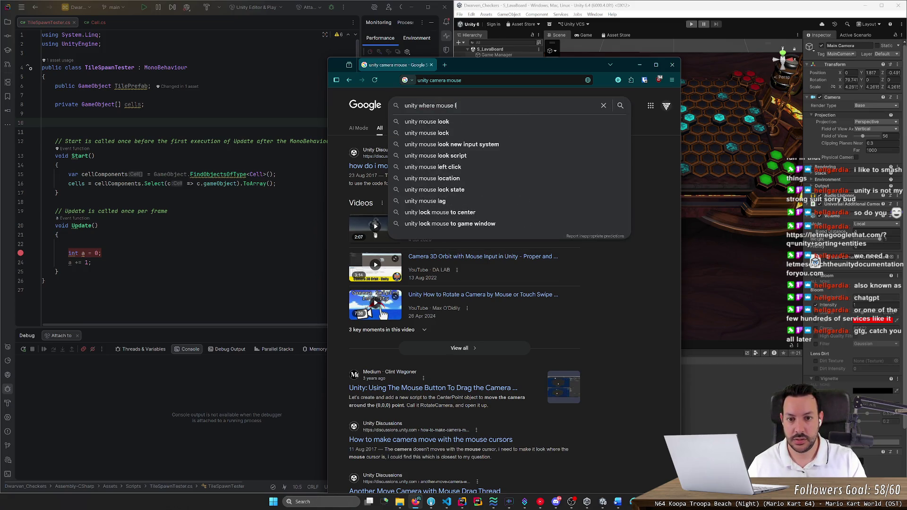
pyautogui.press('Return')
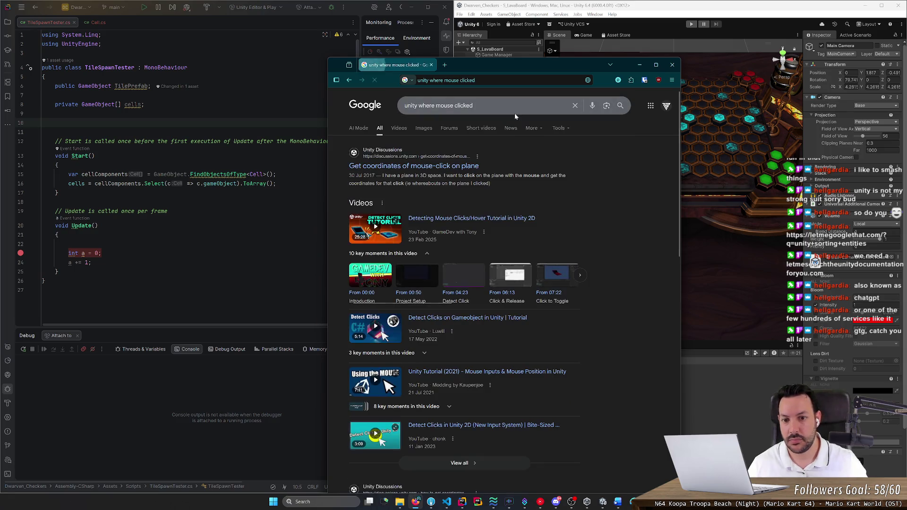
pyautogui.click(475, 165)
pyautogui.hotkey('alt', 'Left')
pyautogui.scroll(-4, 481, 172)
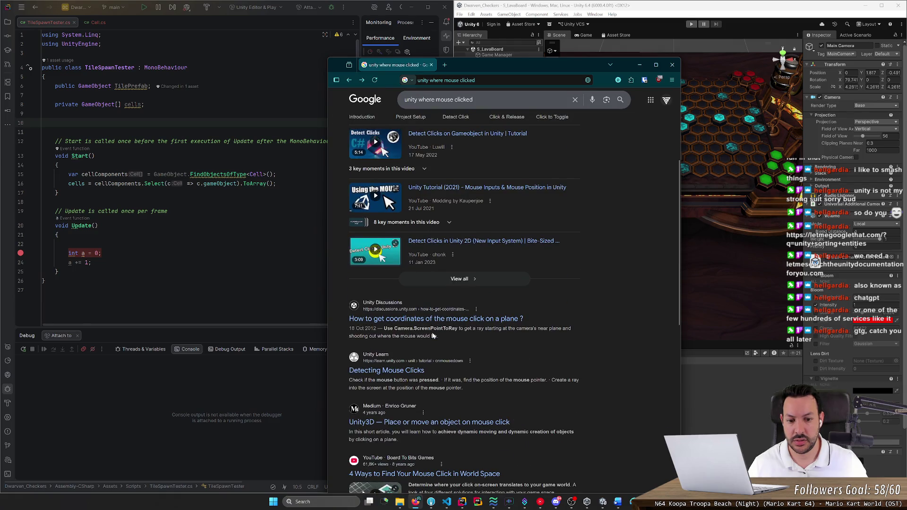
pyautogui.scroll(-2, 433, 335)
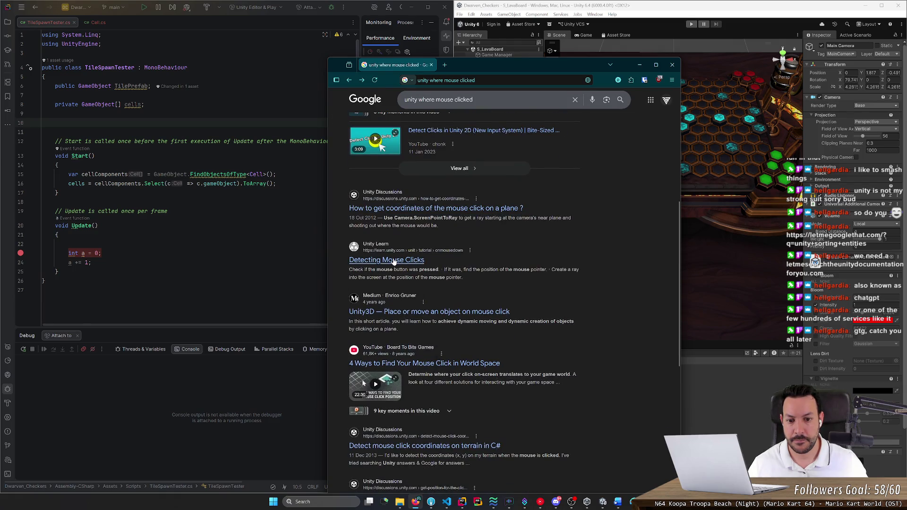
pyautogui.click(406, 208)
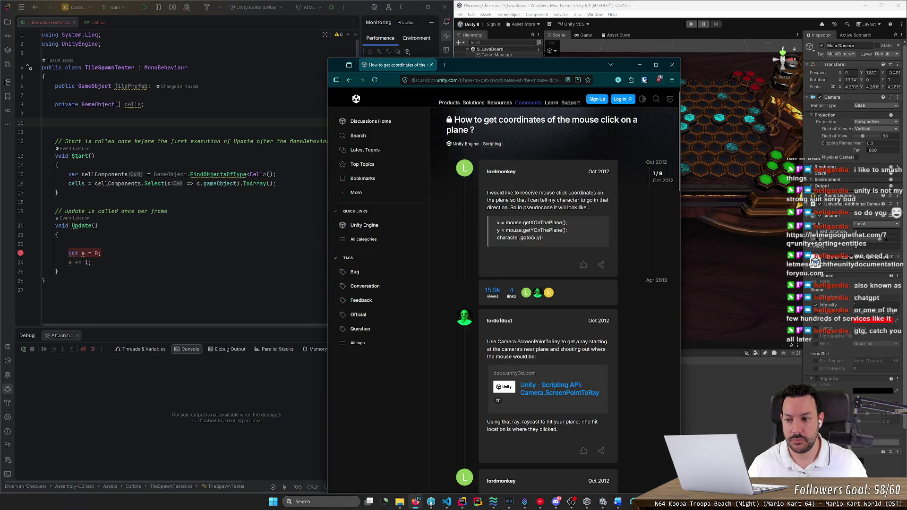
# Try a Camera.Sc call inside Update(), then delete the unfinished line
pyautogui.click(68, 244)
pyautogui.write('Camera.scr')
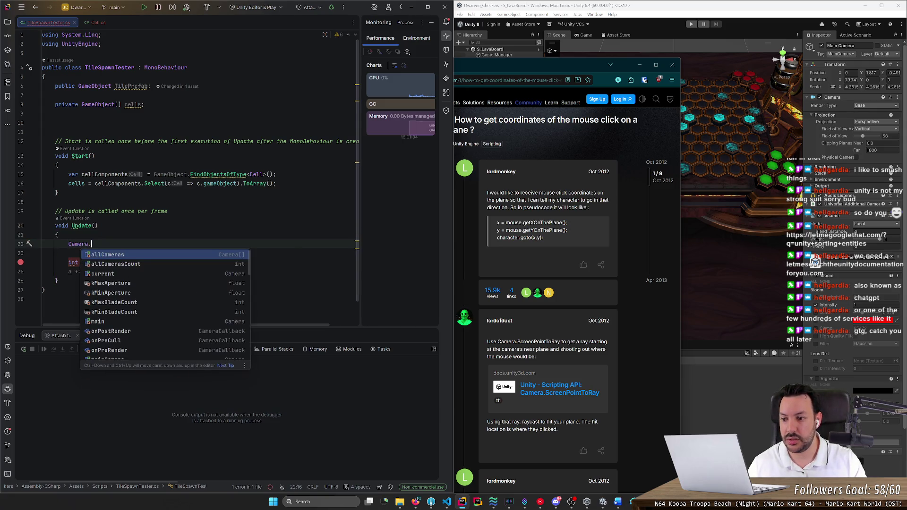
pyautogui.press('BackSpace')
pyautogui.press('BackSpace')
pyautogui.press('BackSpace')
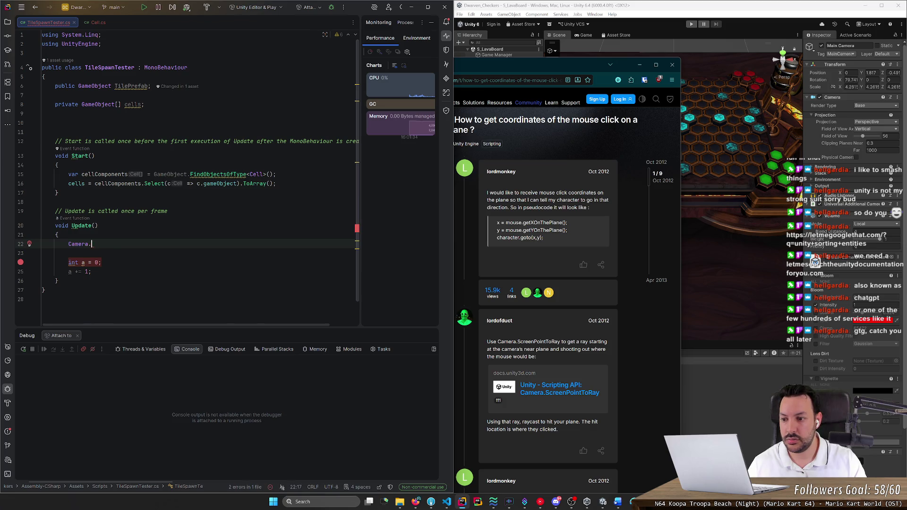
pyautogui.write('Sc')
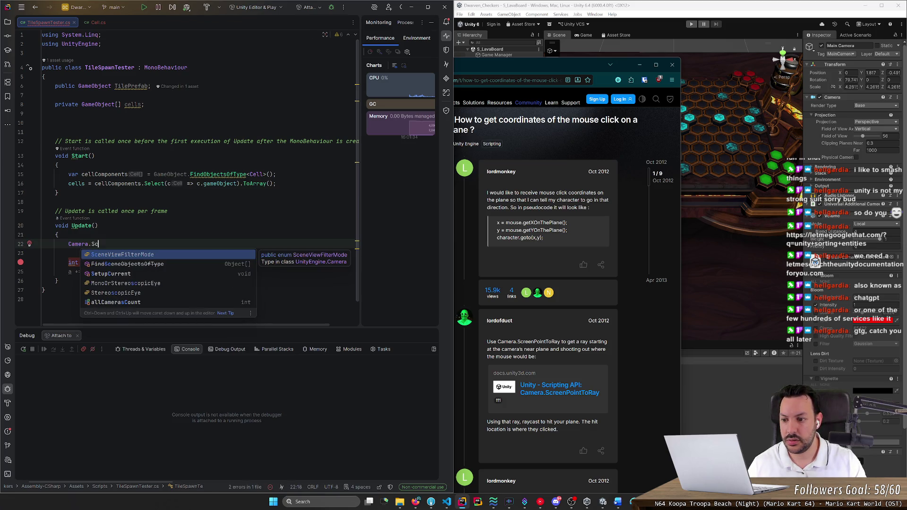
pyautogui.press('Escape')
pyautogui.press('BackSpace')
pyautogui.press('BackSpace')
pyautogui.press('BackSpace')
# Open the docs.unity3d.com Camera.ScreenPointToRay link from the forum answer
pyautogui.click(55, 113)
pyautogui.press('Down')
pyautogui.scroll(-1, 577, 348)
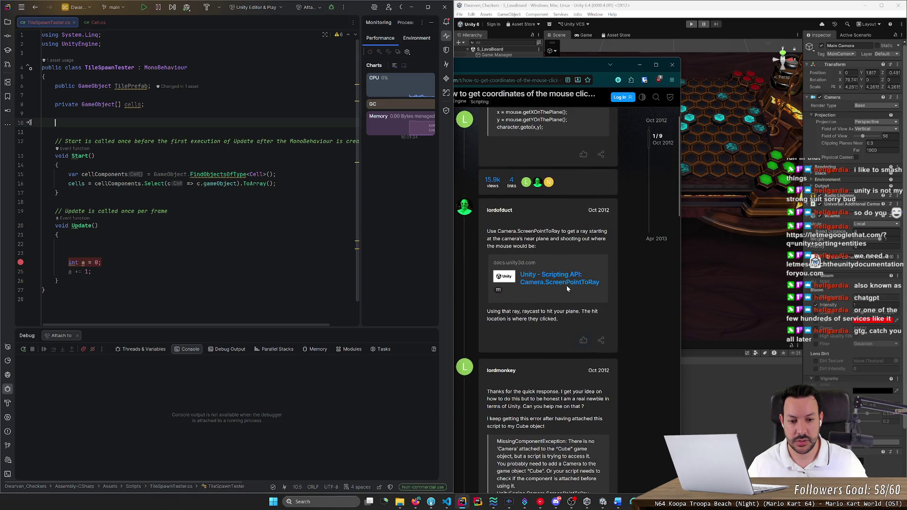
pyautogui.click(566, 285)
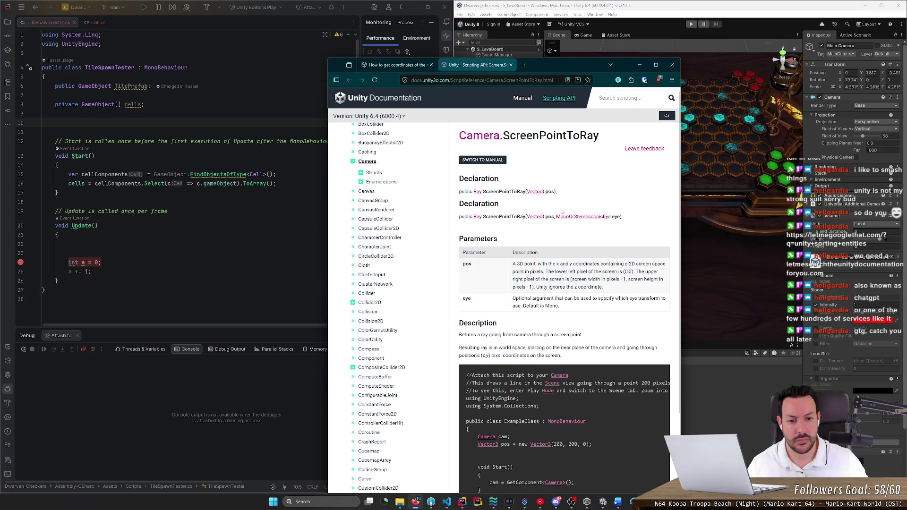
# Read the ScreenPointToRay description and example's Camera cam field, then open a new field line in Rider
pyautogui.moveTo(545, 264)
pyautogui.mouseDown()
pyautogui.moveTo(649, 264)
pyautogui.moveTo(534, 271)
pyautogui.moveTo(624, 272)
pyautogui.moveTo(623, 279)
pyautogui.moveTo(616, 272)
pyautogui.mouseUp()
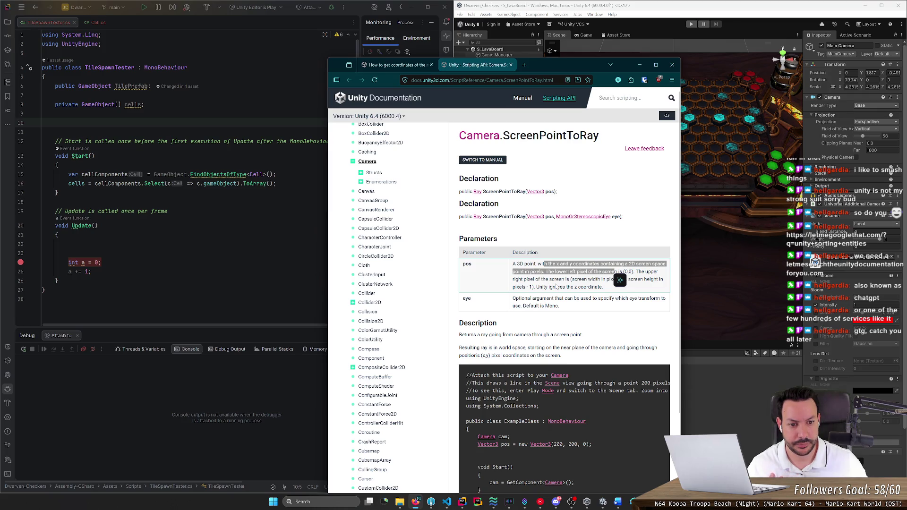
pyautogui.scroll(-3, 550, 307)
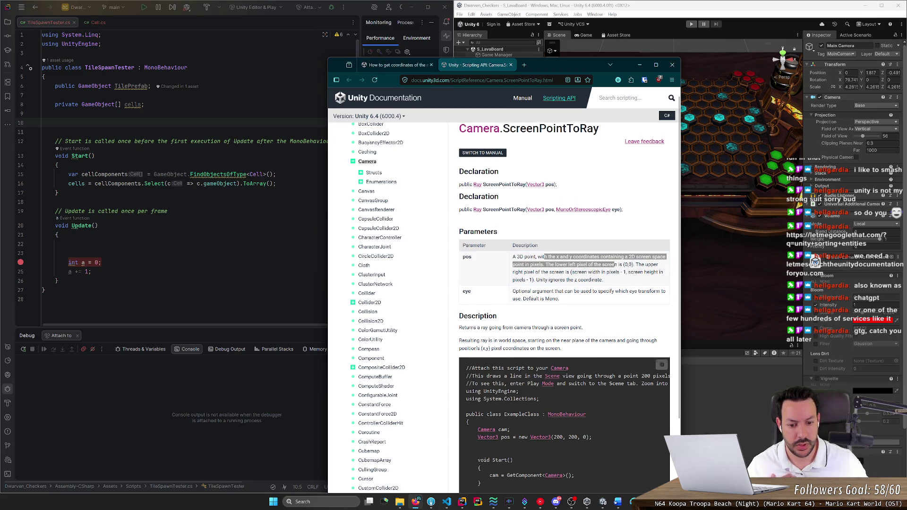
pyautogui.moveTo(538, 376); pyautogui.dragTo(498, 379)
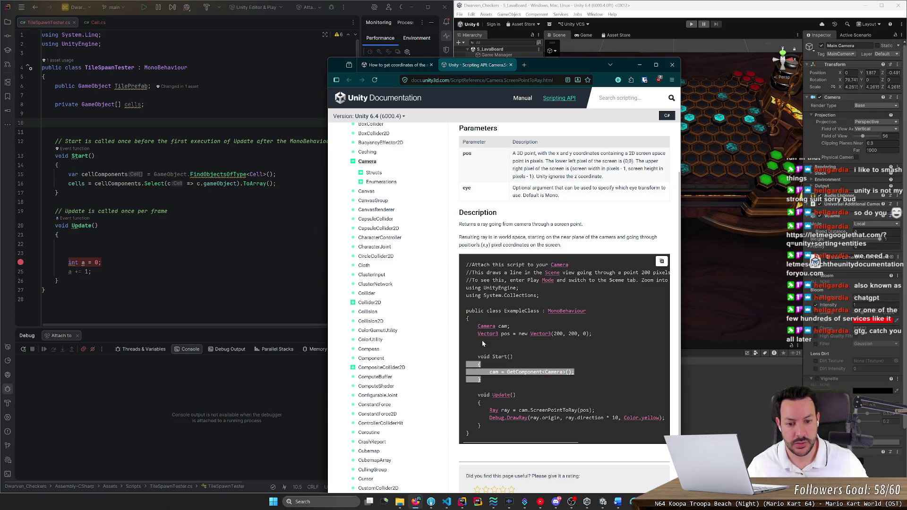
pyautogui.moveTo(512, 326); pyautogui.dragTo(472, 326)
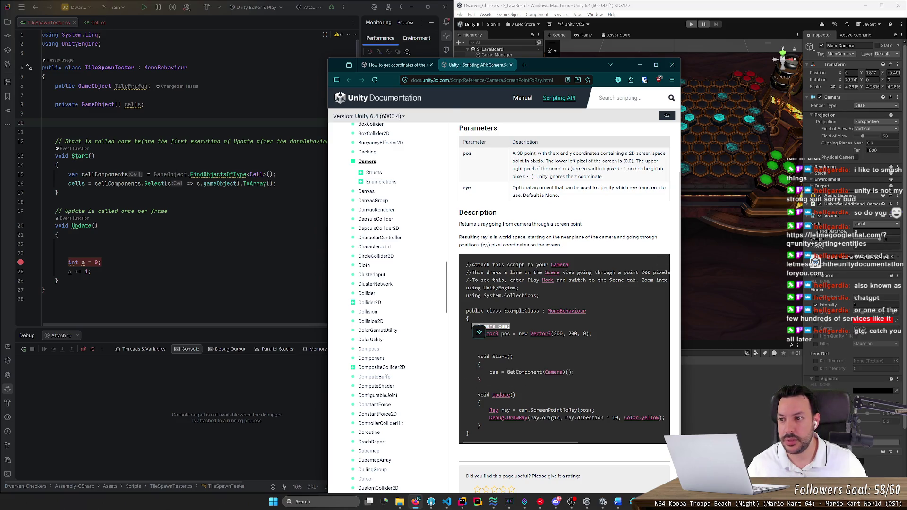
pyautogui.click(43, 95)
pyautogui.press('Return')
# Declare a 'private Camera camera;' field in TileSpawnTester
pyautogui.write('private Camera camera;')
# Assign 'camera = GetComponent<Camera>();' at the top of Start()
pyautogui.press('Down')
pyautogui.press('Down')
pyautogui.press('Down')
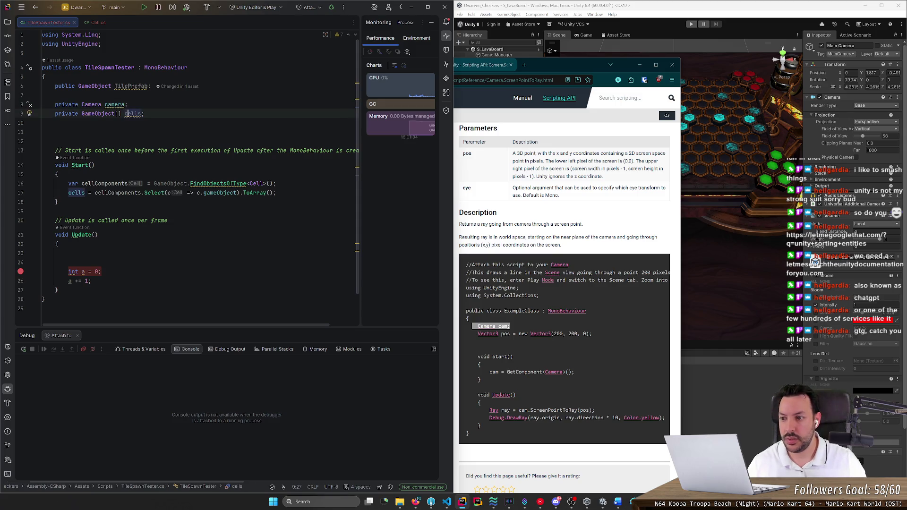
pyautogui.press('Up')
pyautogui.press('Up')
pyautogui.press('Up')
pyautogui.press('Return')
pyautogui.write('camera = GetComponent<Camera>();')
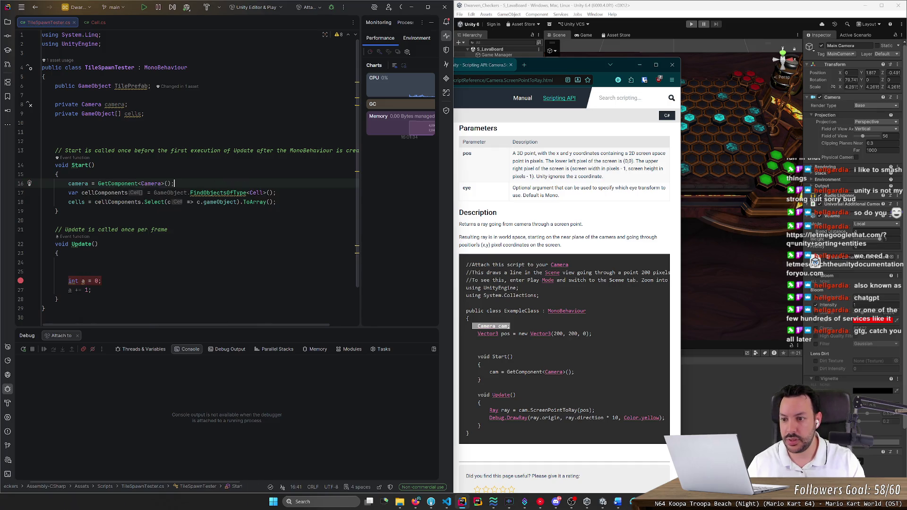
pyautogui.press('Return')
# Type camera.scre in Update() and compare the ScreenPointToRay and ScreenToWorldPoint completions
pyautogui.scroll(-2, 189, 174)
pyautogui.click(71, 225)
pyautogui.press('Up')
pyautogui.write('camera')
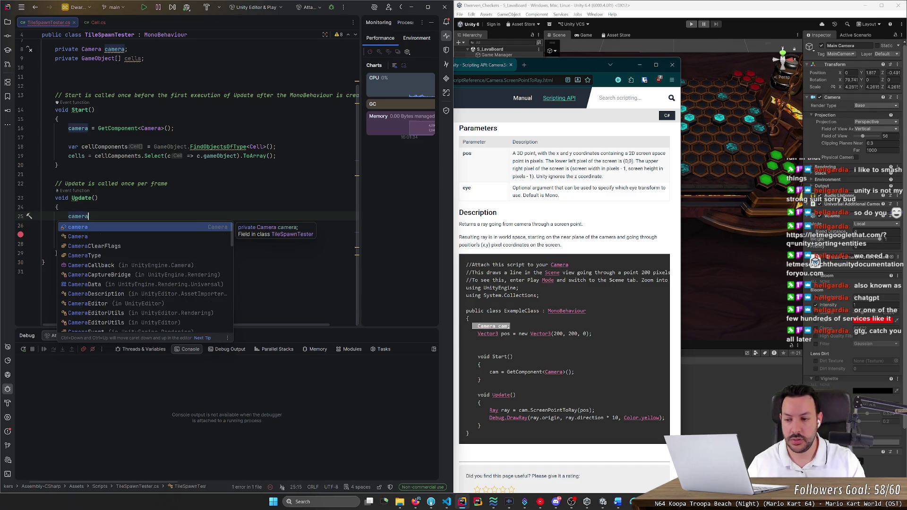
pyautogui.write('.scre')
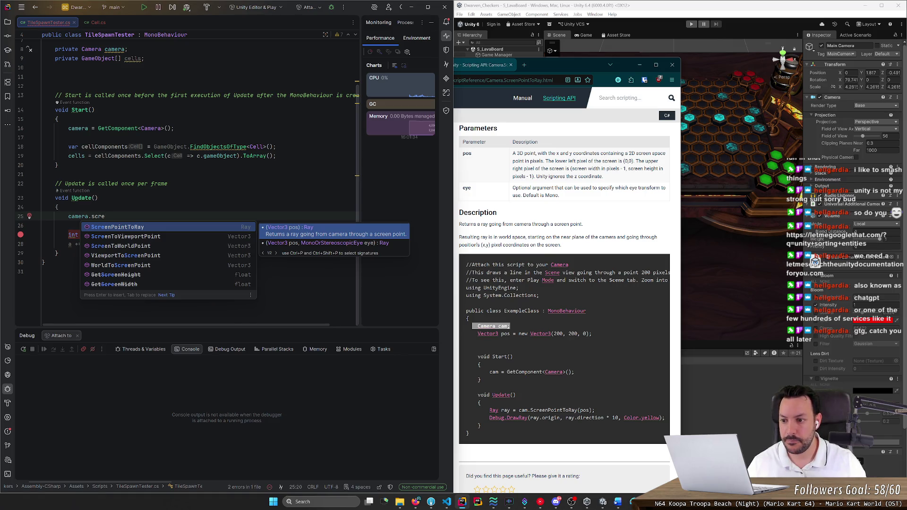
pyautogui.press('Down')
pyautogui.press('Down')
pyautogui.press('Down')
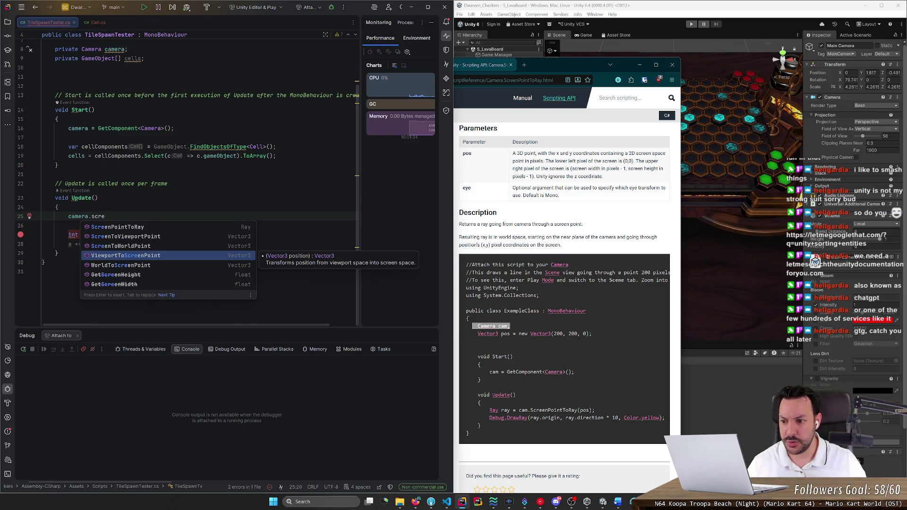
pyautogui.press('Down')
pyautogui.press('Up')
pyautogui.press('Up')
pyautogui.press('Up')
pyautogui.press('Down')
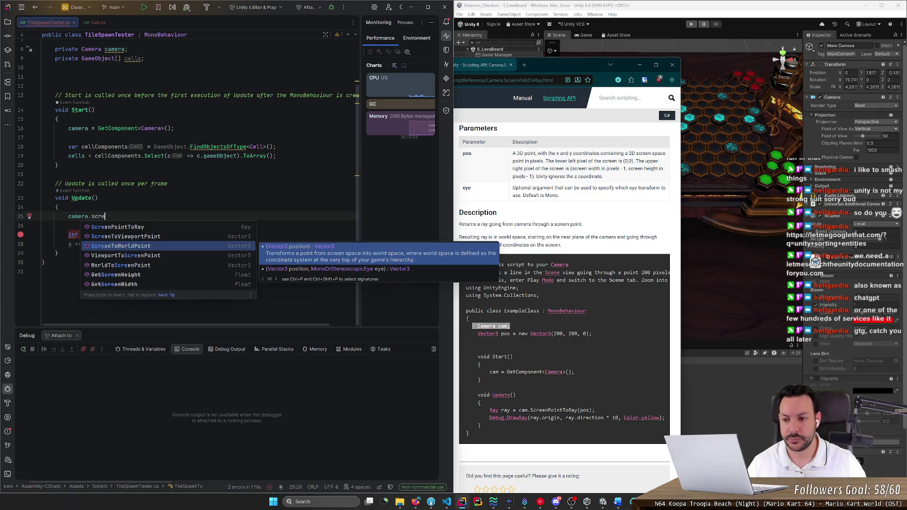
pyautogui.press('Up')
pyautogui.press('Up')
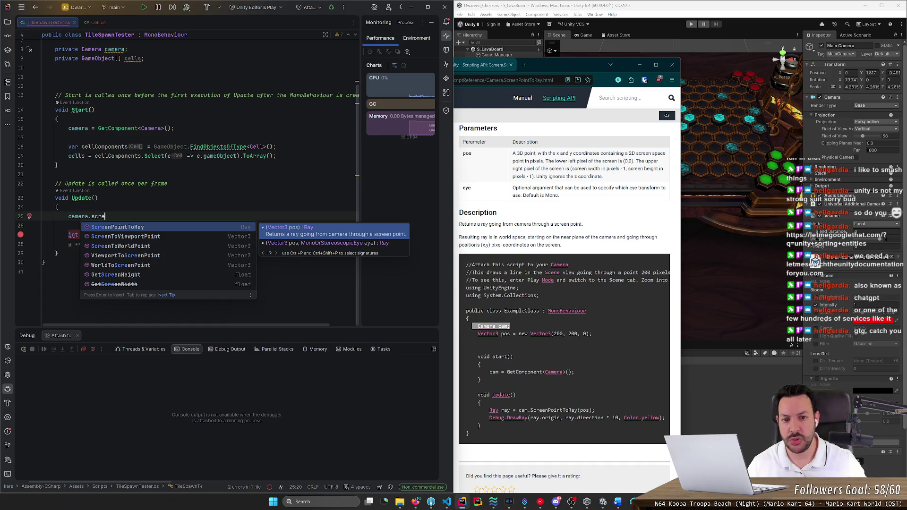
pyautogui.scroll(2, 460, 190)
pyautogui.click(477, 191)
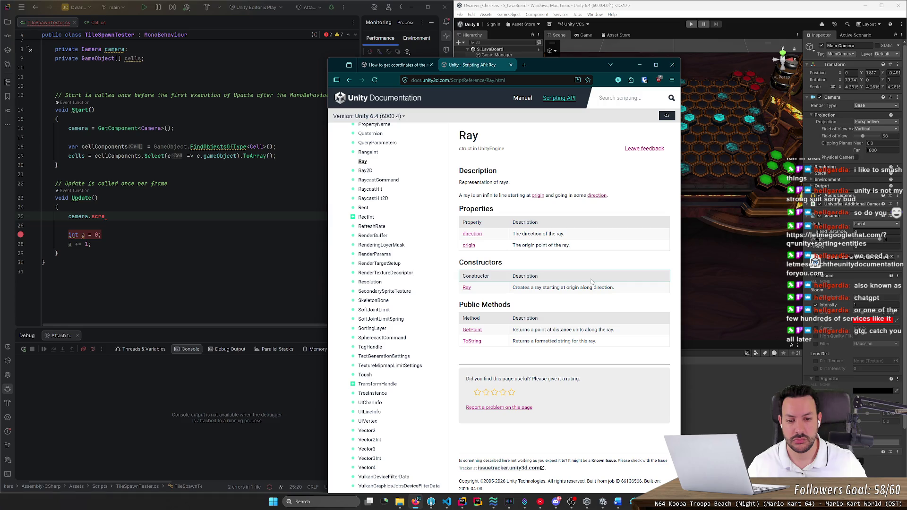
# Return to the Camera.ScreenPointToRay page and open the Camera class reference
pyautogui.hotkey('alt', 'Left')
pyautogui.hotkey('alt', 'Right')
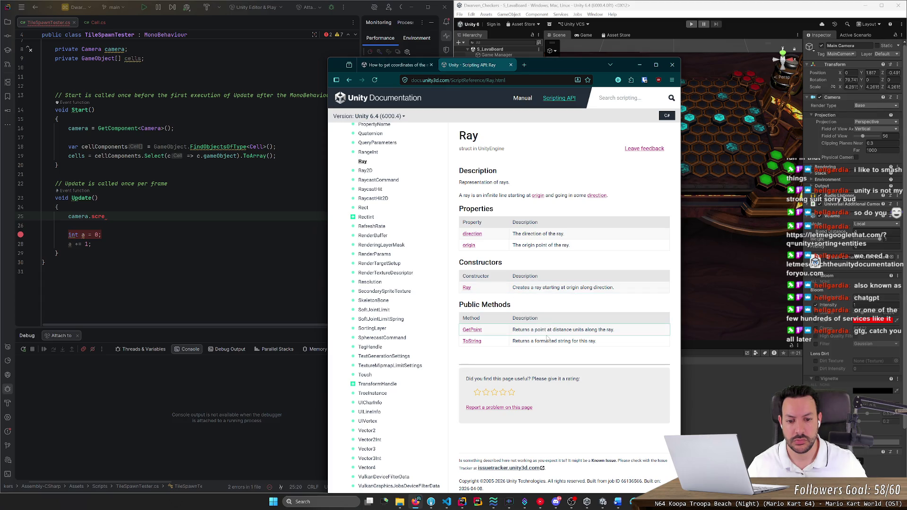
pyautogui.hotkey('alt', 'Left')
pyautogui.scroll(-5, 528, 313)
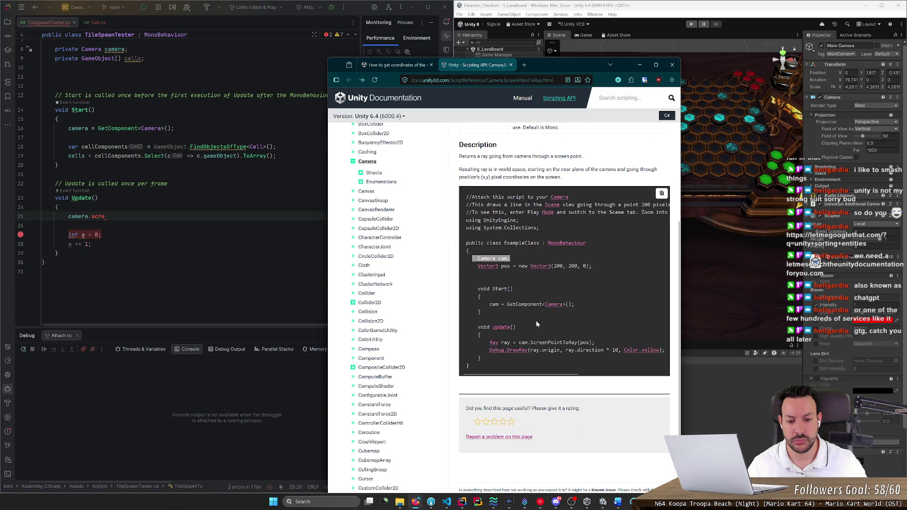
pyautogui.scroll(4, 528, 314)
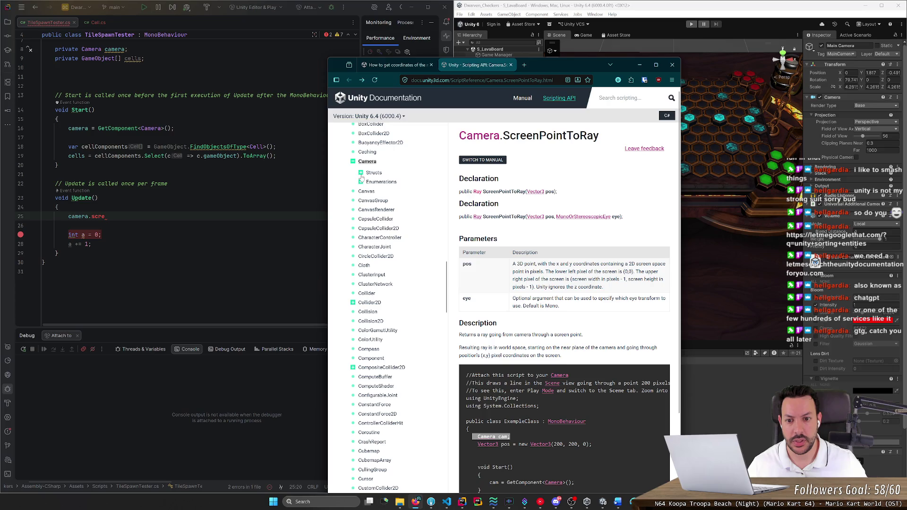
pyautogui.click(473, 137)
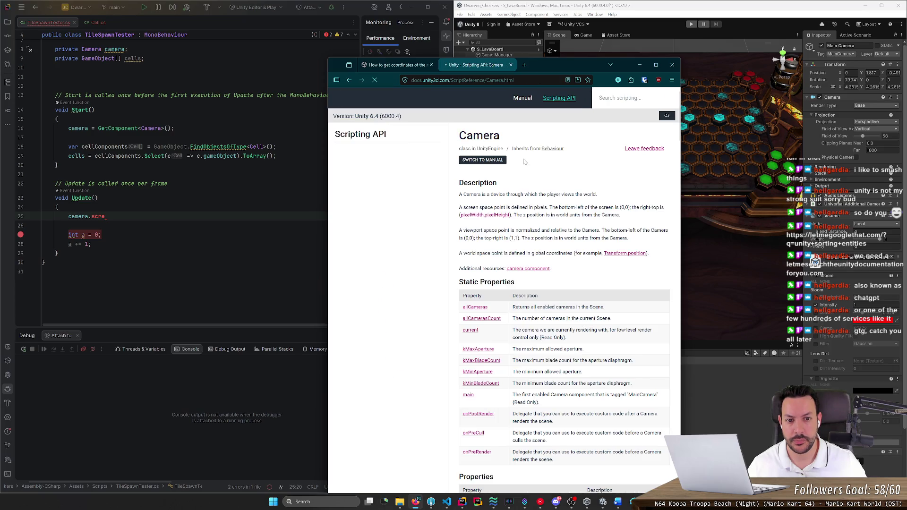
# Find ScreenToWorldPoint in the Camera Public Methods table and open its reference page
pyautogui.scroll(-5, 517, 311)
pyautogui.scroll(-8, 518, 310)
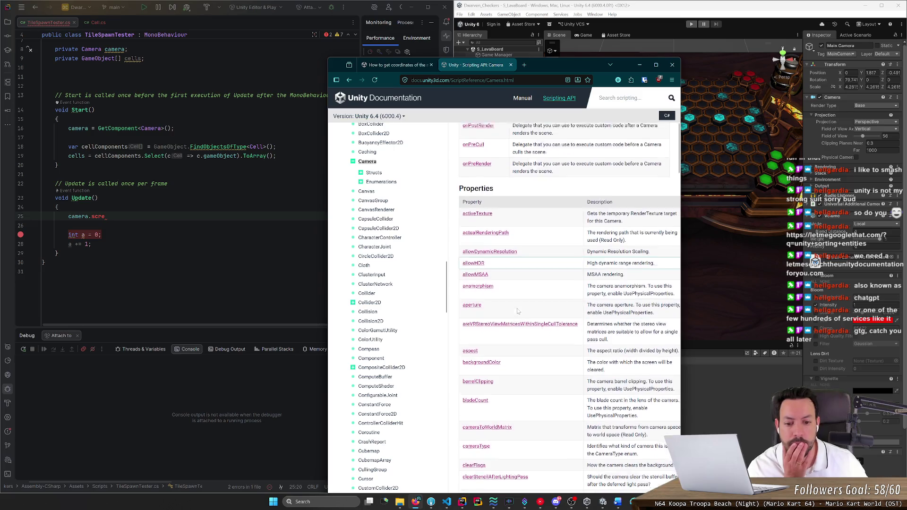
pyautogui.middleClick(593, 274)
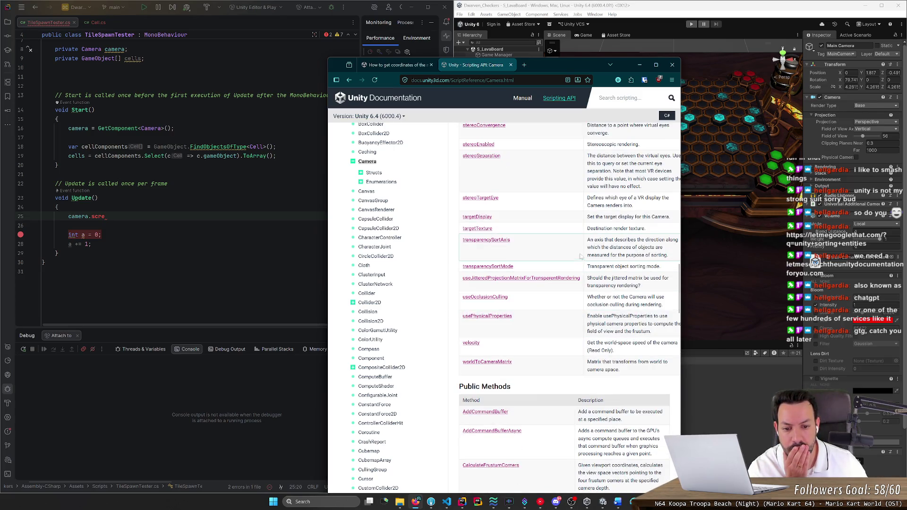
pyautogui.scroll(-10, 561, 240)
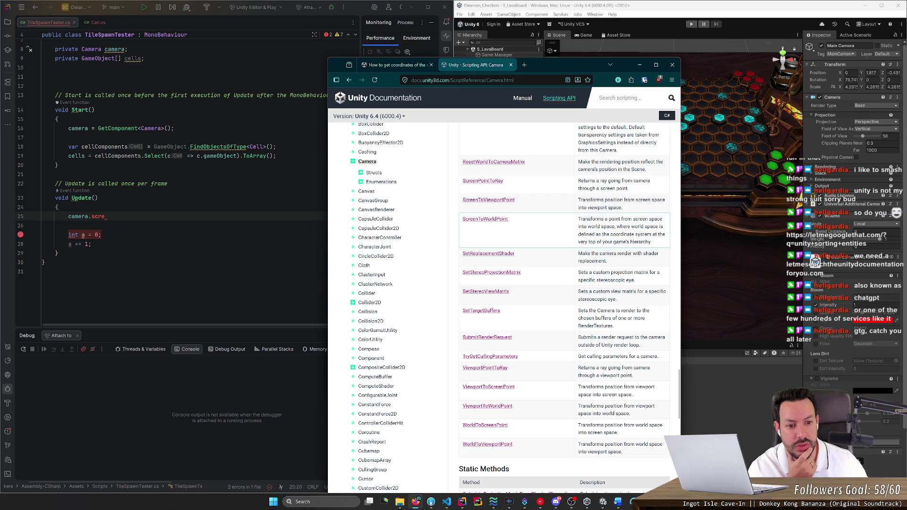
pyautogui.moveTo(621, 226); pyautogui.dragTo(636, 235)
pyautogui.click(636, 235)
pyautogui.click(487, 220)
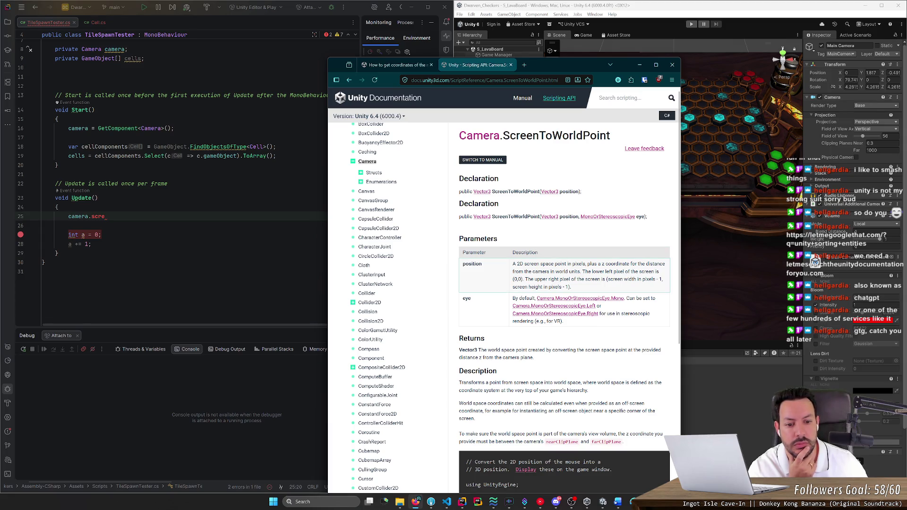
# Scroll the Camera.ScreenToWorldPoint page down to its mouse-position example script
pyautogui.scroll(-3, 496, 276)
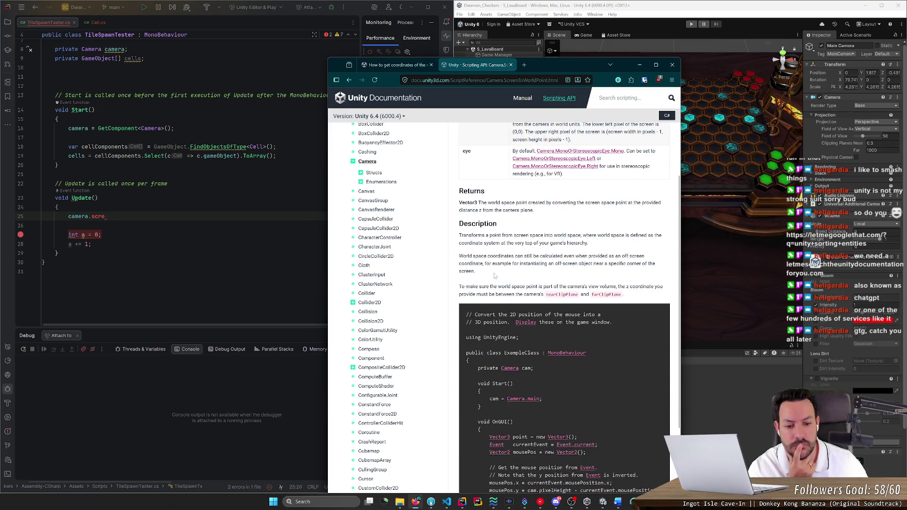
pyautogui.scroll(-3, 495, 275)
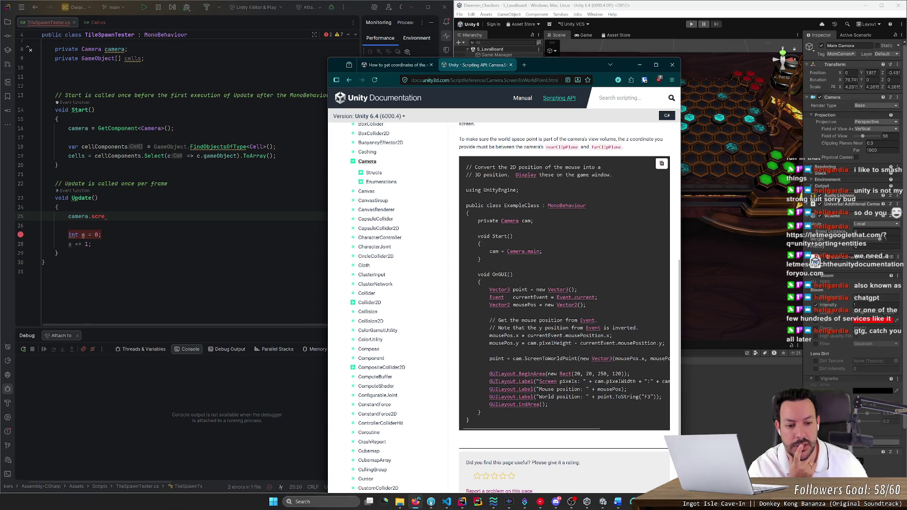
pyautogui.scroll(-1, 507, 325)
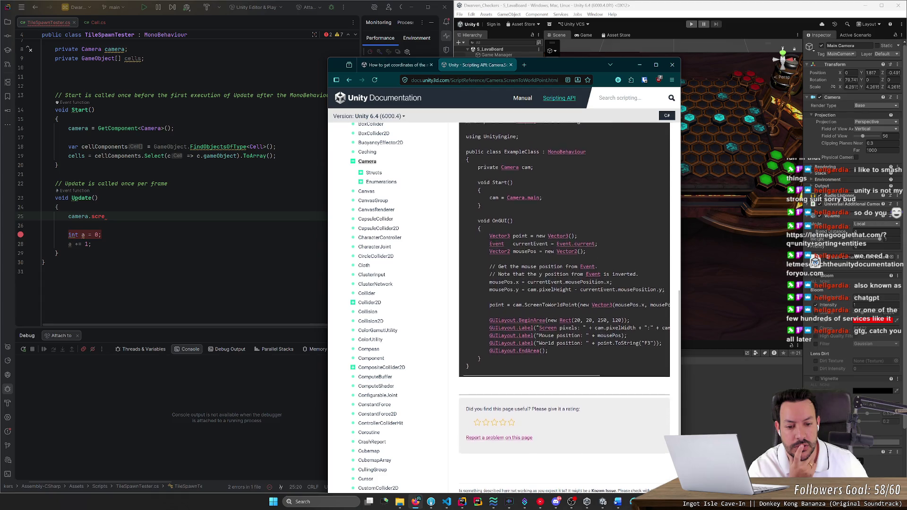
pyautogui.scroll(4, 507, 325)
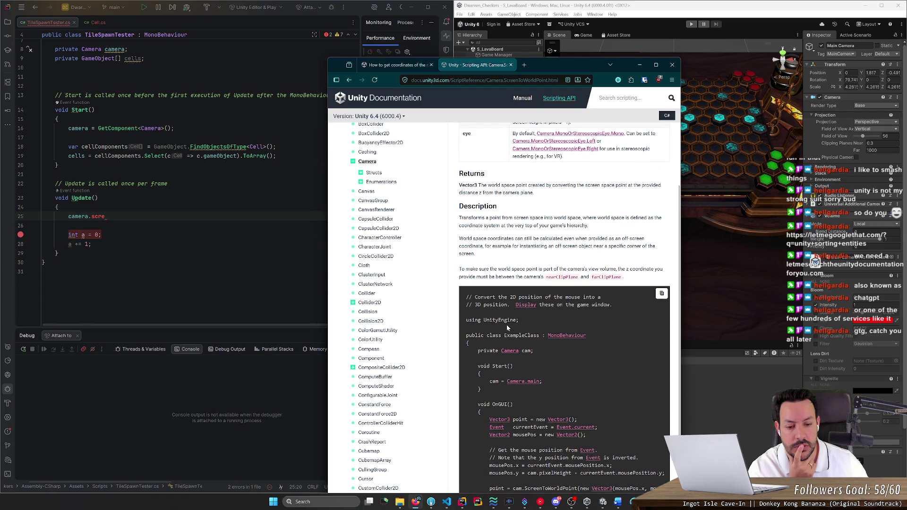
pyautogui.scroll(-2, 506, 325)
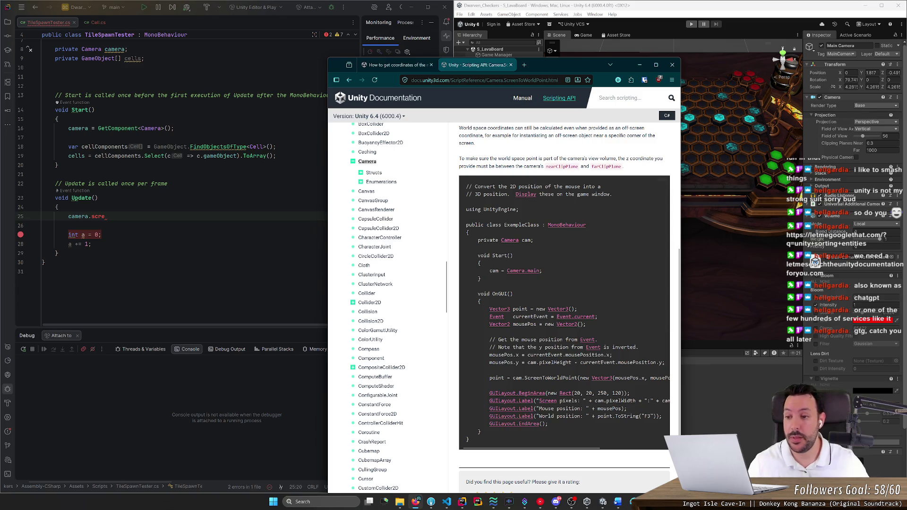
# Replace camera.scre with 'var worldPoint = camera.ScreenToWorldPoint(Input.mousePosition);' and jump to Input.mousePosition's source
pyautogui.hotkey('alt', 'Tab')
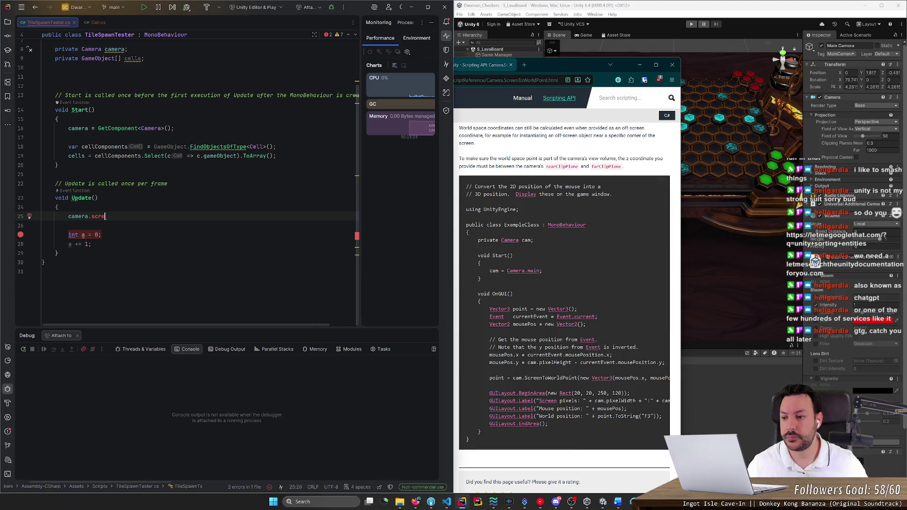
pyautogui.hotkey('ctrl', 'w')
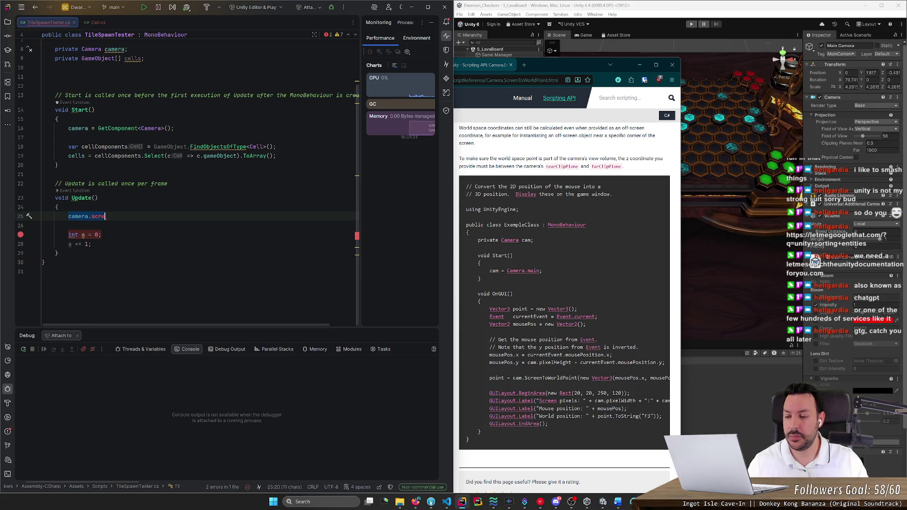
pyautogui.write('va')
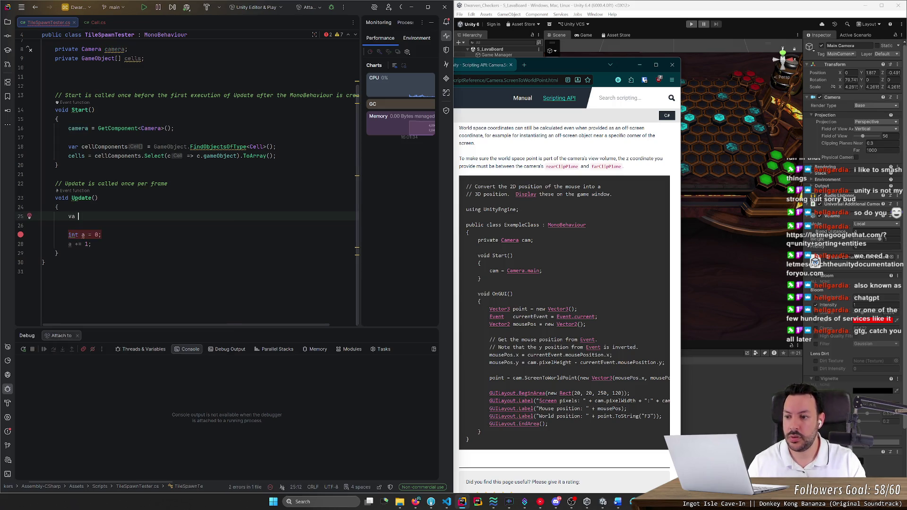
pyautogui.write('r worldPoint =')
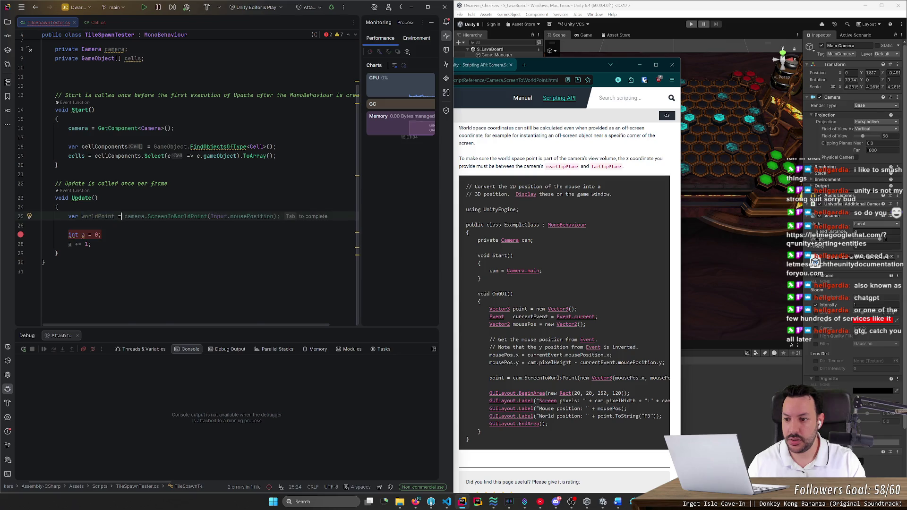
pyautogui.press('Tab')
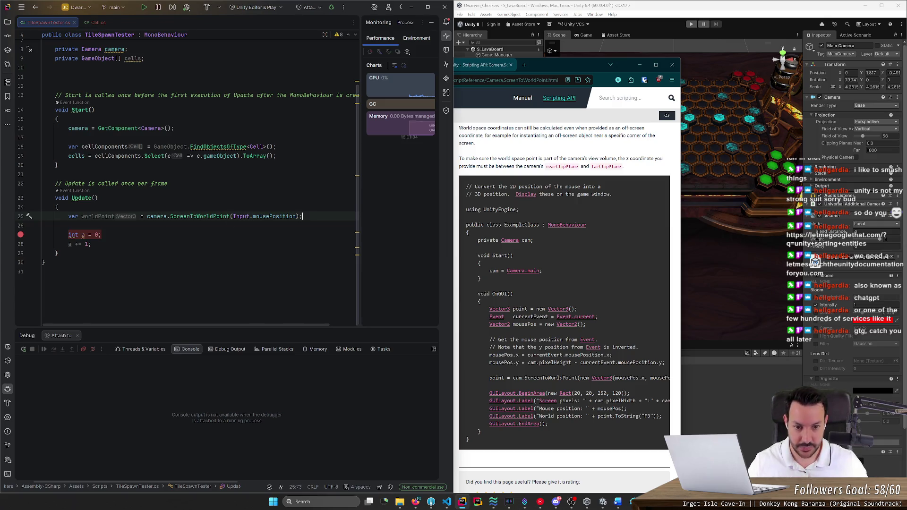
pyautogui.keyDown('ctrl'); pyautogui.click(274, 217); pyautogui.keyUp('ctrl')
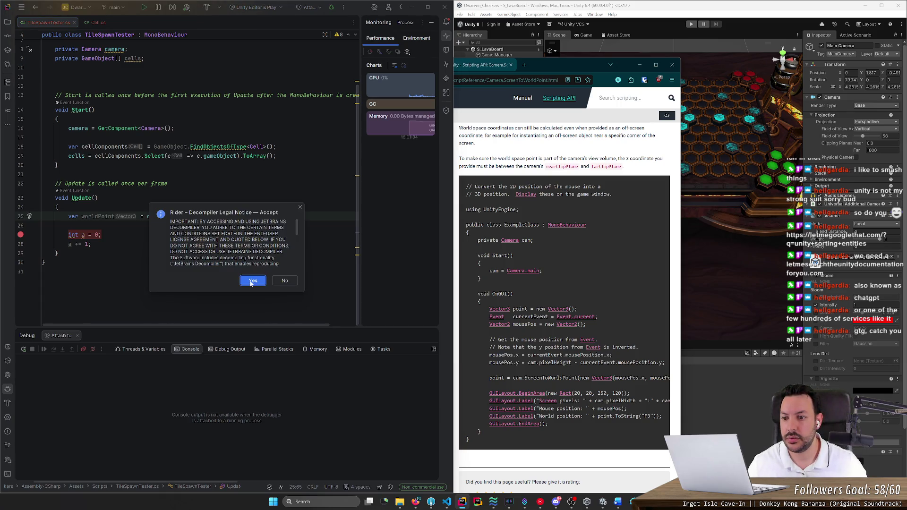
# Accept the decompiler notice, close the decompiled Input.cs, and return to the line below worldPoint
pyautogui.click(253, 281)
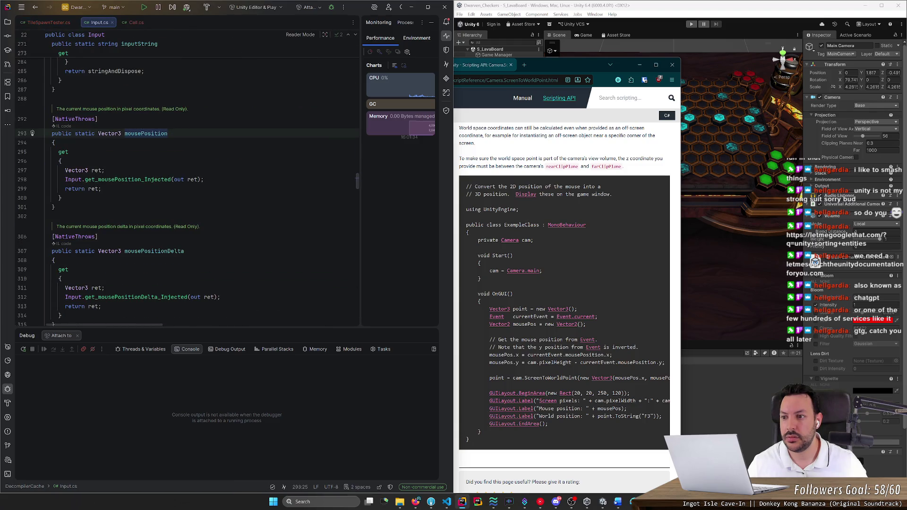
pyautogui.middleClick(97, 24)
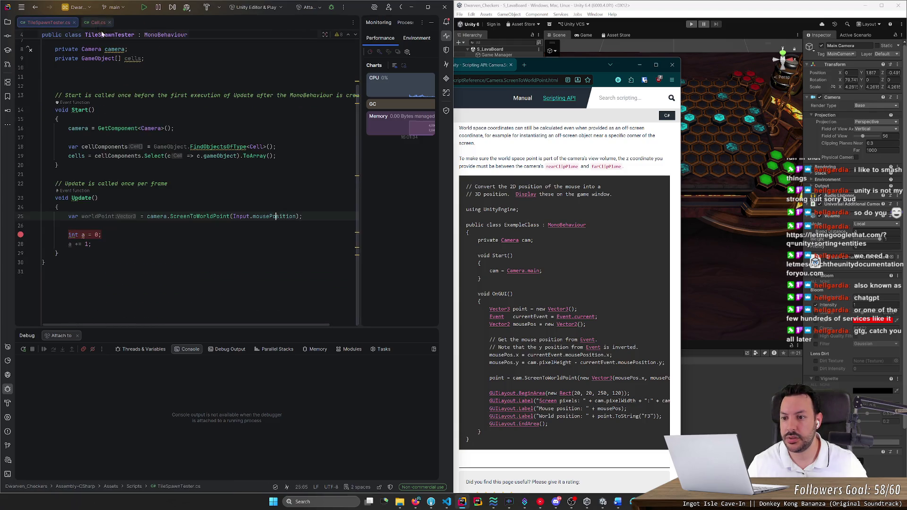
pyautogui.click(68, 226)
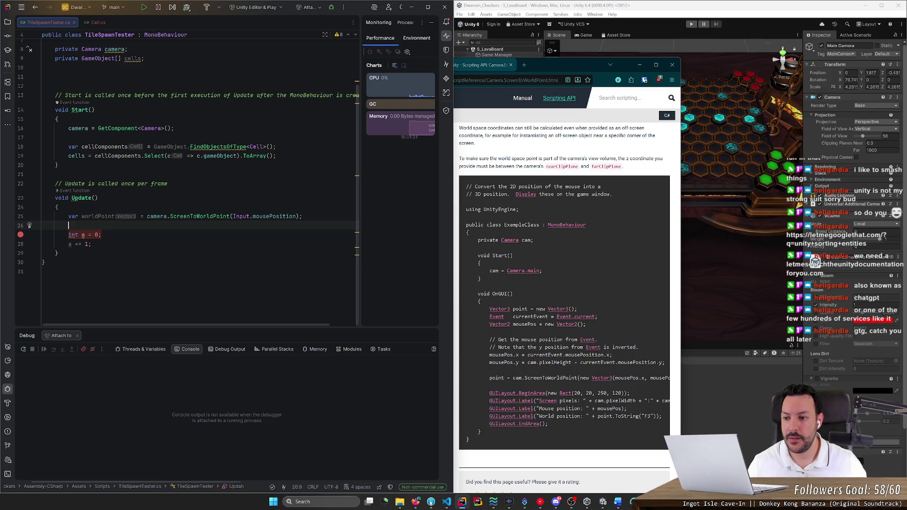
# Add 'var nearestCell = GetClosestCellToPoint(worldPoint);' below the worldPoint line in Update()
pyautogui.press('Return')
pyautogui.press('Return')
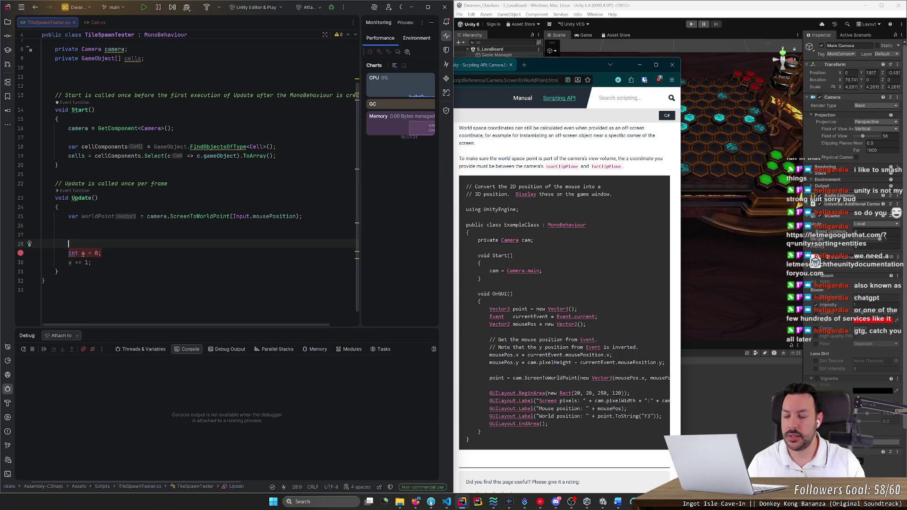
pyautogui.write('let cell ')
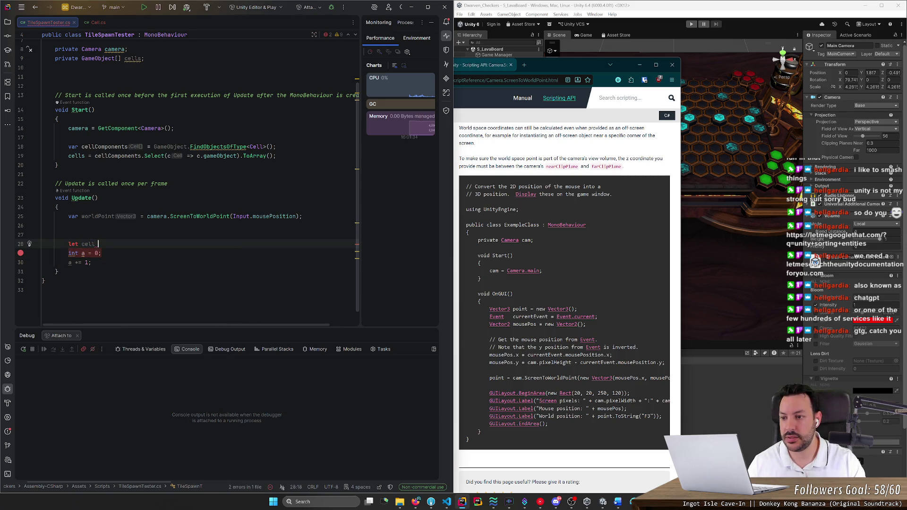
pyautogui.press('BackSpace')
pyautogui.press('BackSpace')
pyautogui.press('BackSpace')
pyautogui.press('BackSpace')
pyautogui.press('BackSpace')
pyautogui.write('nearestCell =')
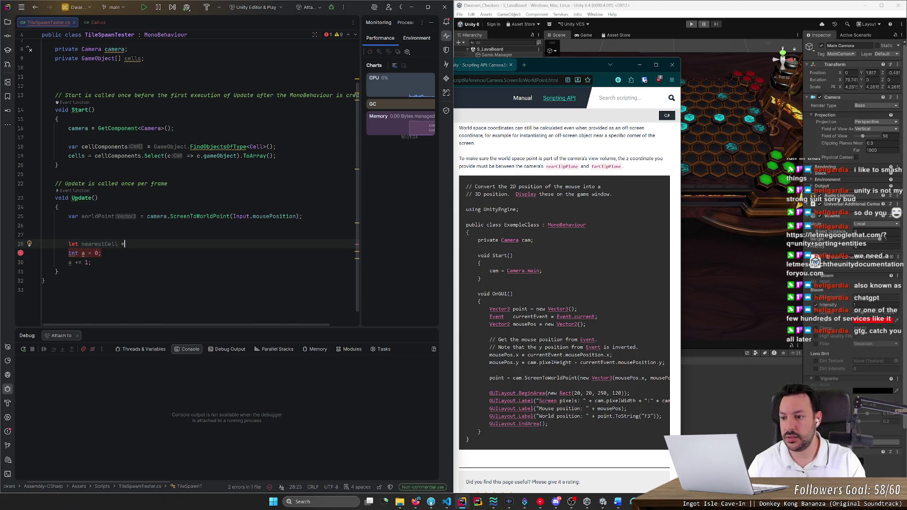
pyautogui.hotkey('ctrl', 'BackSpace')
pyautogui.hotkey('ctrl', 'BackSpace')
pyautogui.hotkey('ctrl', 'BackSpace')
pyautogui.write('var nearestCell')
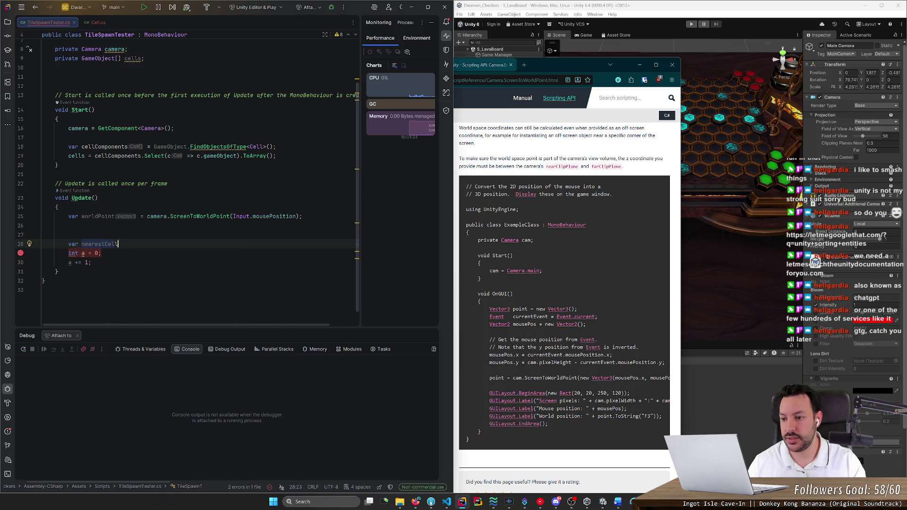
pyautogui.write(' = GetClosestCell')
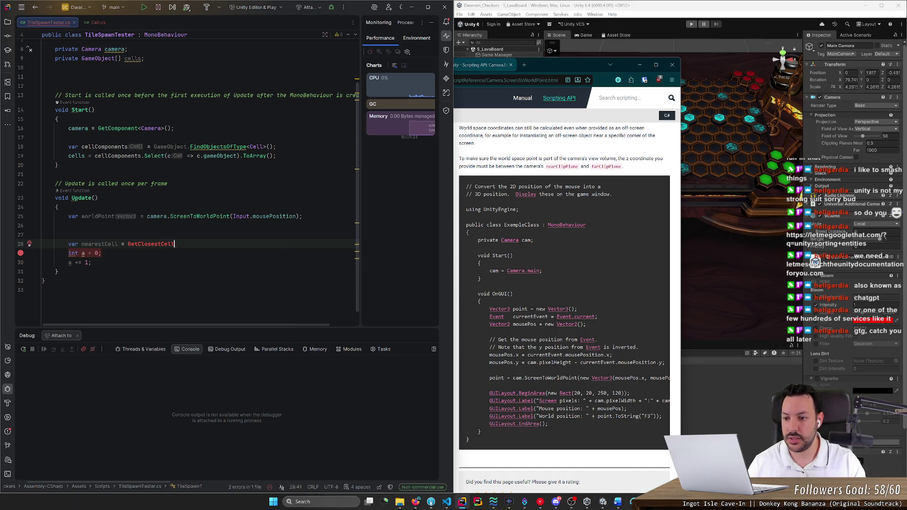
pyautogui.write('ToPoint(worldPoint);')
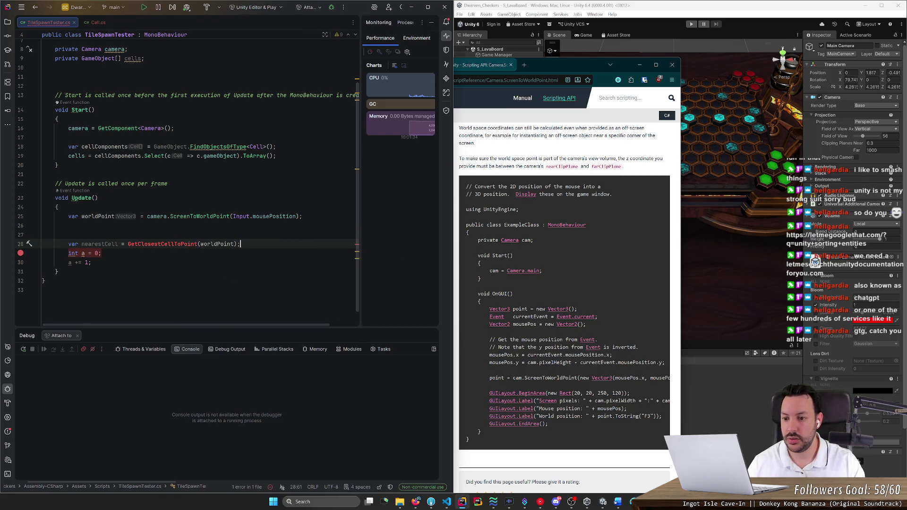
# Delete the leftover int a test lines and add a blank line after Update()
pyautogui.press('Down')
pyautogui.hotkey('ctrl', 'y')
pyautogui.hotkey('ctrl', 'y')
pyautogui.press('Down')
pyautogui.press('Up')
pyautogui.press('End')
pyautogui.press('Return')
pyautogui.press('Return')
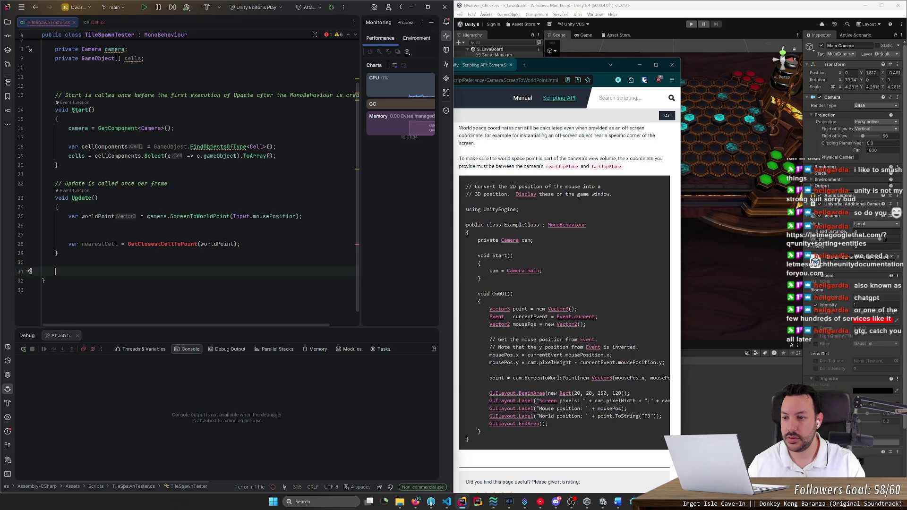
# Generate the GameObject GetClosestCellToPoint(Vector3 worldPoint) method and declare var currentDistance = float.MaxValue; in its body
pyautogui.write('GetC')
pyautogui.press('Return')
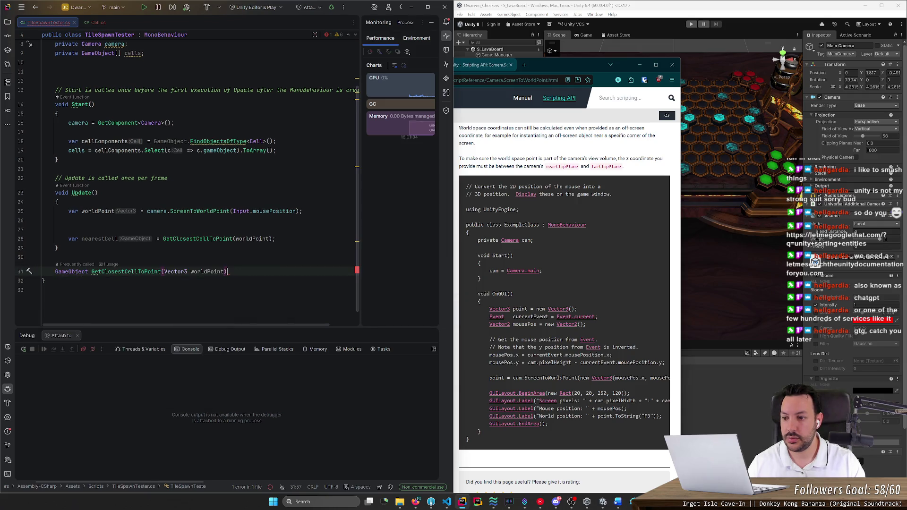
pyautogui.write('{')
pyautogui.press('Return')
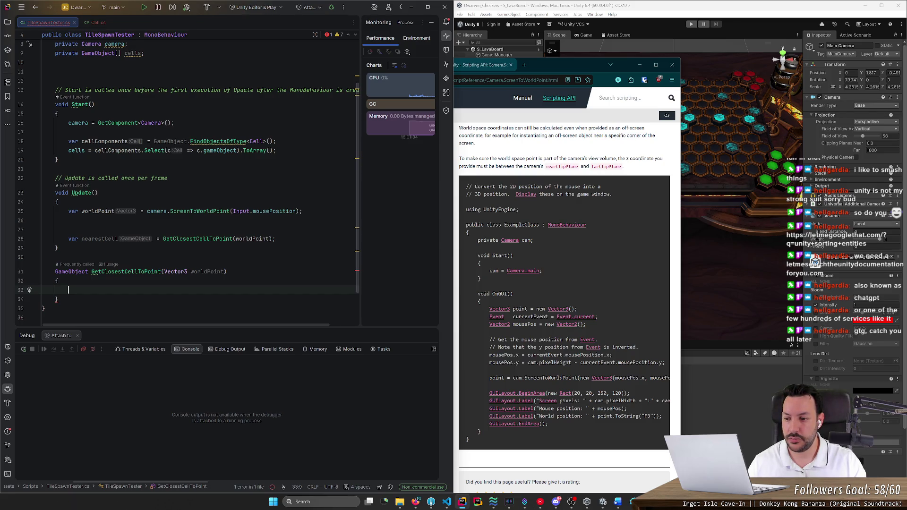
pyautogui.write('var ')
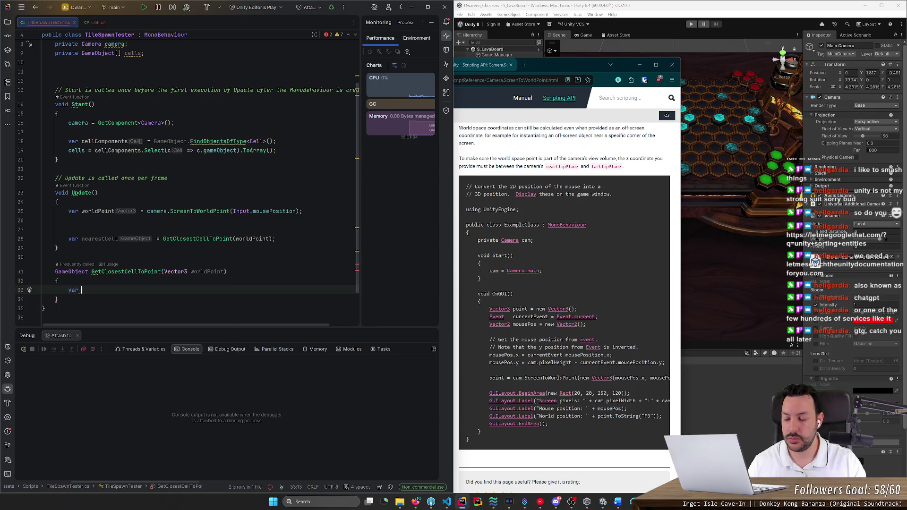
pyautogui.write('currentDistan')
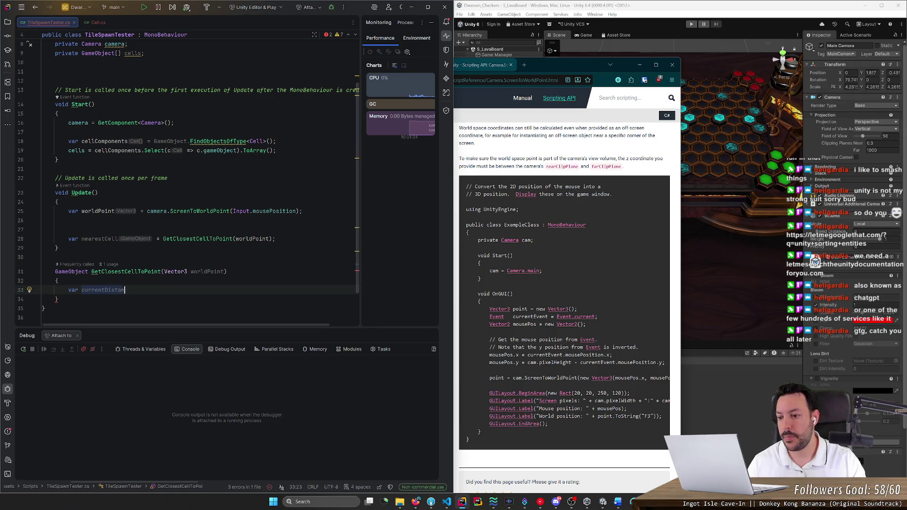
pyautogui.write('ce = ')
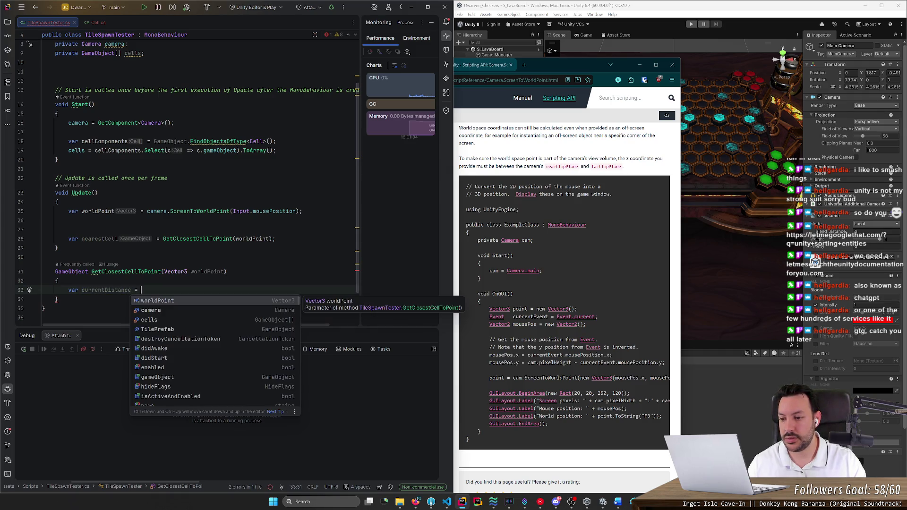
pyautogui.write('F')
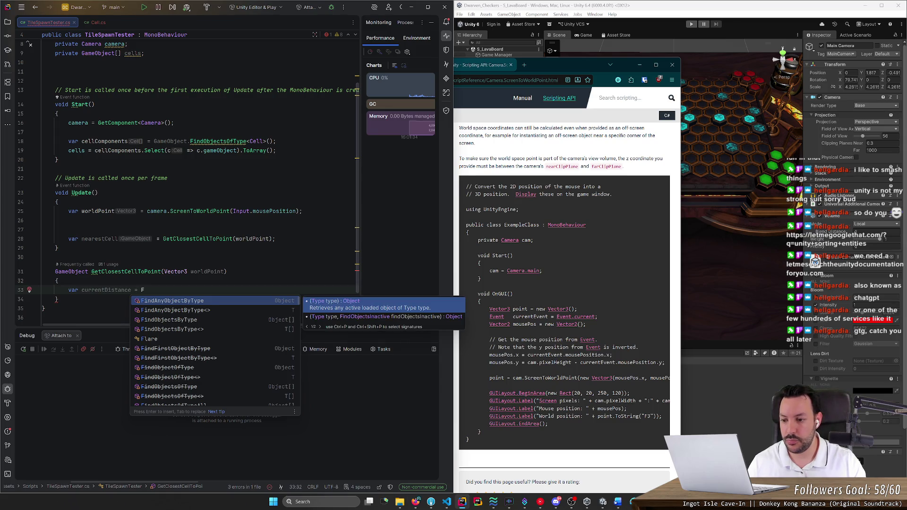
pyautogui.write('loat.Max')
pyautogui.press('Return')
pyautogui.write(';')
pyautogui.press('Return')
pyautogui.press('Return')
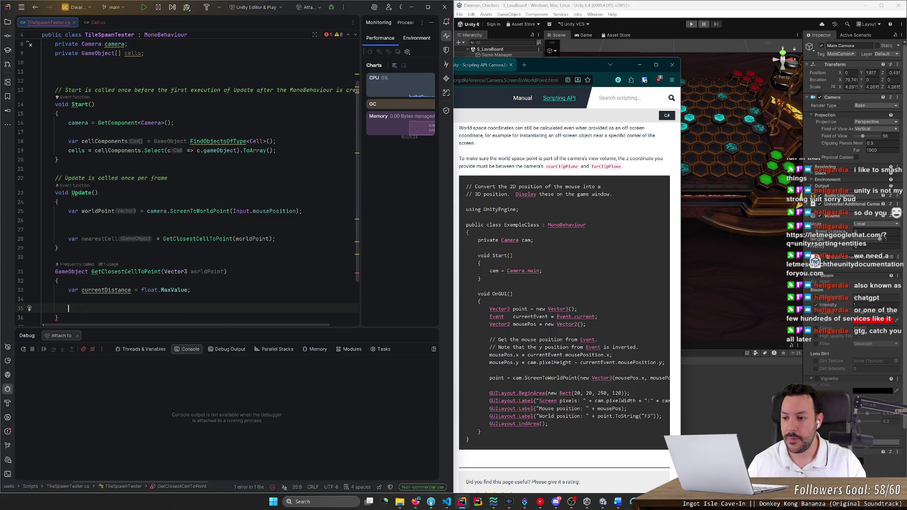
# Add a foreach loop over cells with cell as the loop variable
pyautogui.write('foreac')
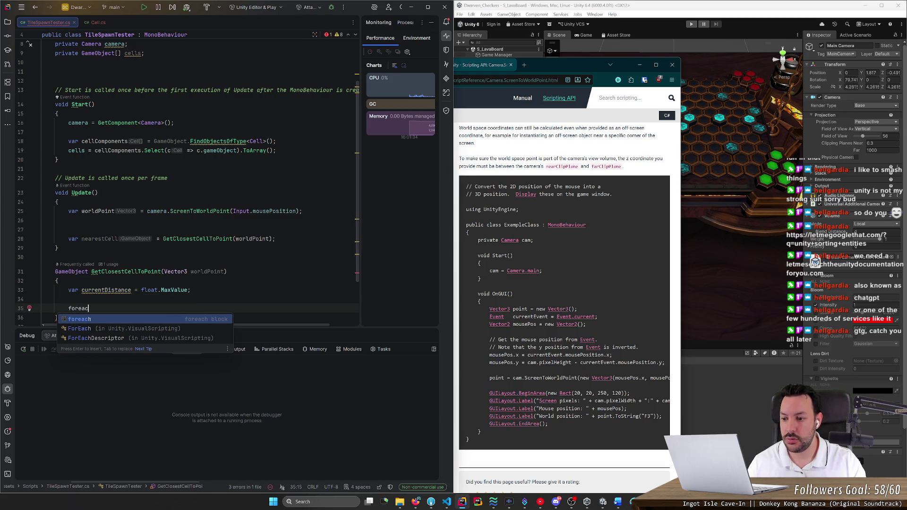
pyautogui.press('Return')
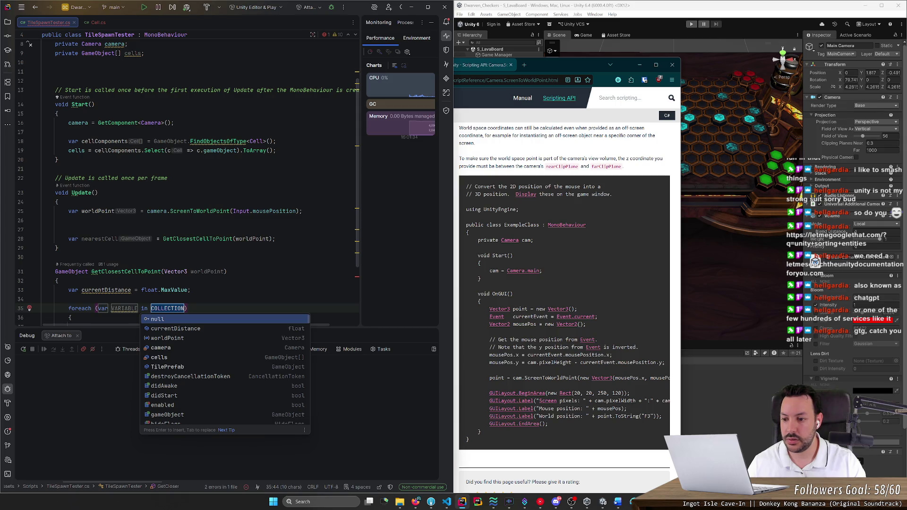
pyautogui.write('cells')
pyautogui.press('Return')
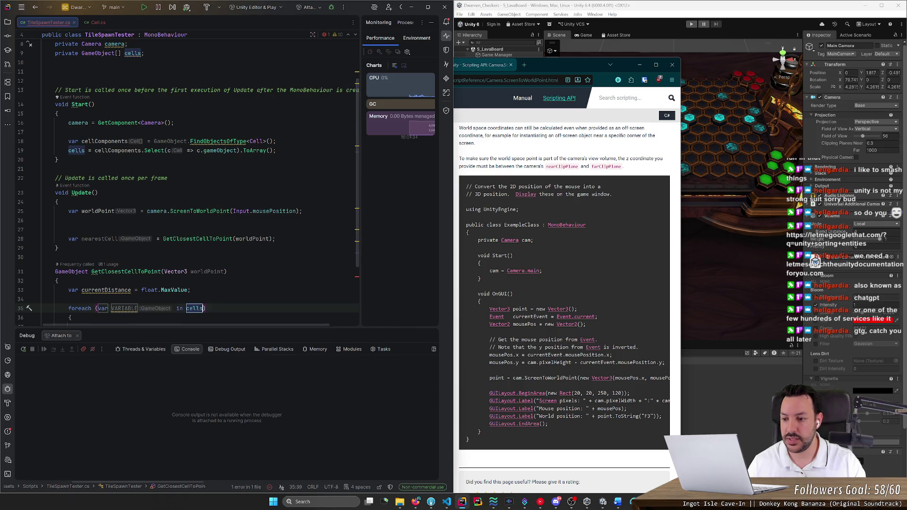
pyautogui.press('Tab')
pyautogui.write('cell')
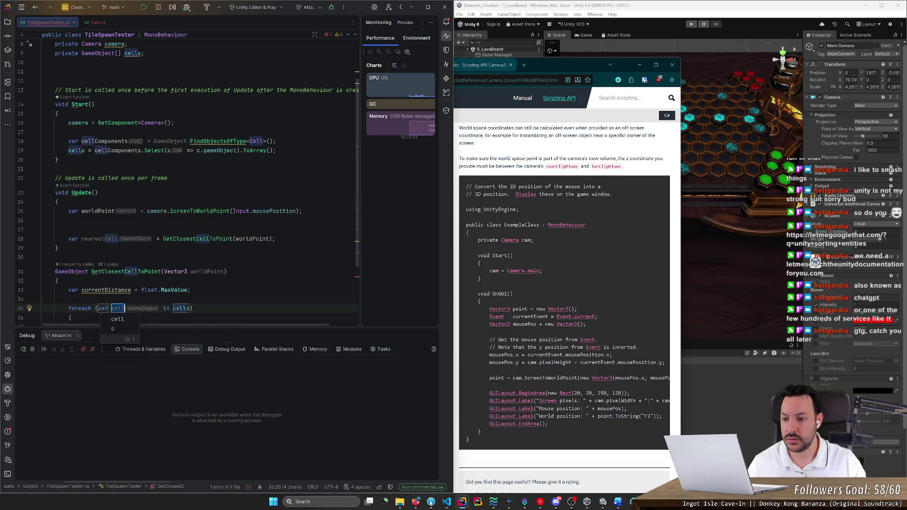
pyautogui.press('Return')
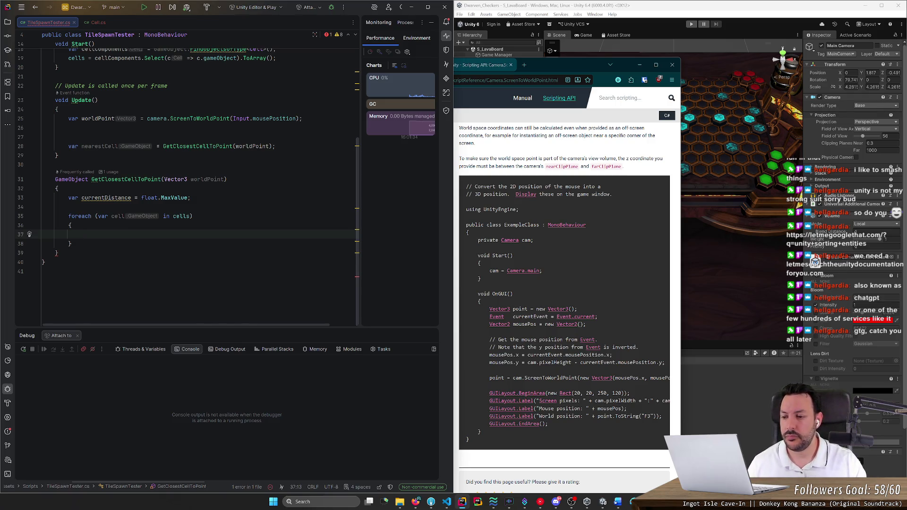
# Write the cell.transform.position expression inside the loop body
pyautogui.write('cell.')
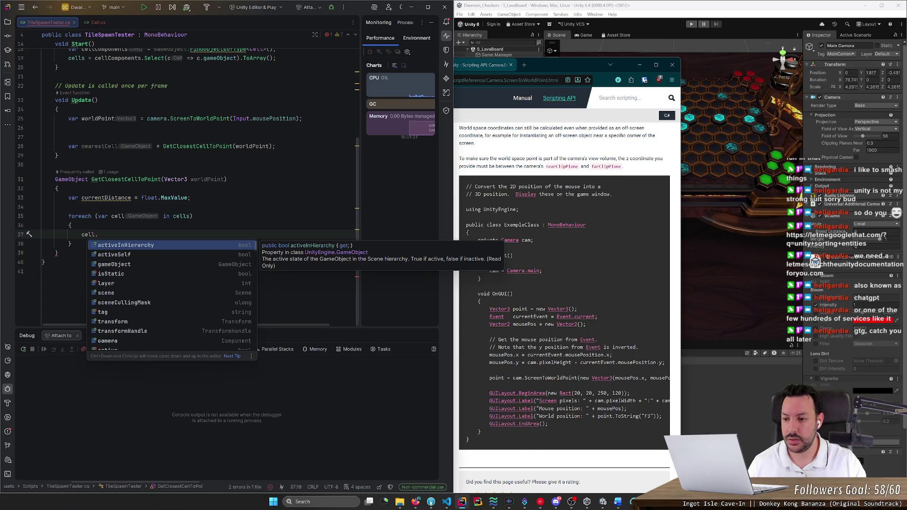
pyautogui.write('tran')
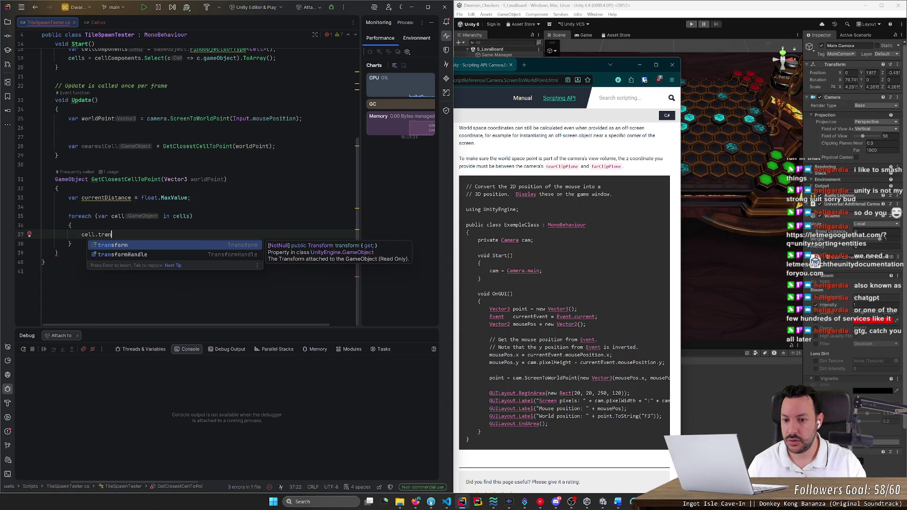
pyautogui.press('BackSpace')
pyautogui.press('BackSpace')
pyautogui.press('BackSpace')
pyautogui.write('worl')
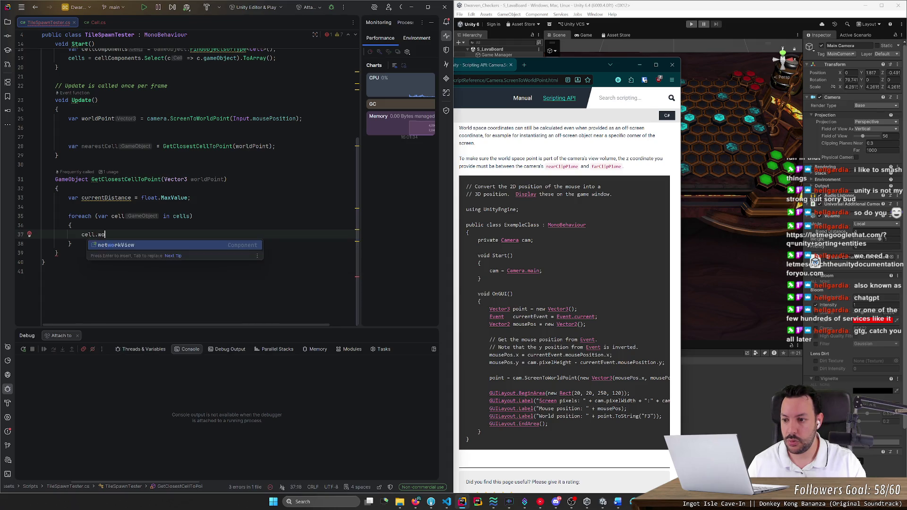
pyautogui.press('BackSpace')
pyautogui.press('BackSpace')
pyautogui.press('BackSpace')
pyautogui.write('tran')
pyautogui.press('Return')
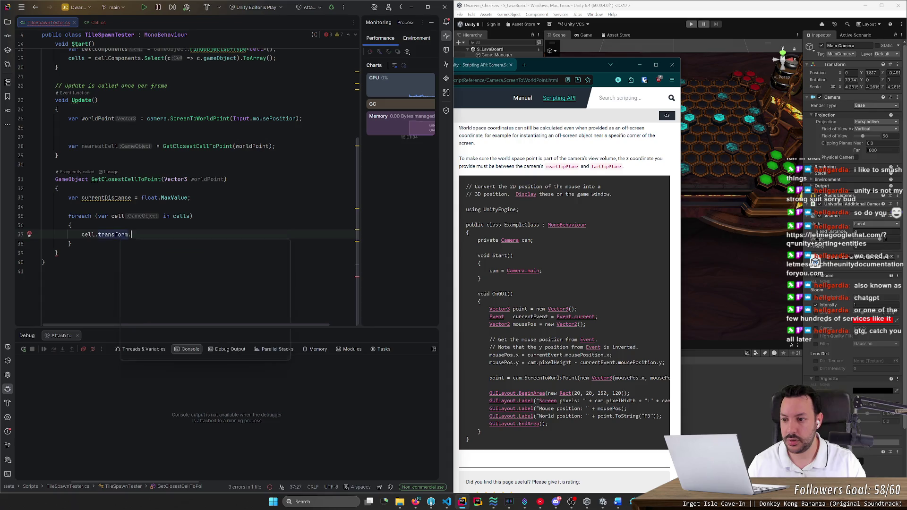
pyautogui.write('.tra')
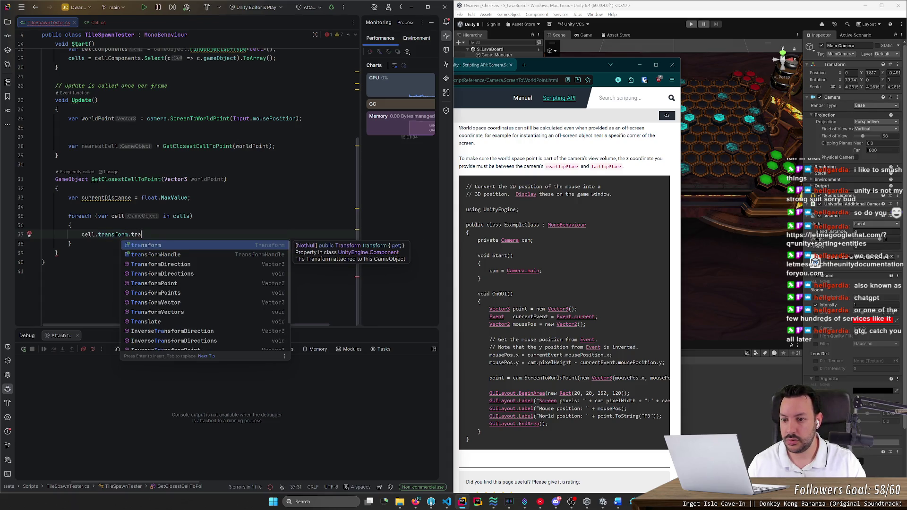
pyautogui.press('BackSpace')
pyautogui.press('BackSpace')
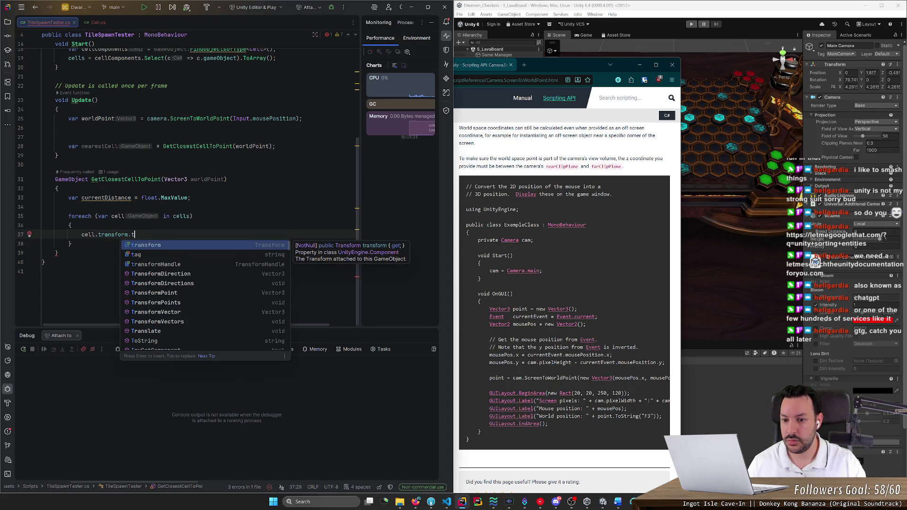
pyautogui.press('BackSpace')
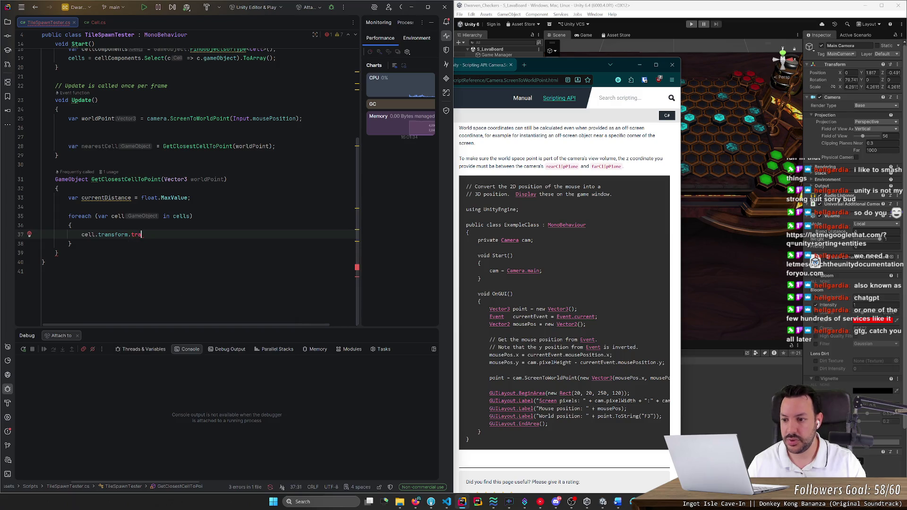
pyautogui.write('pos')
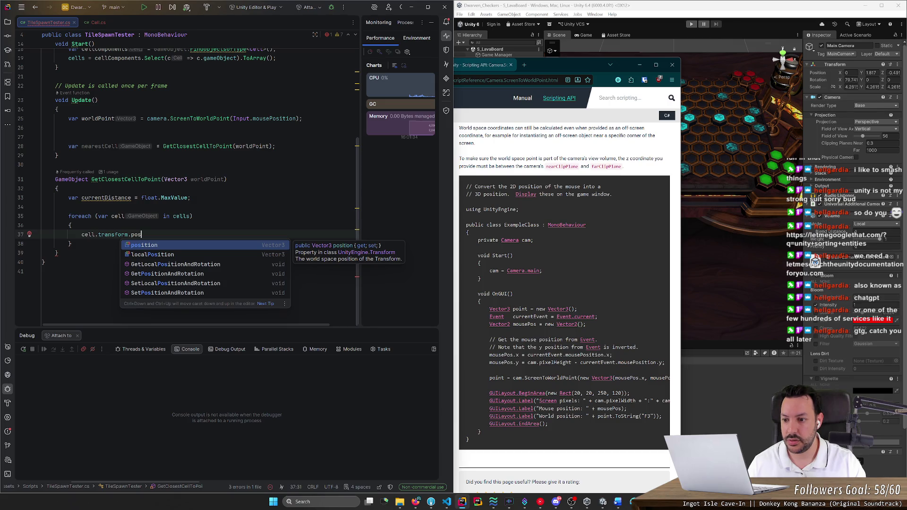
pyautogui.press('Return')
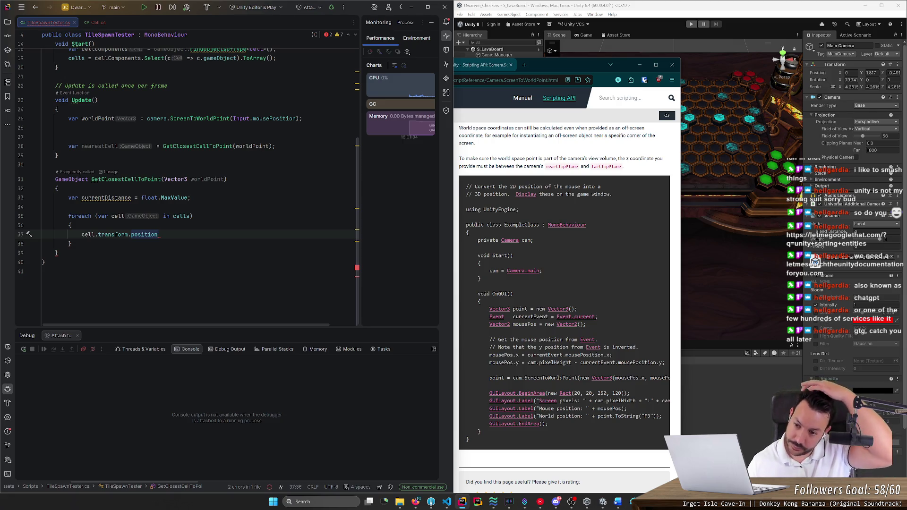
# Turn it into var distance = Distance(cell.transform.position, worldPoint);
pyautogui.click(81, 234)
pyautogui.write('Distanc')
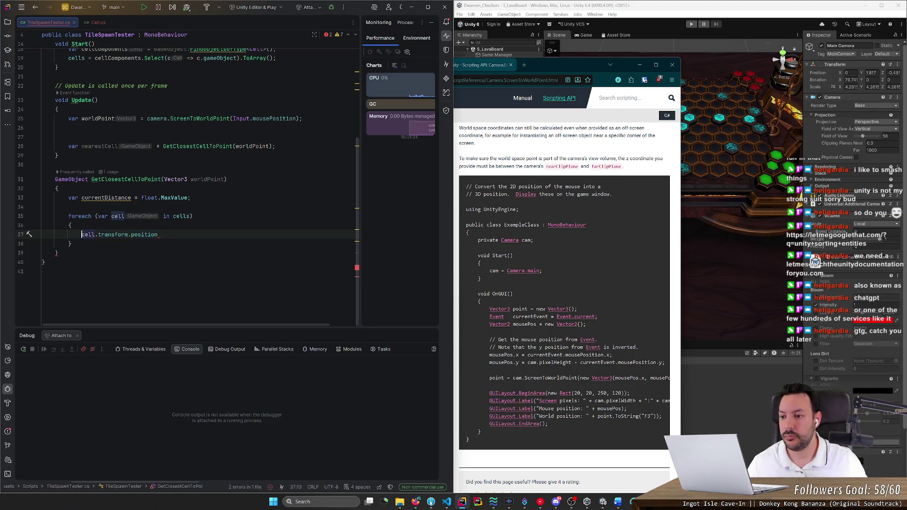
pyautogui.write('e(')
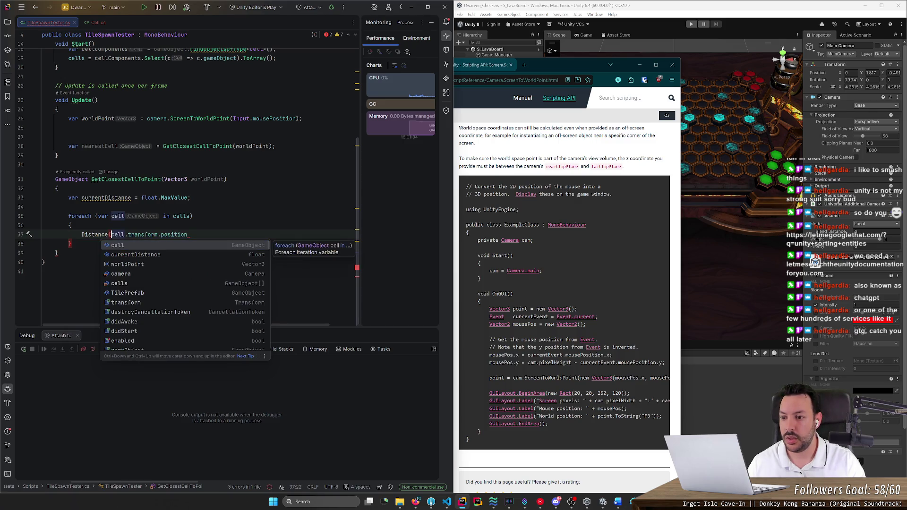
pyautogui.click(188, 235)
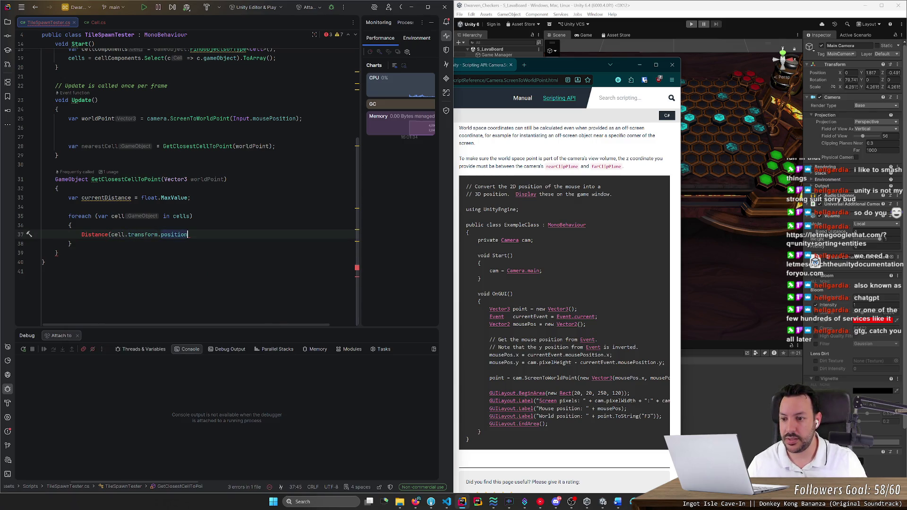
pyautogui.write(', worldPoint')
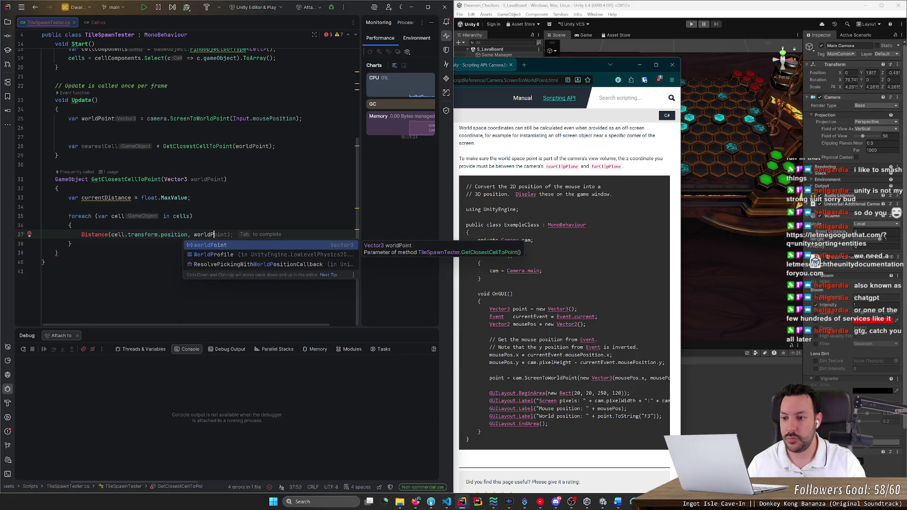
pyautogui.press('Tab')
pyautogui.hotkey('ctrl', 'Left')
pyautogui.hotkey('ctrl', 'Left')
pyautogui.hotkey('ctrl', 'Left')
pyautogui.hotkey('ctrl', 'Left')
pyautogui.hotkey('ctrl', 'Left')
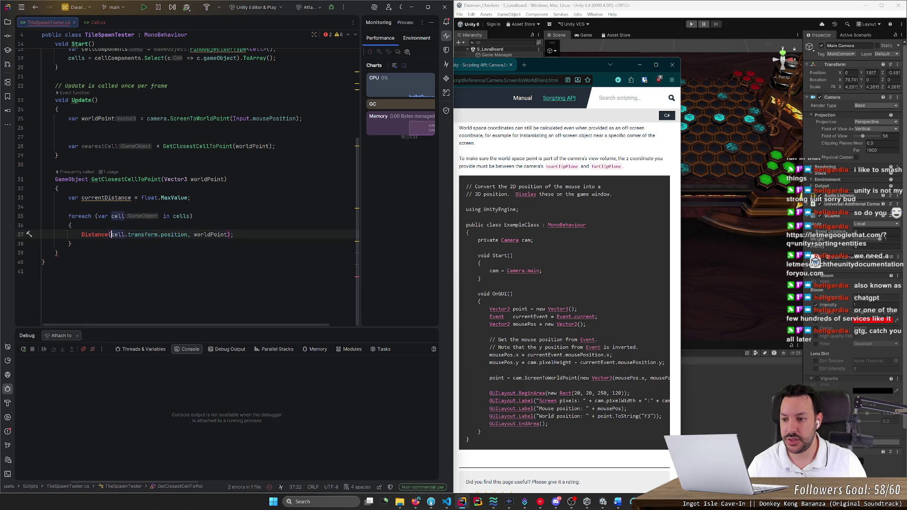
pyautogui.press('Home')
pyautogui.press('Up')
pyautogui.press('Down')
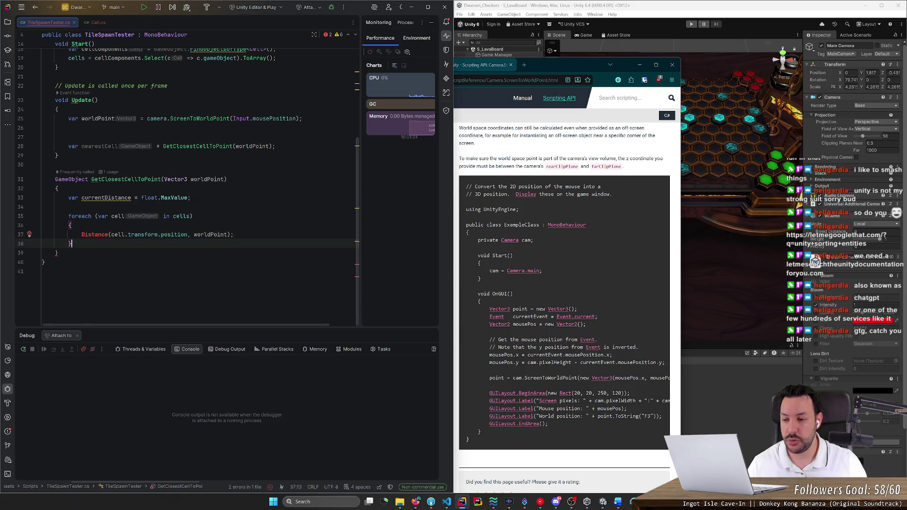
pyautogui.hotkey('ctrl', 'Right')
pyautogui.hotkey('ctrl', 'Left')
pyautogui.write('var distance ')
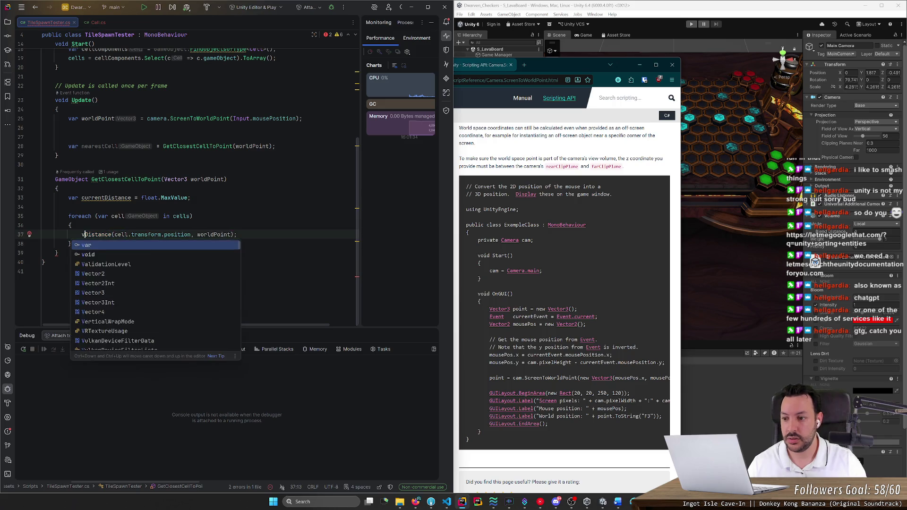
pyautogui.write('=')
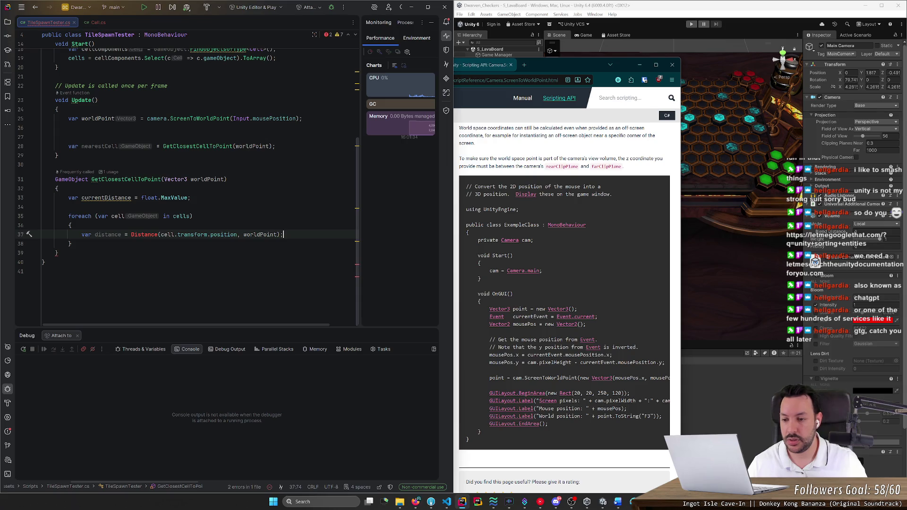
pyautogui.press('Return')
pyautogui.press('Return')
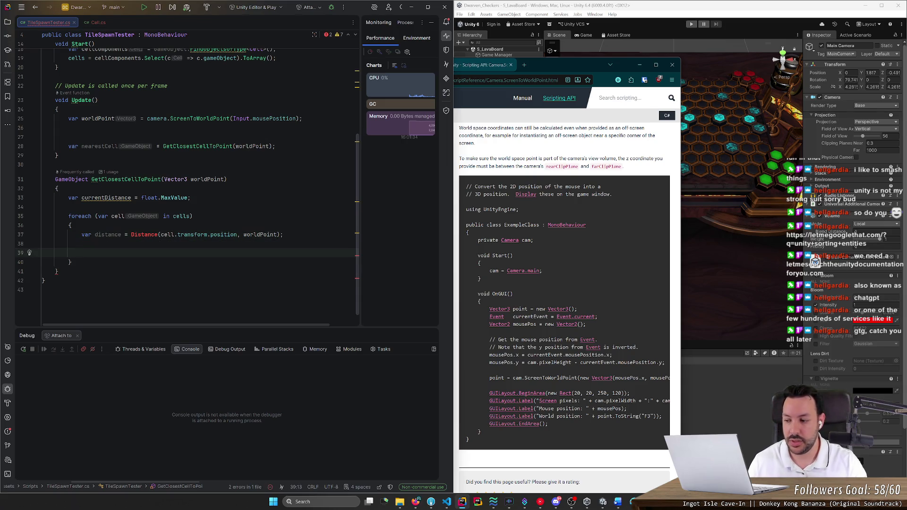
# Add an if block comparing distance against currentDistance
pyautogui.write('if (Ds')
pyautogui.press('BackSpace')
pyautogui.press('BackSpace')
pyautogui.write('distance')
pyautogui.press('Tab')
pyautogui.write('{')
pyautogui.press('Return')
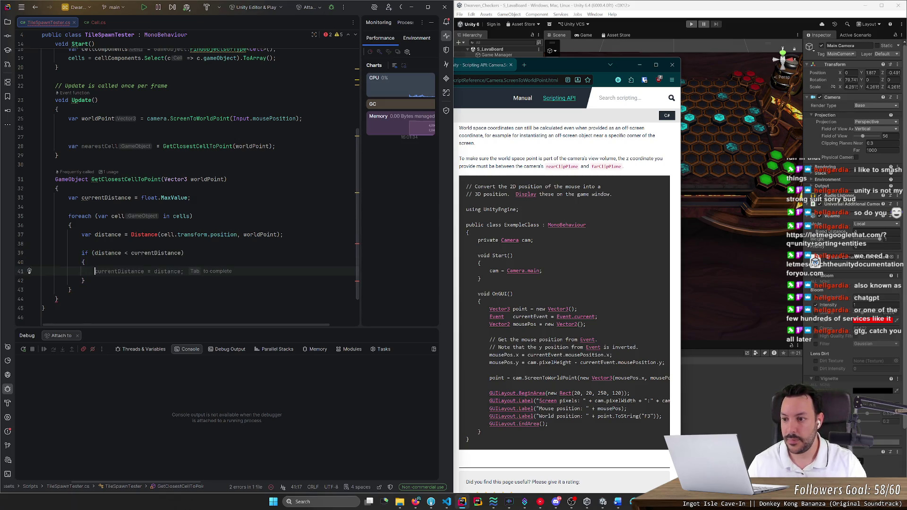
# Declare currentCell, and inside the if set currentDistance = distance and currentCell = cell
pyautogui.click(190, 197)
pyautogui.press('Return')
pyautogui.write('var c')
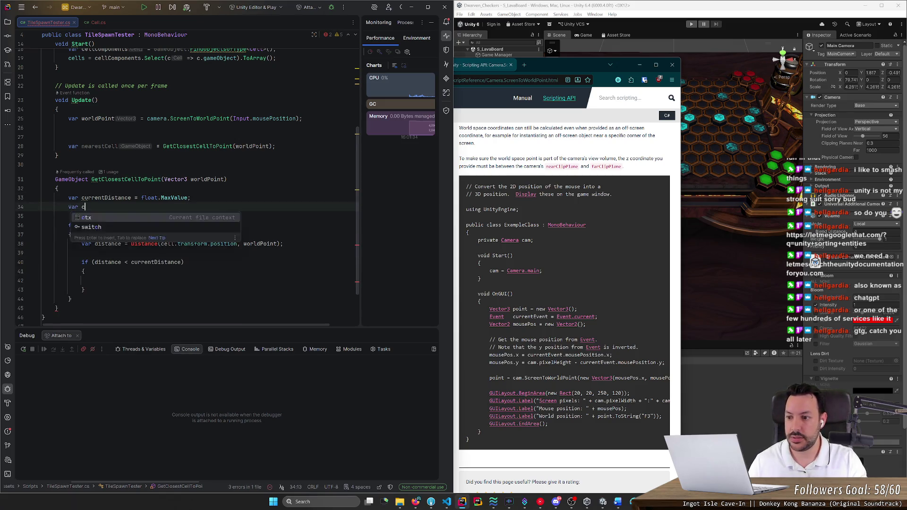
pyautogui.write('urrentCe')
pyautogui.press('Tab')
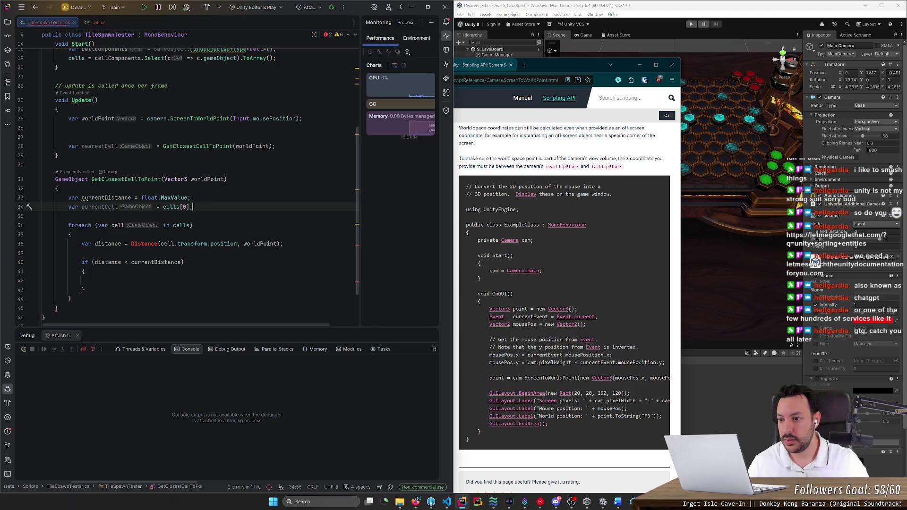
pyautogui.click(95, 280)
pyautogui.write('c')
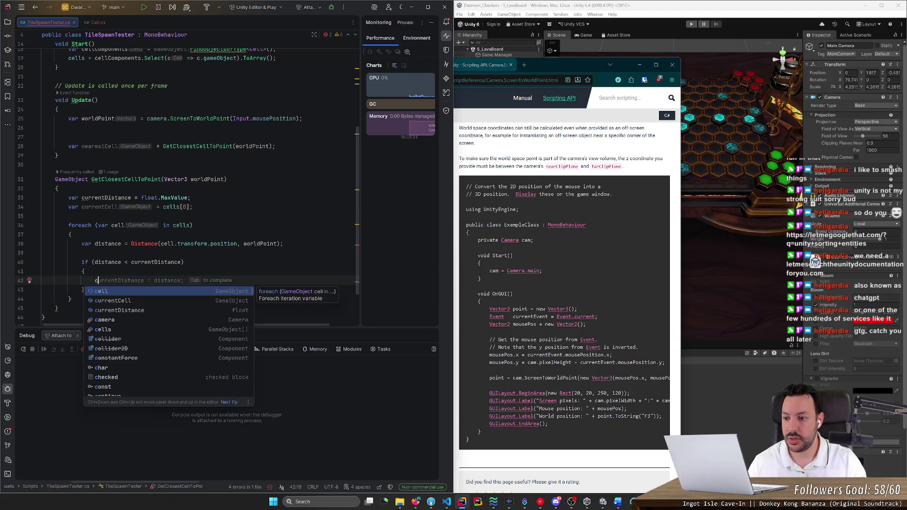
pyautogui.write('urrentDistance = distance')
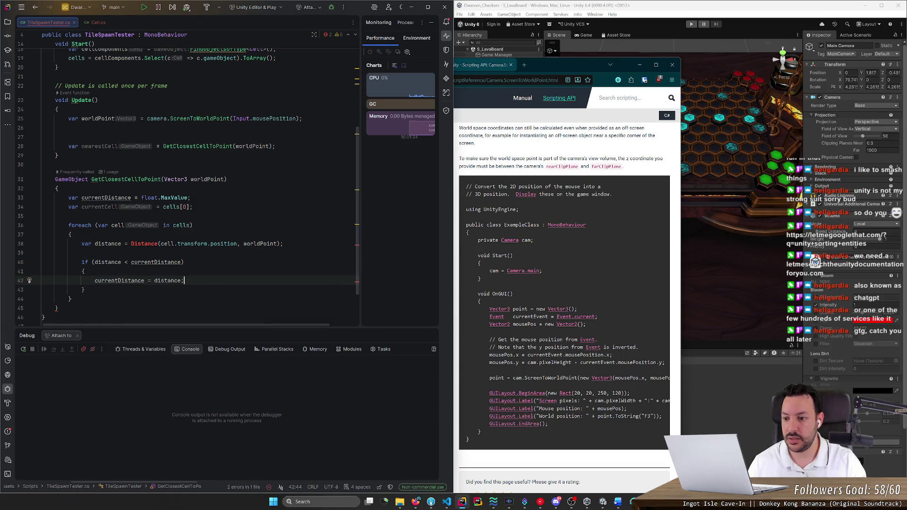
pyautogui.write(';')
pyautogui.press('Return')
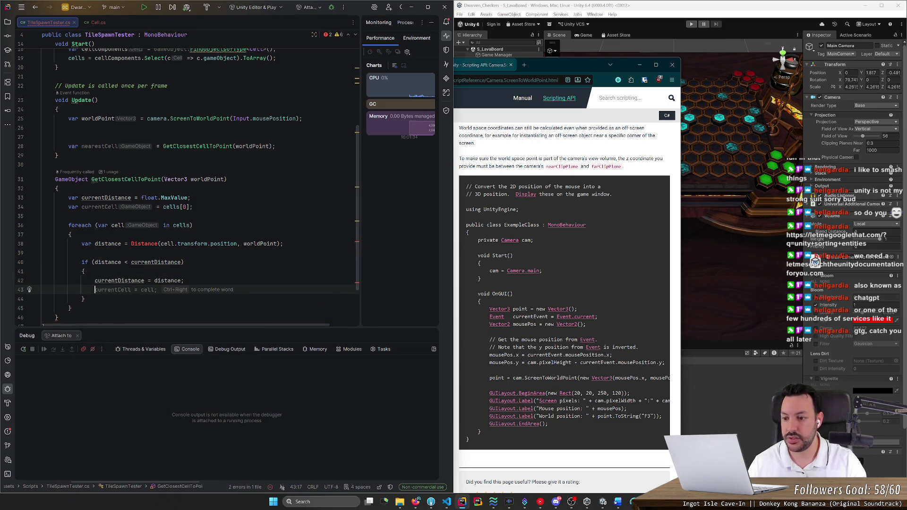
pyautogui.press('Tab')
# Return currentCell after the loop and delete currentCell's cells[0] initial value
pyautogui.press('Down')
pyautogui.press('Down')
pyautogui.press('Return')
pyautogui.press('Return')
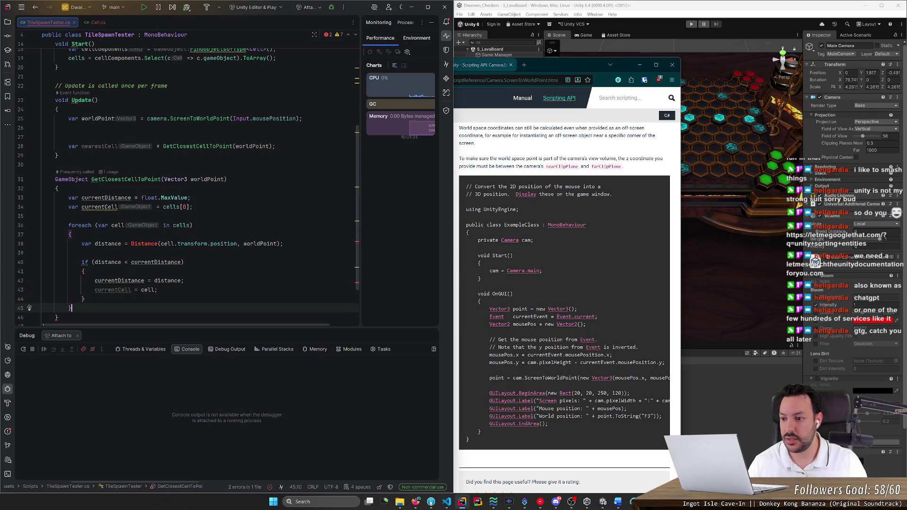
pyautogui.write('ret')
pyautogui.press('Return')
pyautogui.write('return cu')
pyautogui.press('Return')
pyautogui.write(';')
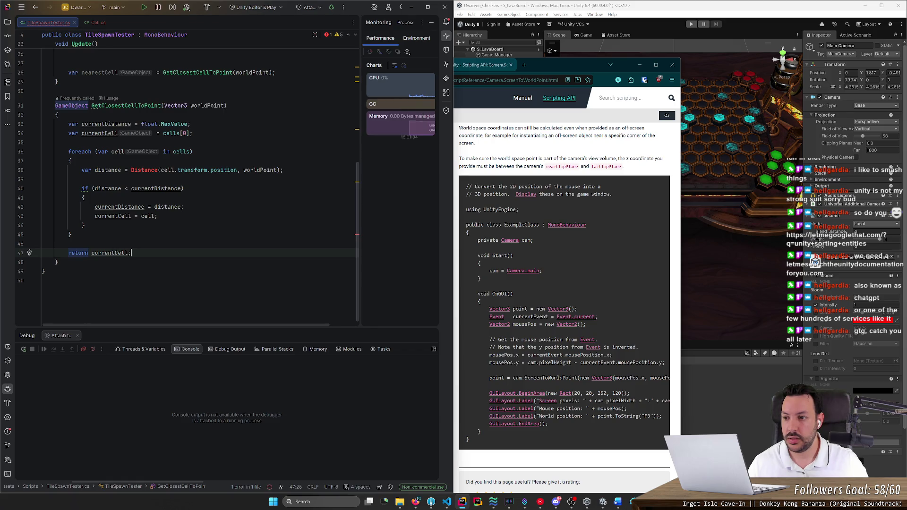
pyautogui.click(192, 132)
pyautogui.press('BackSpace')
pyautogui.press('BackSpace')
pyautogui.press('BackSpace')
# Change the declaration to GameObject currentCell = null;
pyautogui.write('b')
pyautogui.press('BackSpace')
pyautogui.write('null;')
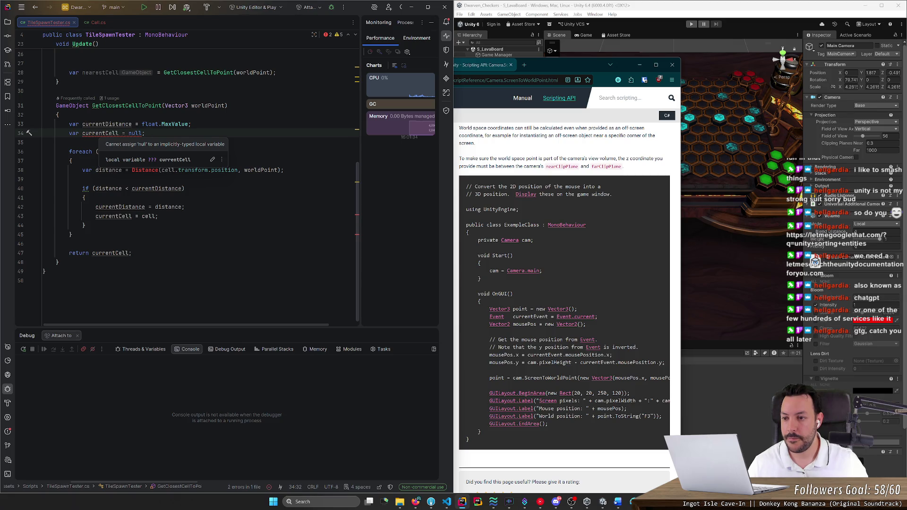
pyautogui.scroll(3, 189, 179)
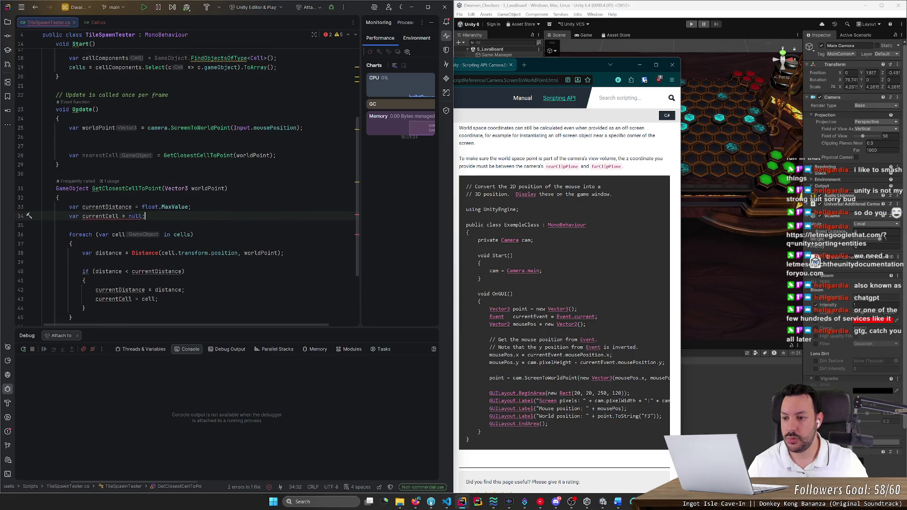
pyautogui.doubleClick(74, 215)
pyautogui.press('BackSpace')
pyautogui.write('GameObject')
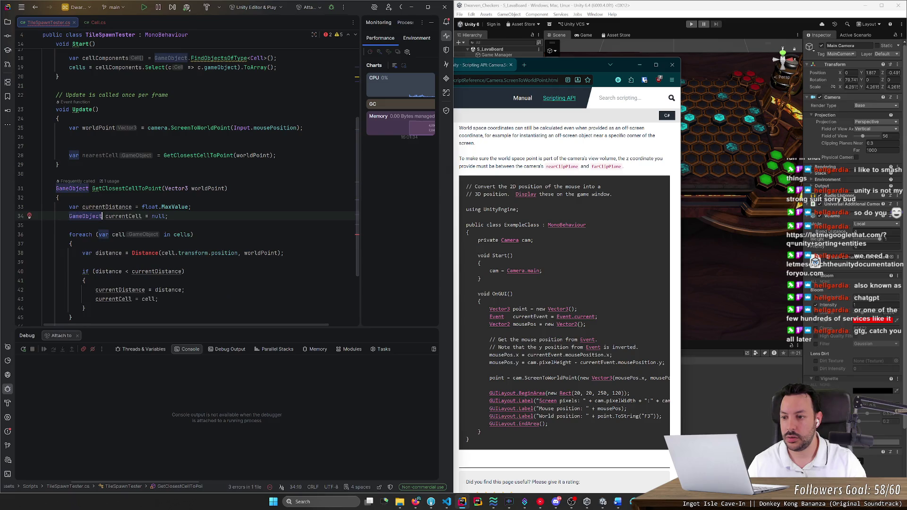
pyautogui.click(43, 225)
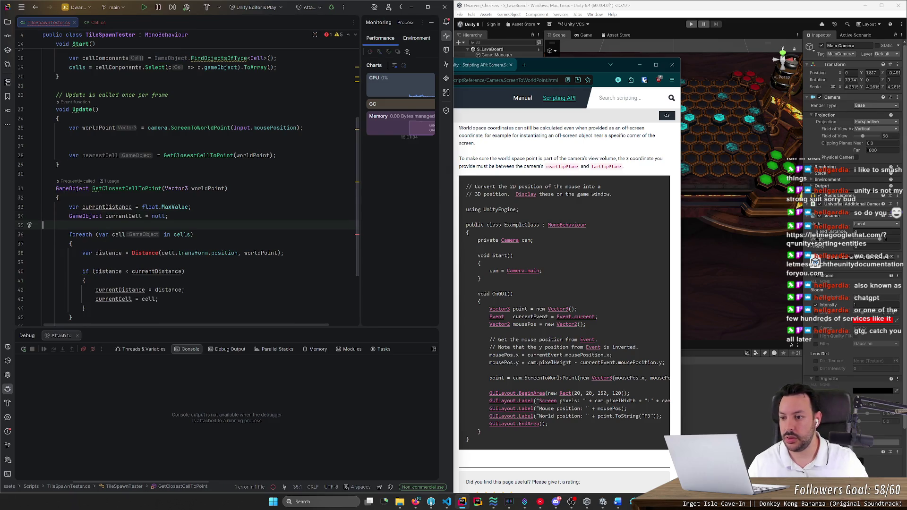
pyautogui.scroll(-3, 189, 182)
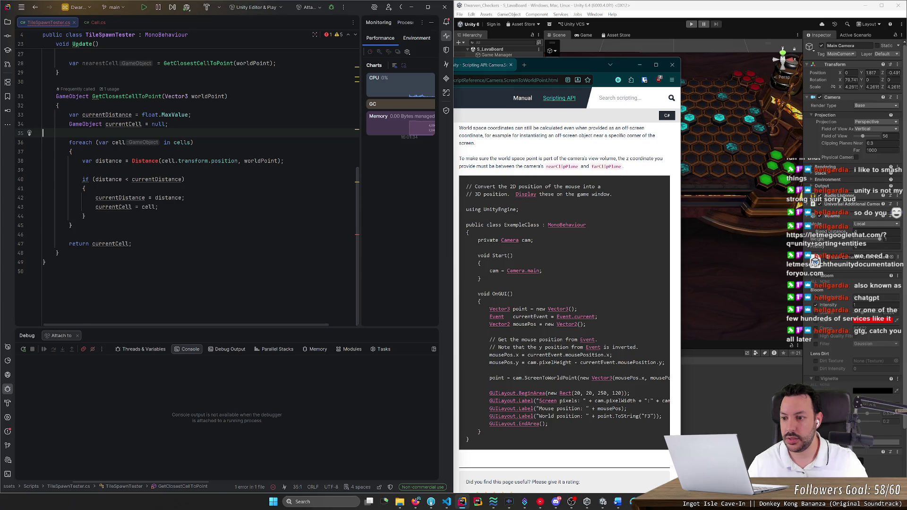
pyautogui.doubleClick(123, 124)
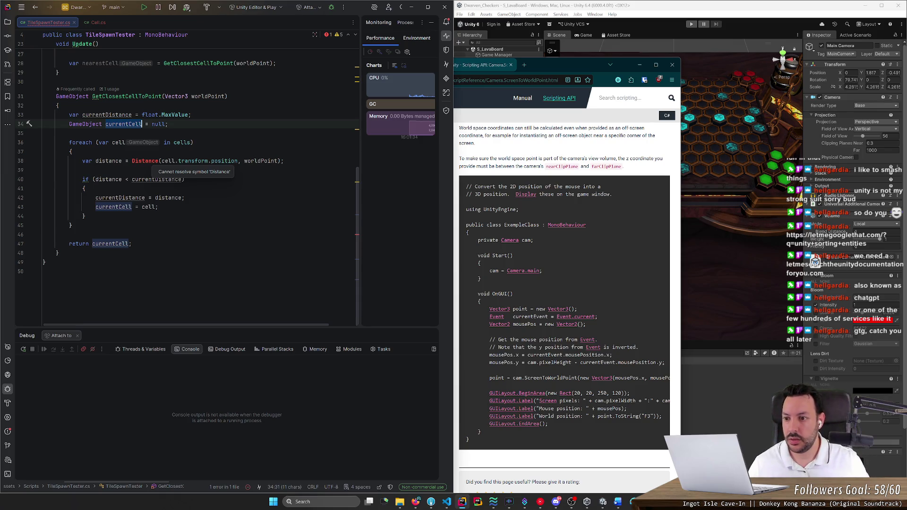
# Qualify the distance call as Vector3.Distance
pyautogui.click(131, 161)
pyautogui.write('Vector3')
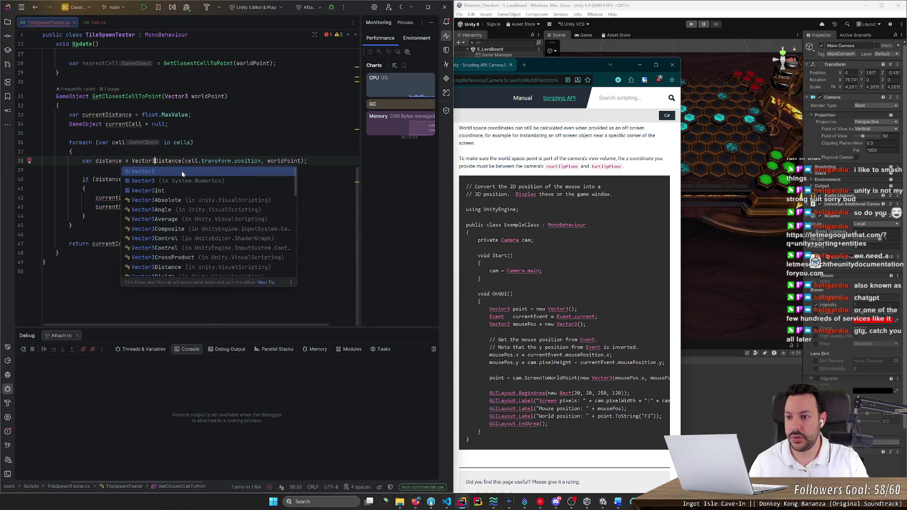
pyautogui.write('.dist')
pyautogui.press('Return')
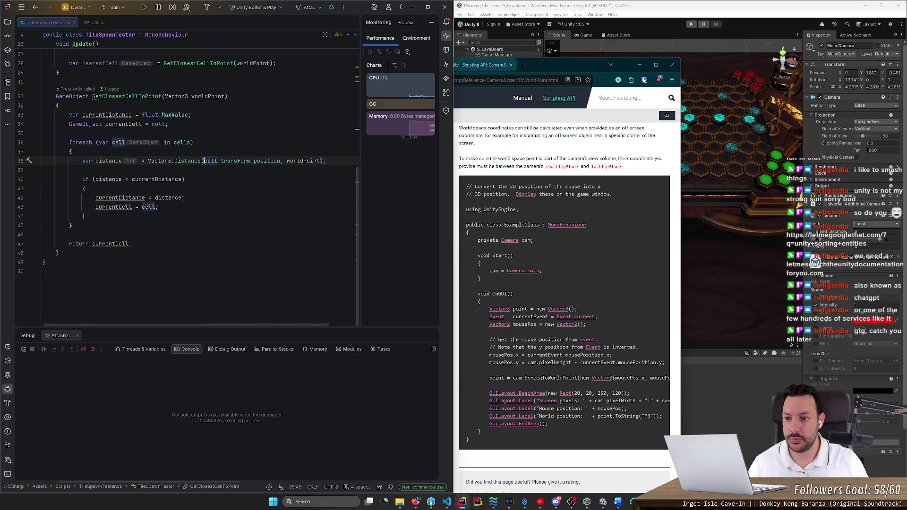
# In Update, add if (nearestCell != null) after the nearestCell lookup
pyautogui.press('Down')
pyautogui.press('Down')
pyautogui.press('Down')
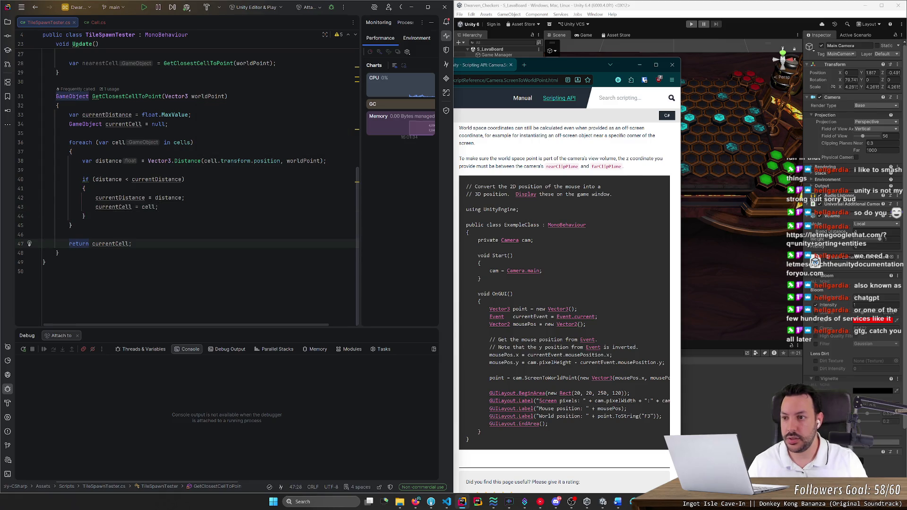
pyautogui.press('Up')
pyautogui.press('Up')
pyautogui.press('Up')
pyautogui.press('End')
pyautogui.press('Return')
pyautogui.write('if (nearestCell != null')
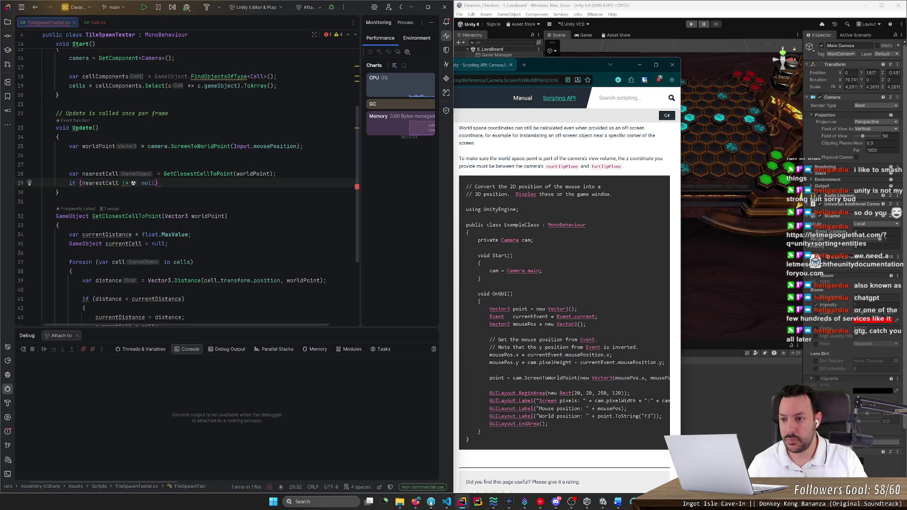
# Give the nearestCell null check an empty braced body and remove the extra blank line
pyautogui.click(53, 192)
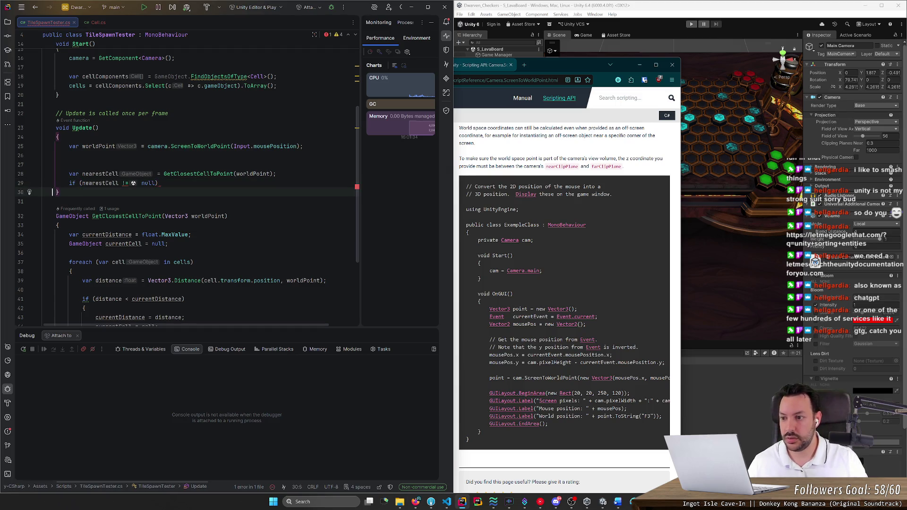
pyautogui.click(161, 183)
pyautogui.write('{')
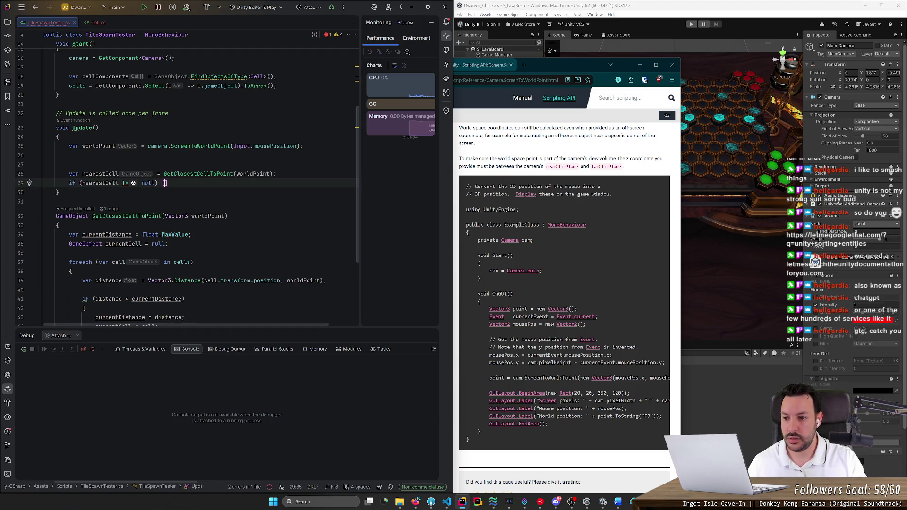
pyautogui.press('Return')
pyautogui.press('Up')
pyautogui.press('Up')
pyautogui.press('Up')
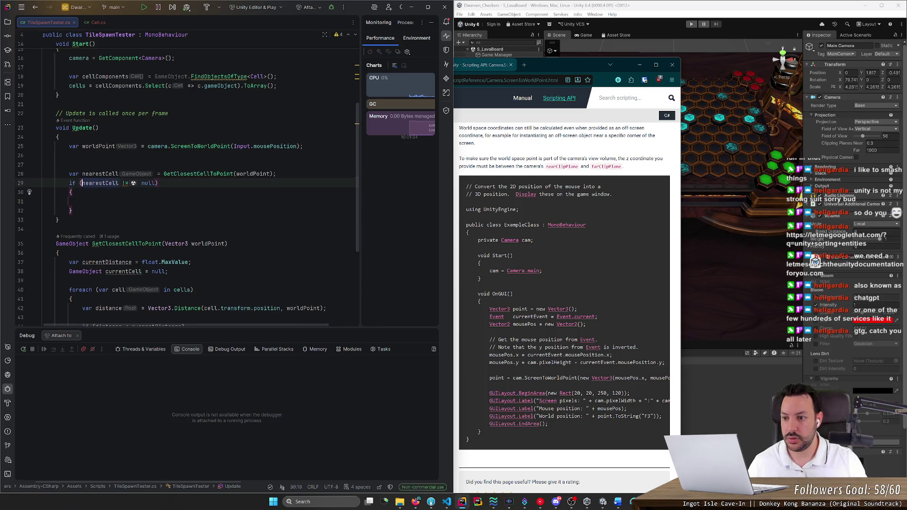
pyautogui.press('BackSpace')
pyautogui.click(72, 201)
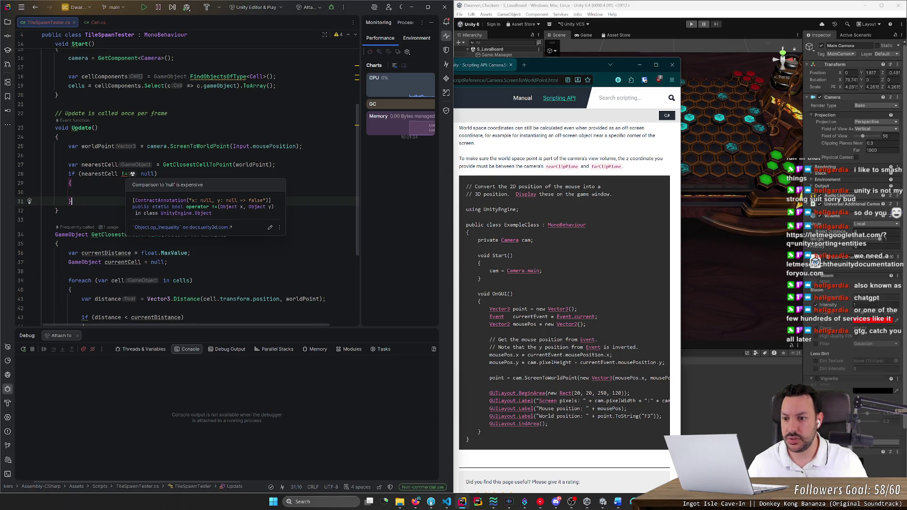
# Apply the 'Convert to implicit Unity engine object lifetime check' fix, making it if (nearestCell)
pyautogui.click(124, 174)
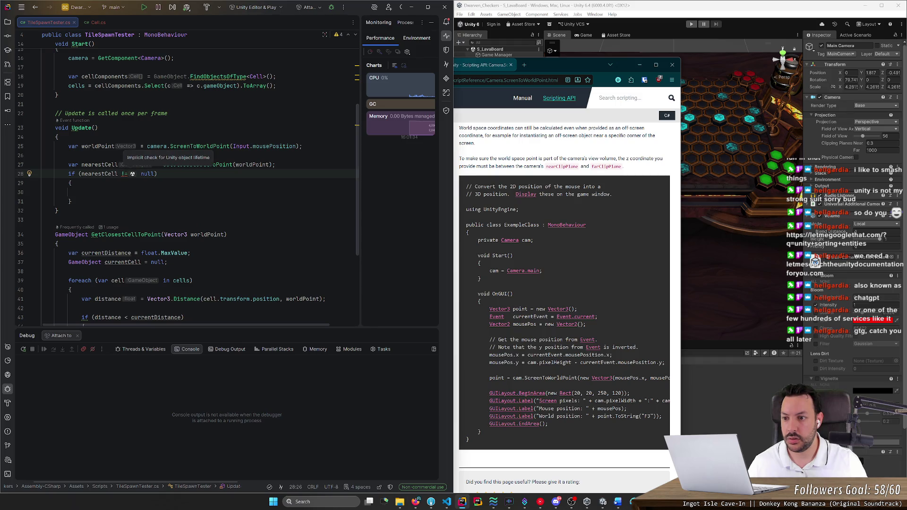
pyautogui.click(30, 174)
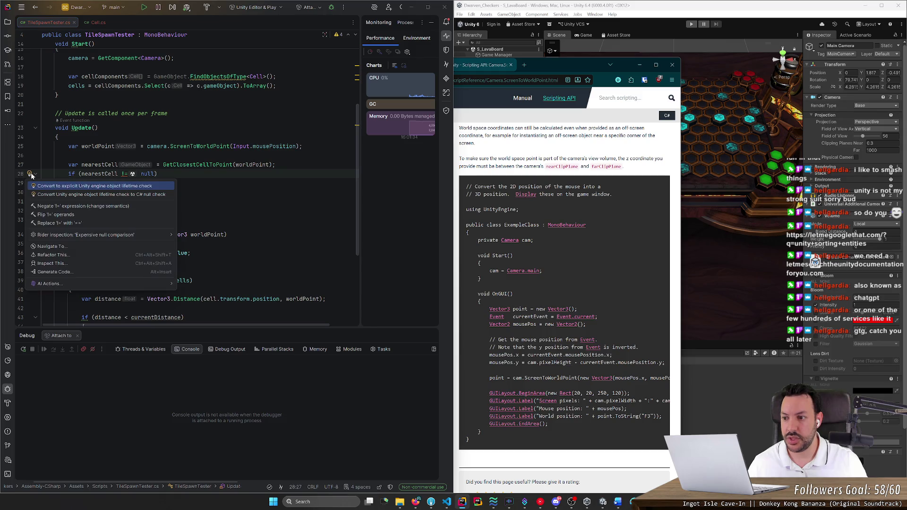
pyautogui.click(46, 187)
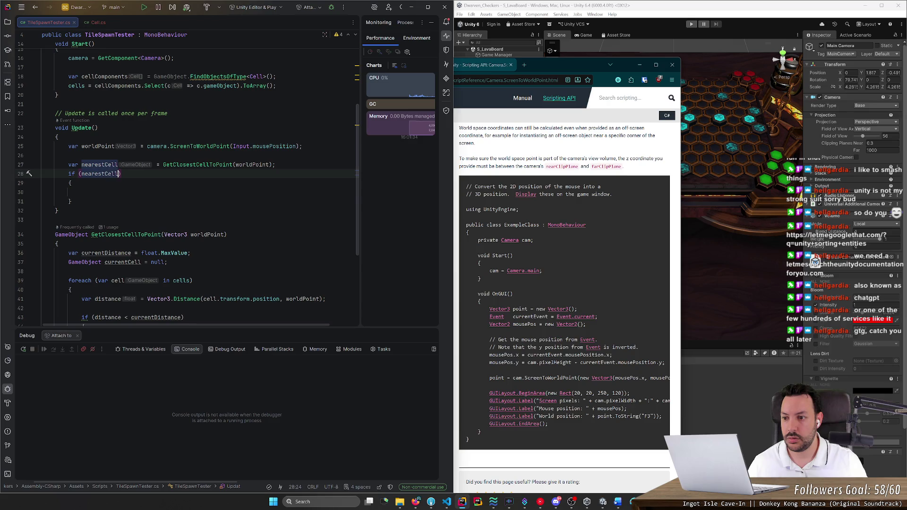
pyautogui.click(81, 193)
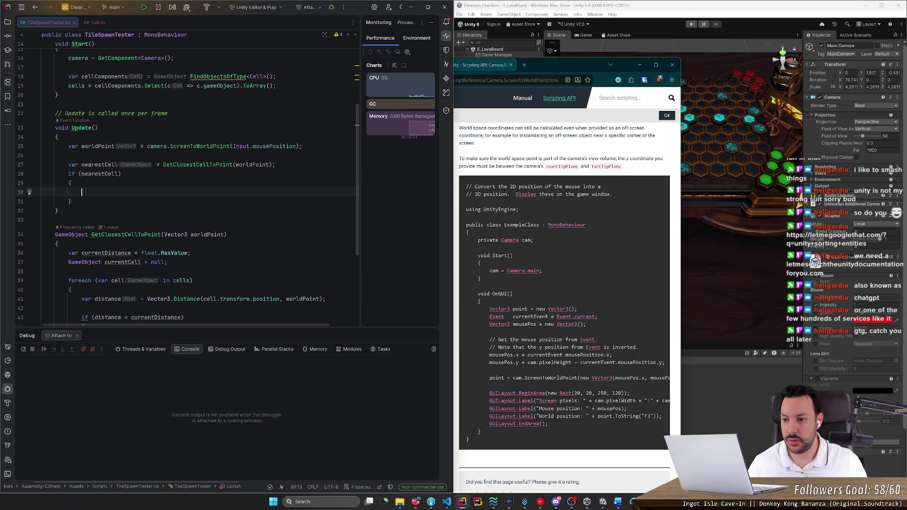
# Delete the extra blank lines below the field declarations
pyautogui.scroll(-2, 189, 184)
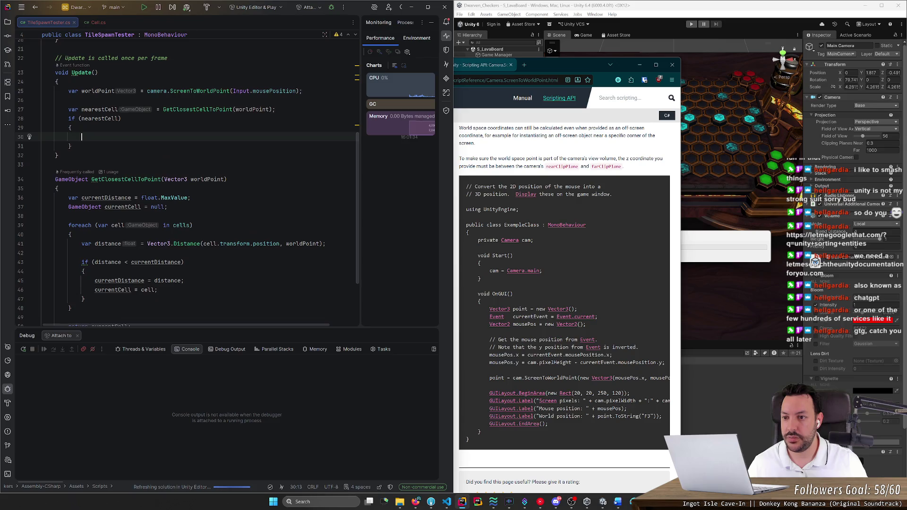
pyautogui.scroll(5, 189, 184)
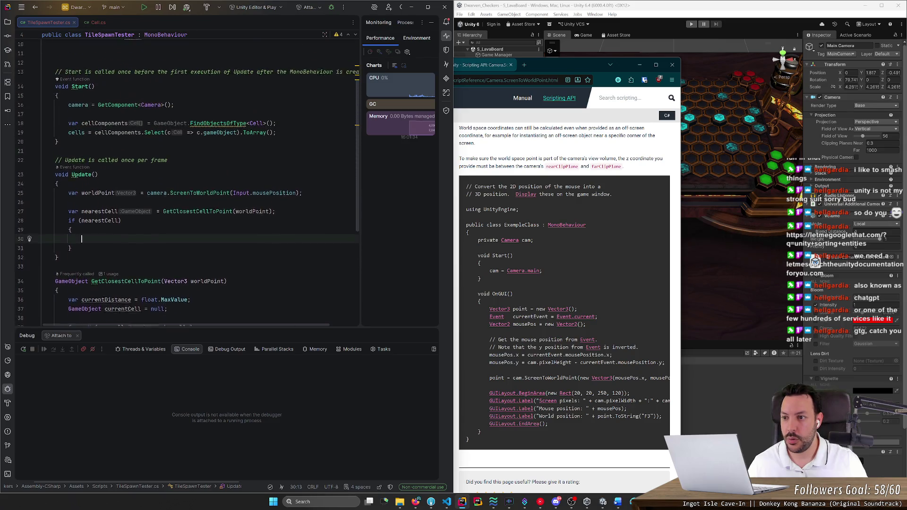
pyautogui.scroll(3, 189, 184)
pyautogui.click(42, 122)
pyautogui.press('Delete')
pyautogui.press('Delete')
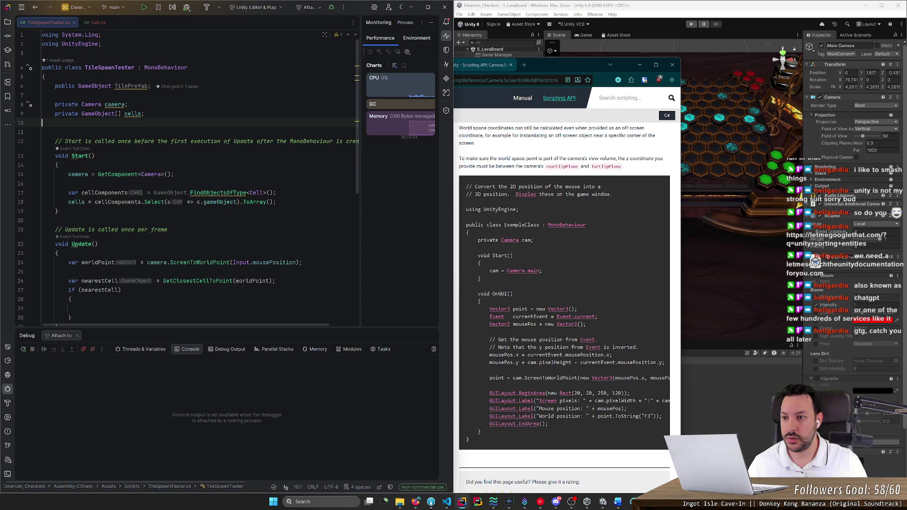
# Declare a private GameObject tile; field under TilePrefab
pyautogui.doubleClick(131, 86)
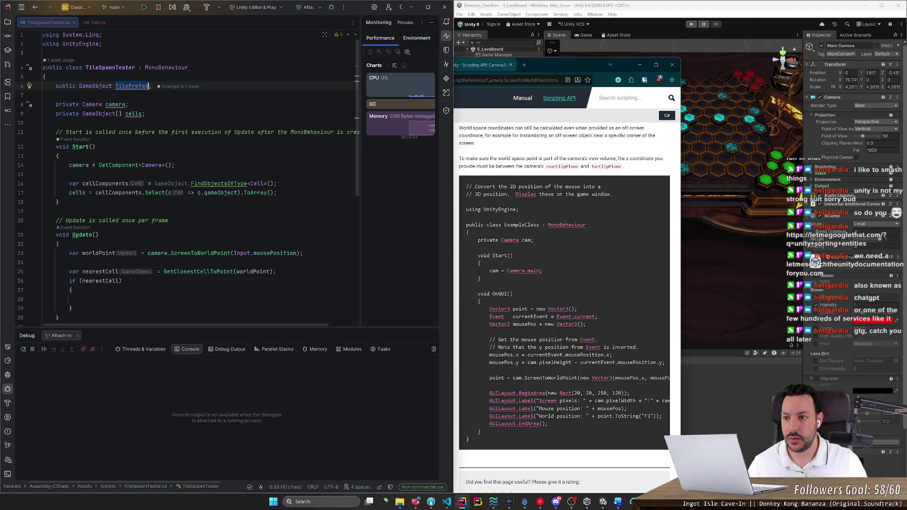
pyautogui.press('Down')
pyautogui.press('Down')
pyautogui.press('Down')
pyautogui.press('Up')
pyautogui.press('Up')
pyautogui.press('Up')
pyautogui.press('Return')
pyautogui.write('private G')
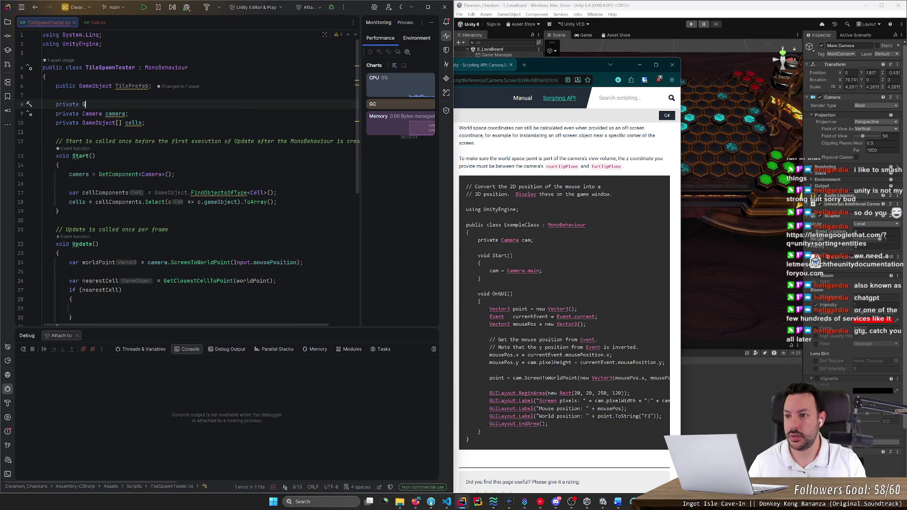
pyautogui.write('ameObject ')
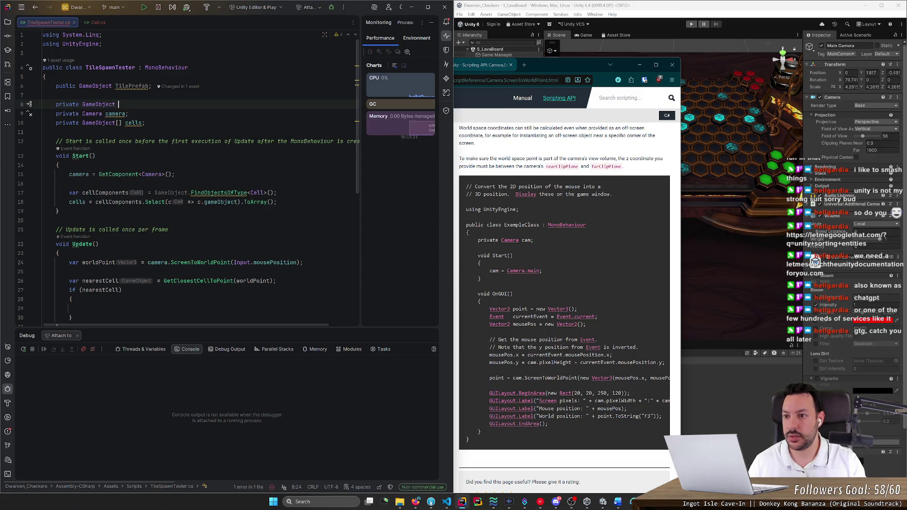
pyautogui.write('tile;')
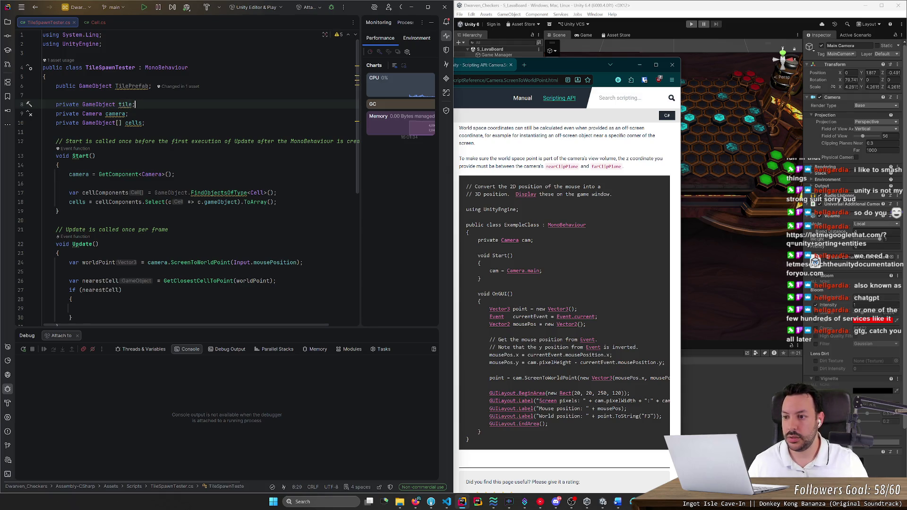
# Add tile = Instantiate(TilePrefab); in Start() and remove the doubled space
pyautogui.click(69, 183)
pyautogui.write('tile =  Instantiate(TilePrefab);')
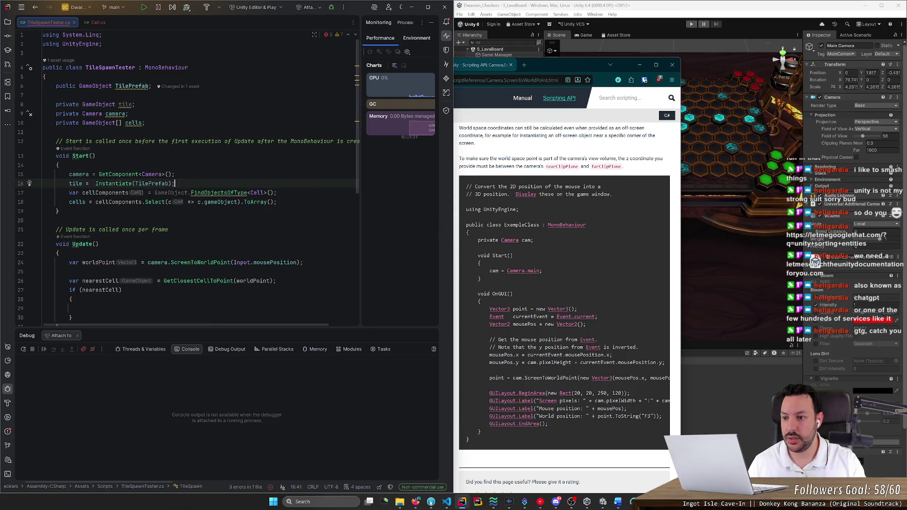
pyautogui.hotkey('ctrl', 'Left')
pyautogui.hotkey('ctrl', 'Left')
pyautogui.hotkey('ctrl', 'Left')
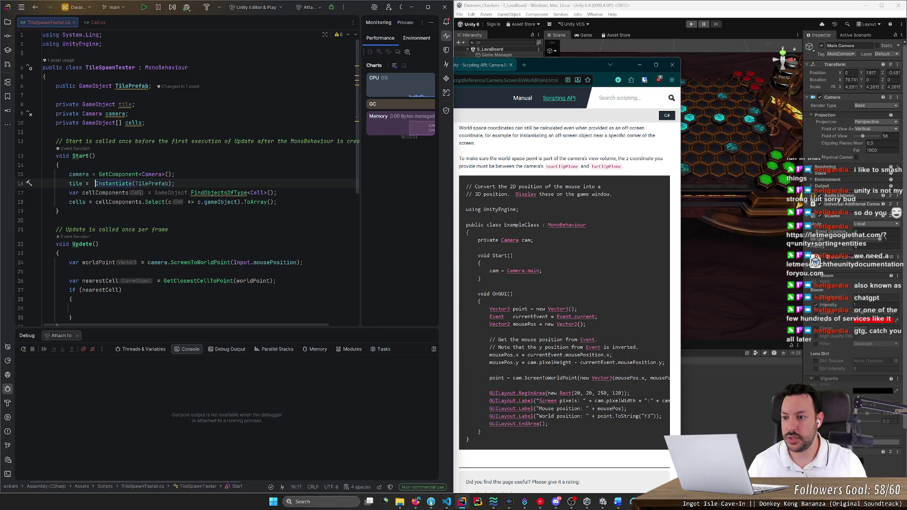
pyautogui.press('BackSpace')
pyautogui.scroll(-1, 187, 180)
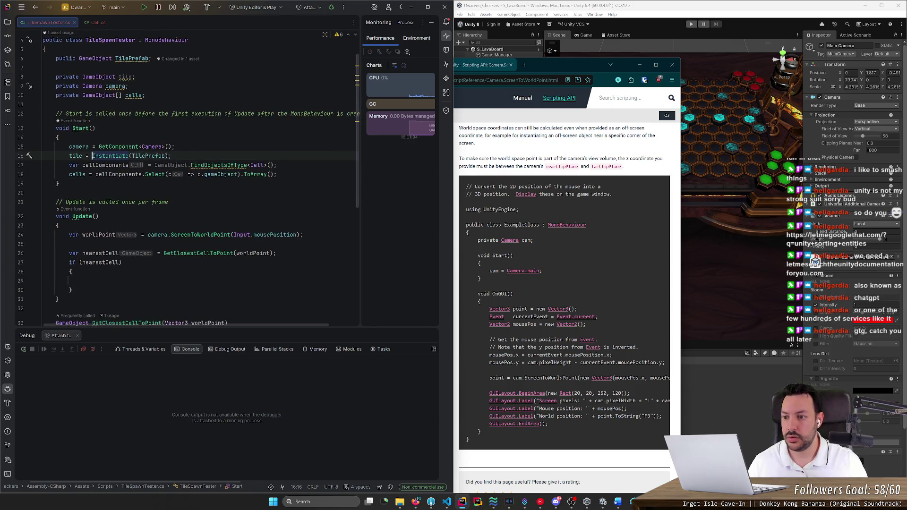
pyautogui.click(171, 156)
pyautogui.press('Return')
# Hide the tile at startup with tile.SetActive(false); in Start()
pyautogui.write('tile.set')
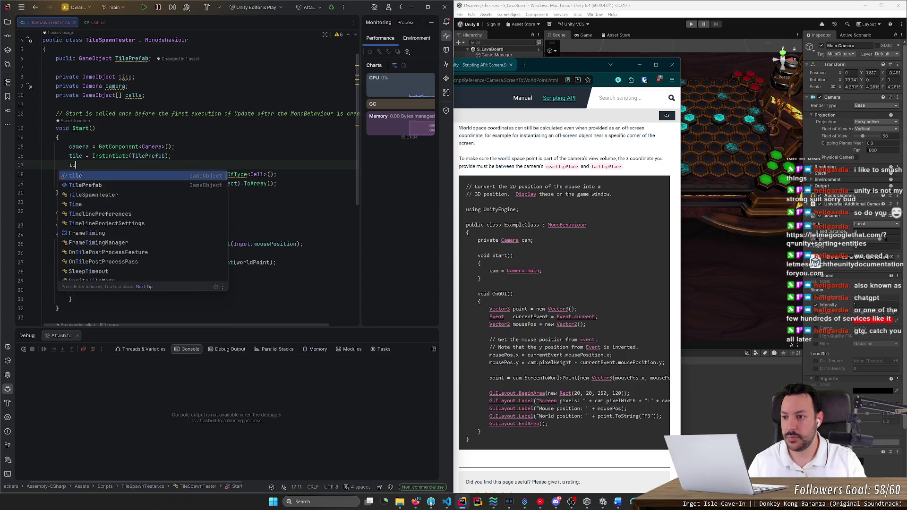
pyautogui.press('Return')
pyautogui.write('false);')
pyautogui.press('Return')
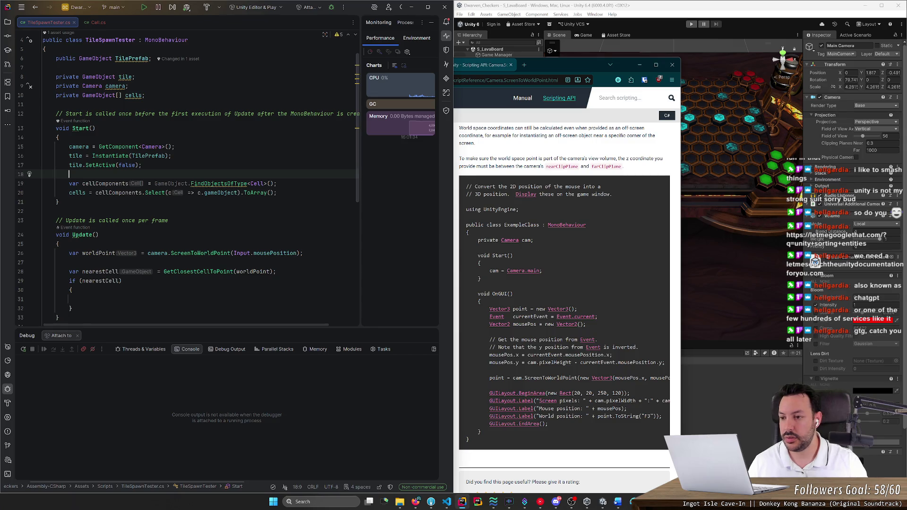
# Inside the if body in Update(), show the tile with tile.SetActive(true);
pyautogui.doubleClick(76, 165)
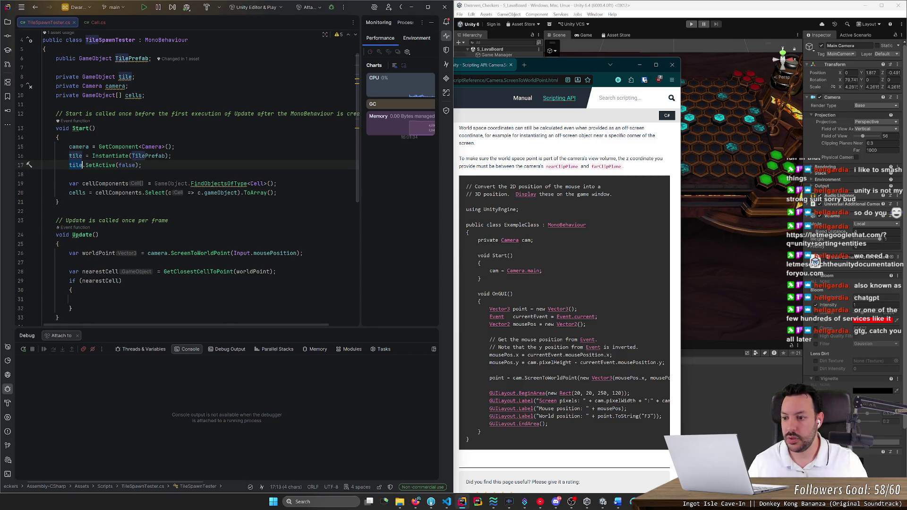
pyautogui.hotkey('ctrl', 'c')
pyautogui.scroll(-2, 187, 178)
pyautogui.click(81, 244)
pyautogui.hotkey('ctrl', 'v')
pyautogui.write('.setact')
pyautogui.press('Return')
pyautogui.write('tru')
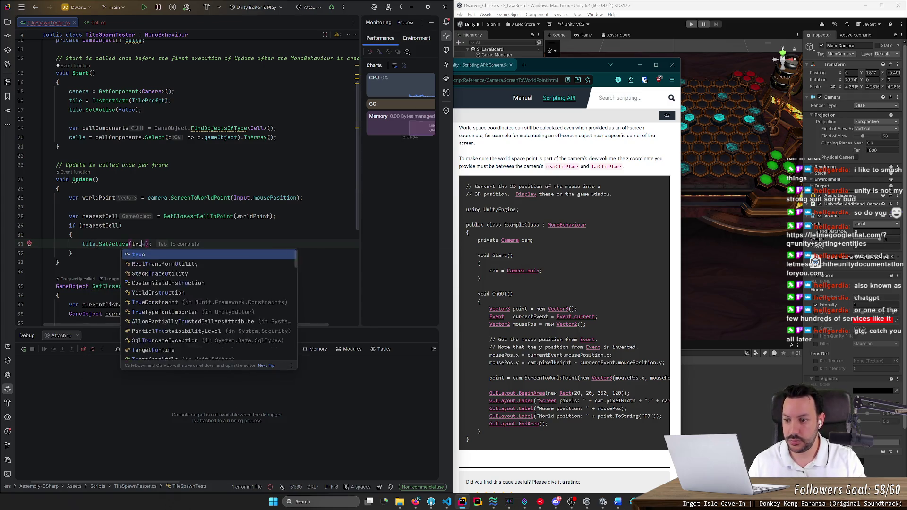
pyautogui.press('Return')
pyautogui.press('End')
pyautogui.press('Return')
# Move the tile to the nearest cell: tile.transform.position = nearestCell.transform.position
pyautogui.write('tile.')
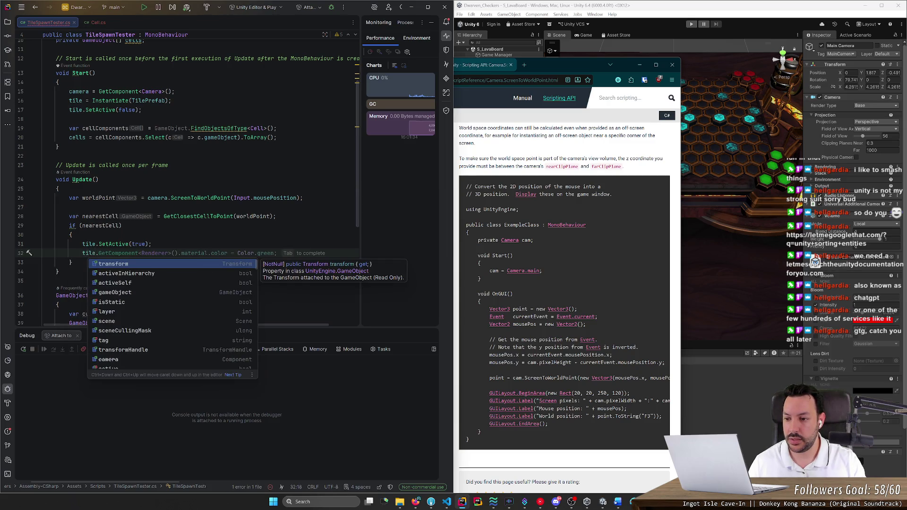
pyautogui.press('Tab')
pyautogui.press('BackSpace')
pyautogui.press('BackSpace')
pyautogui.press('BackSpace')
pyautogui.hotkey('ctrl', 'BackSpace')
pyautogui.hotkey('ctrl', 'BackSpace')
pyautogui.hotkey('ctrl', 'BackSpace')
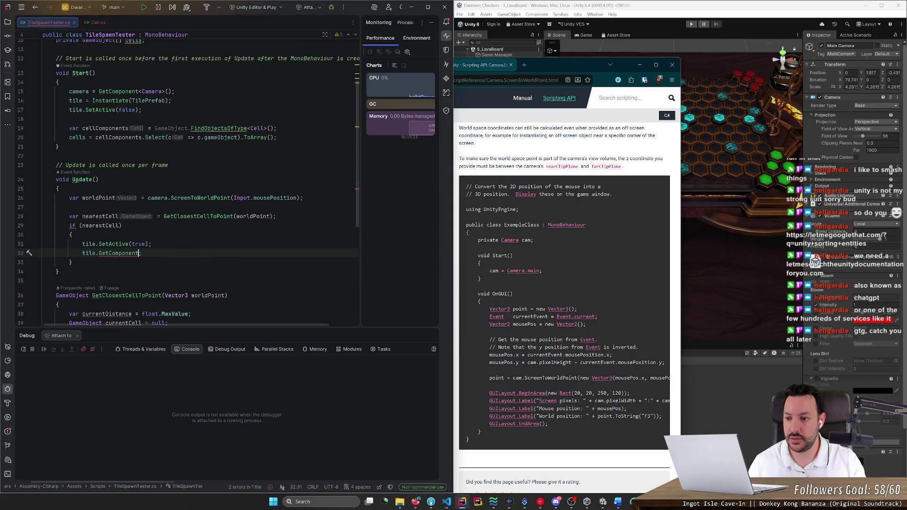
pyautogui.write('tile.tra')
pyautogui.press('Tab')
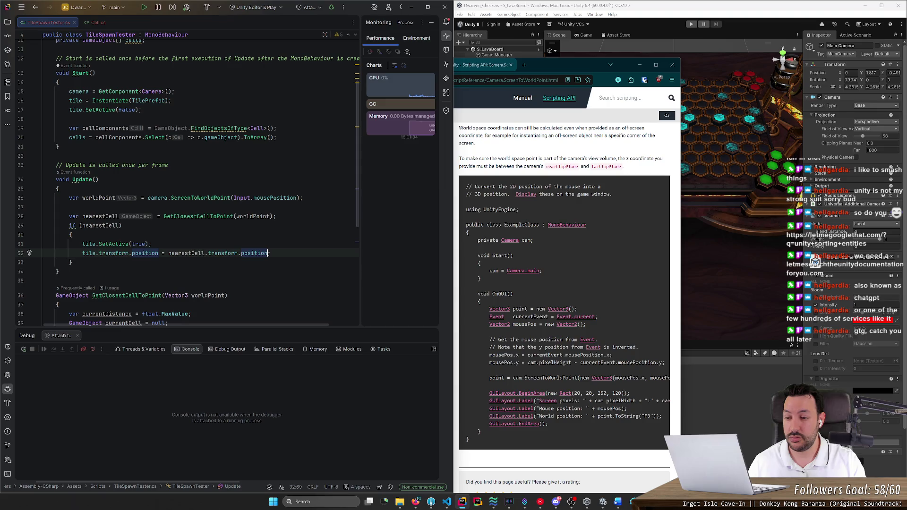
pyautogui.hotkey('ctrl', 'BackSpace')
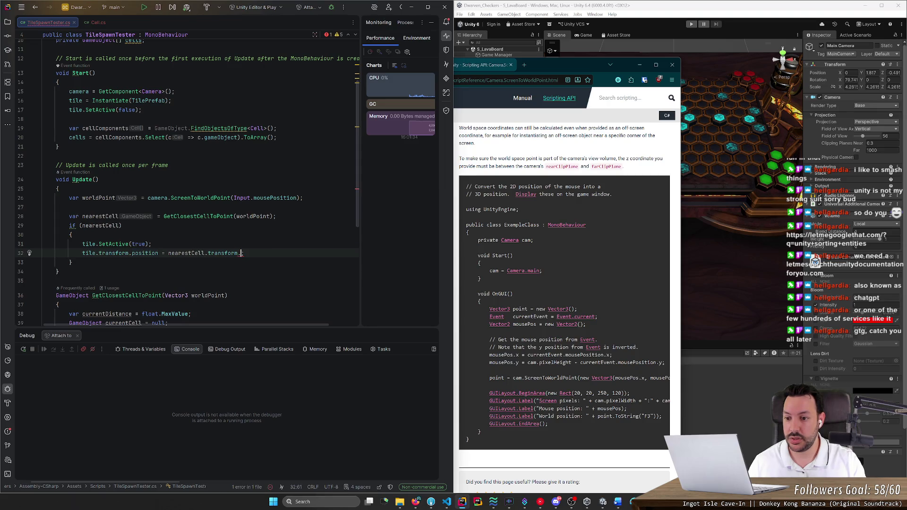
pyautogui.write('p')
pyautogui.press('Tab')
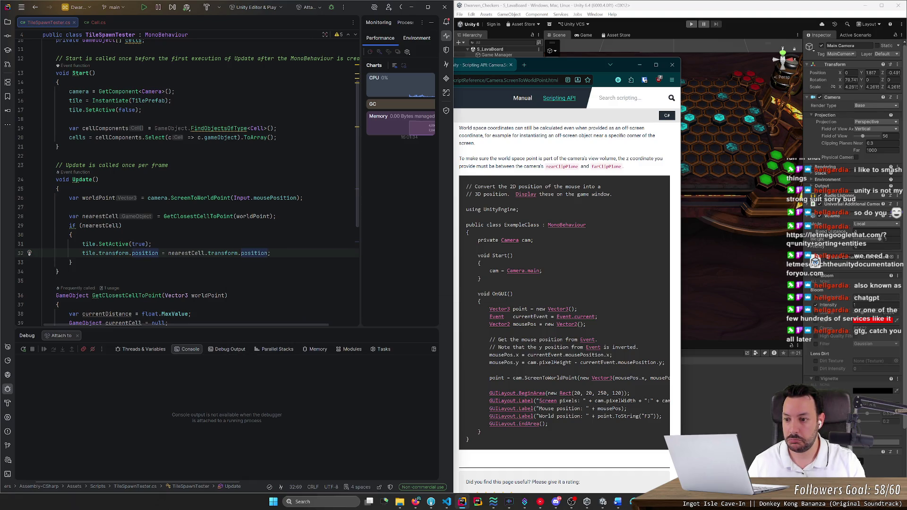
# Add an else branch that hides the tile with tile.SetActive(false)
pyautogui.press('Down')
pyautogui.press('Return')
pyautogui.write('else ')
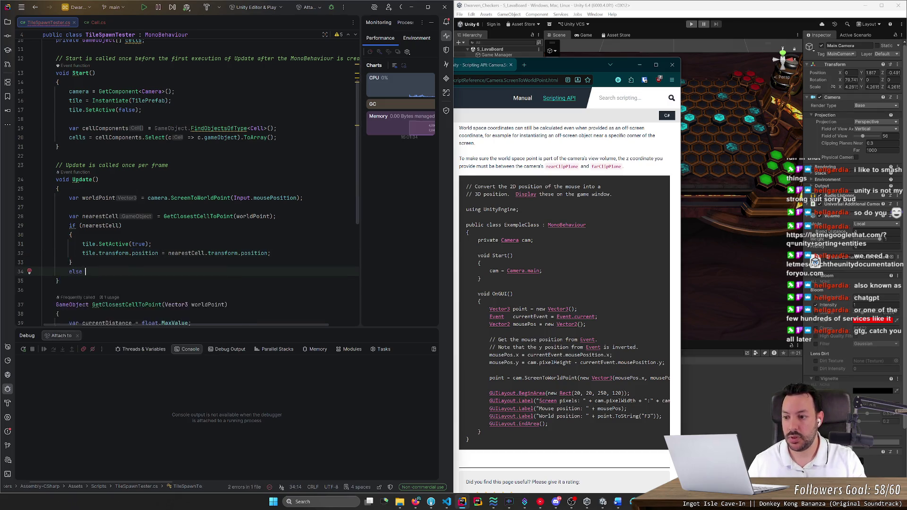
pyautogui.write('{')
pyautogui.press('Return')
pyautogui.press('Tab')
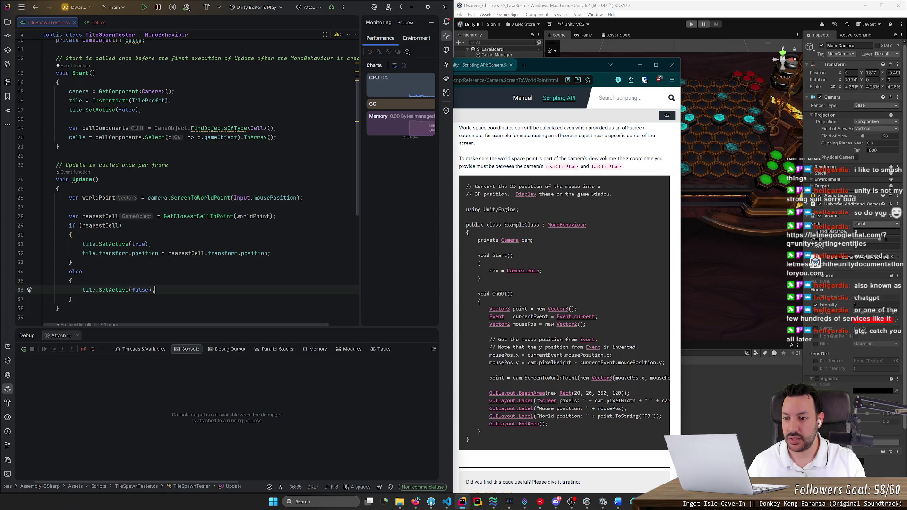
# Check worldPoint's usages, scroll GetClosestCellToPoint into view, and hide the documentation browser
pyautogui.click(270, 216)
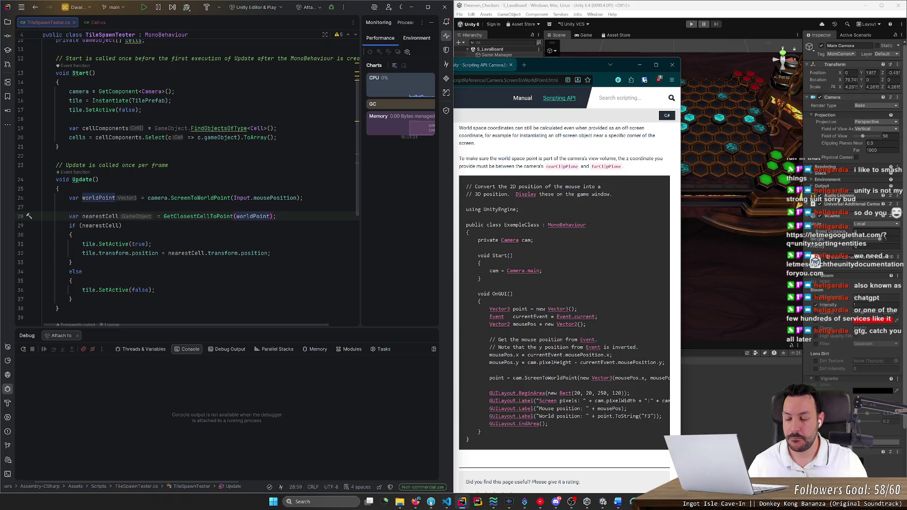
pyautogui.scroll(-3, 189, 184)
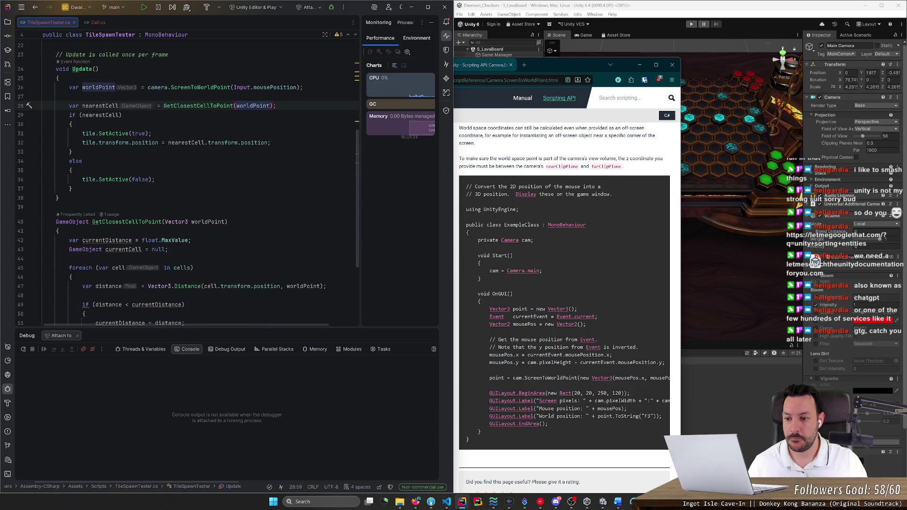
pyautogui.click(639, 64)
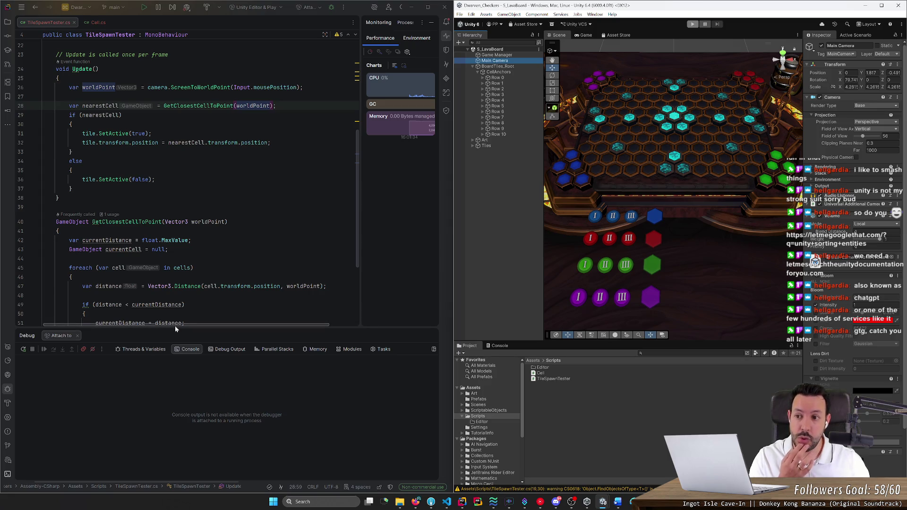
# Start the game in paused play mode and breakpoint the tile.SetActive(true) line
pyautogui.scroll(2, 188, 184)
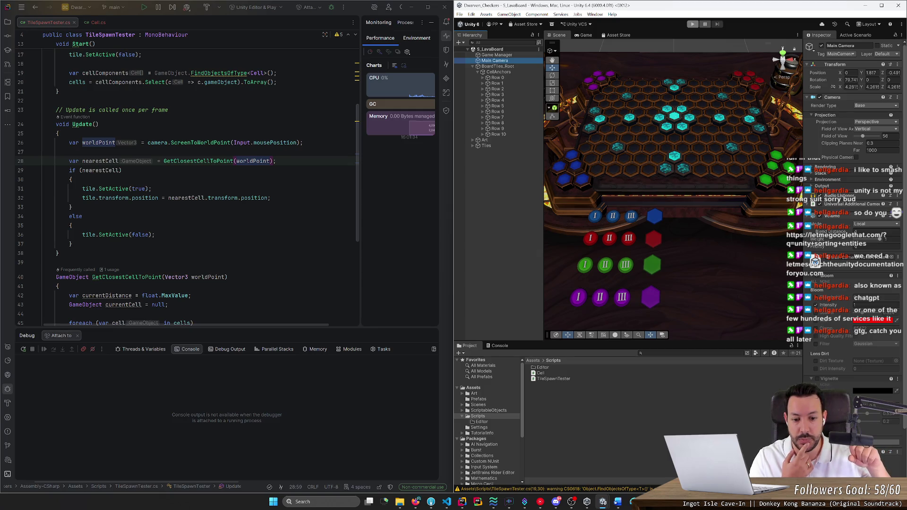
pyautogui.click(705, 24)
pyautogui.click(692, 24)
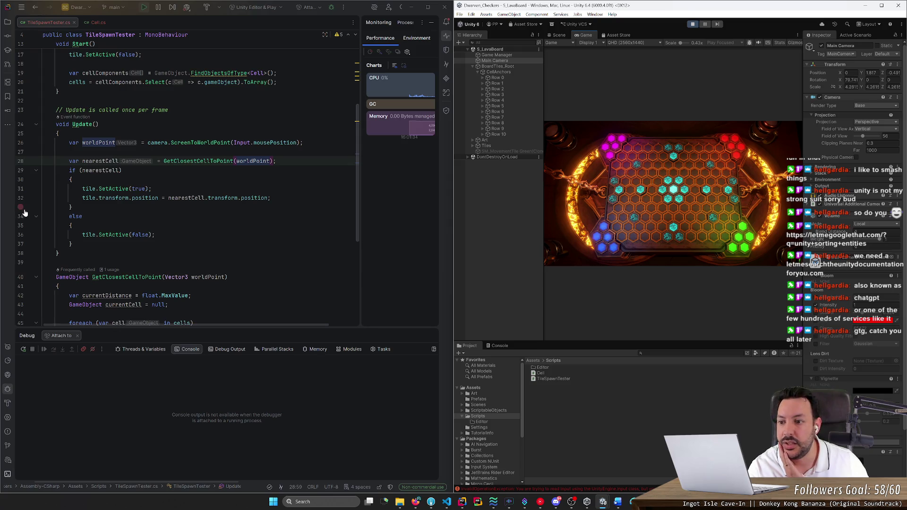
pyautogui.click(21, 189)
# Debug the running game with the 'Attach to Unity Editor' run configuration
pyautogui.click(662, 189)
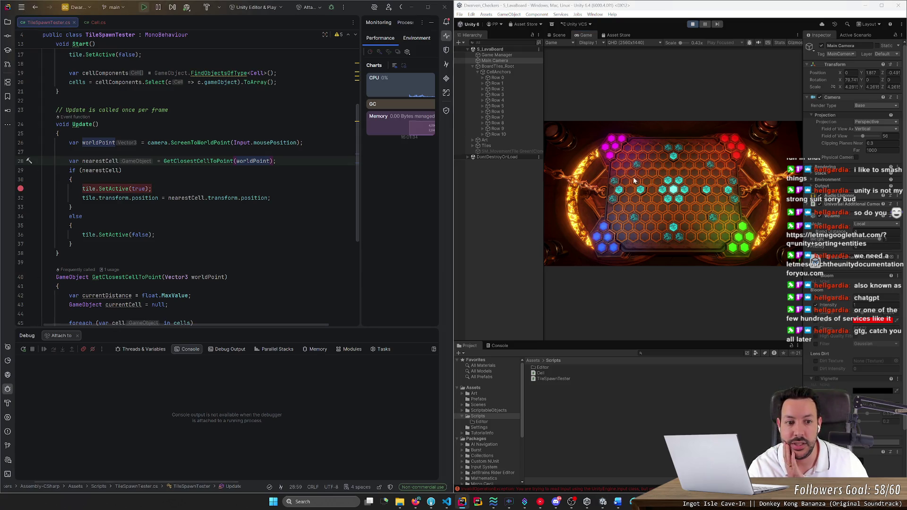
pyautogui.click(308, 7)
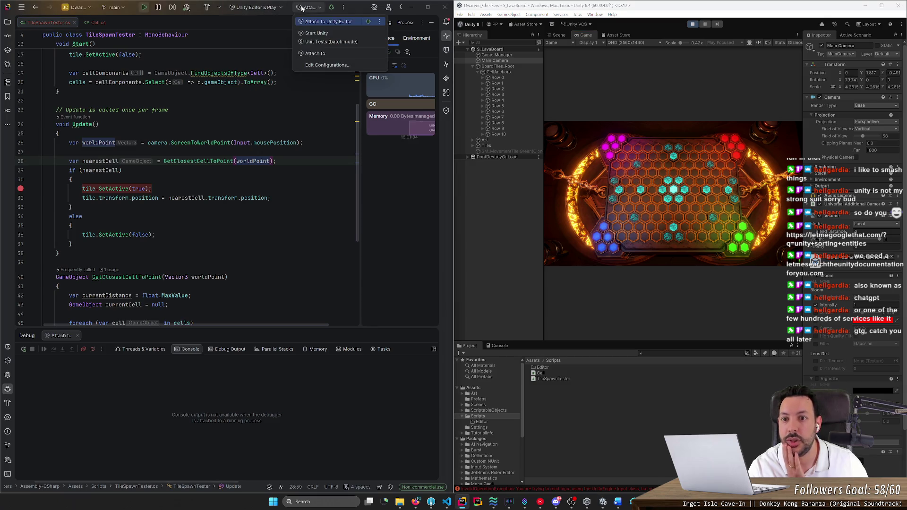
pyautogui.click(339, 22)
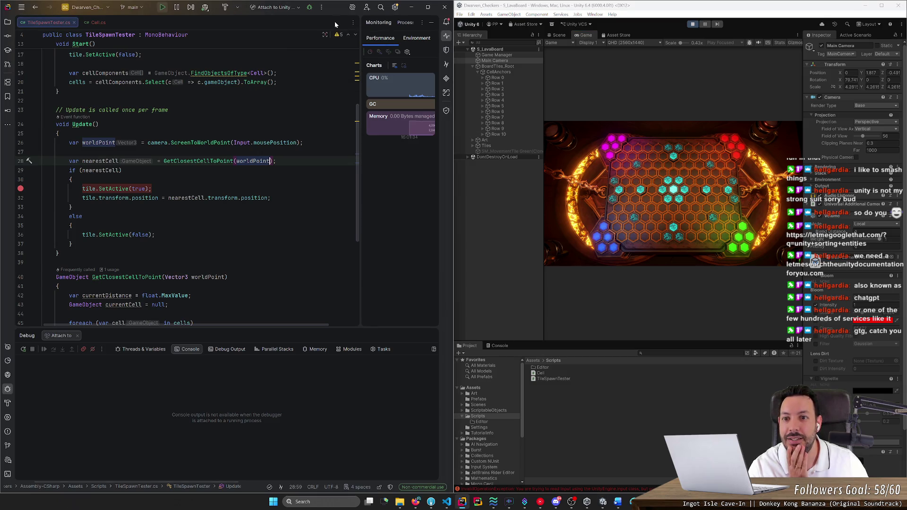
pyautogui.click(309, 7)
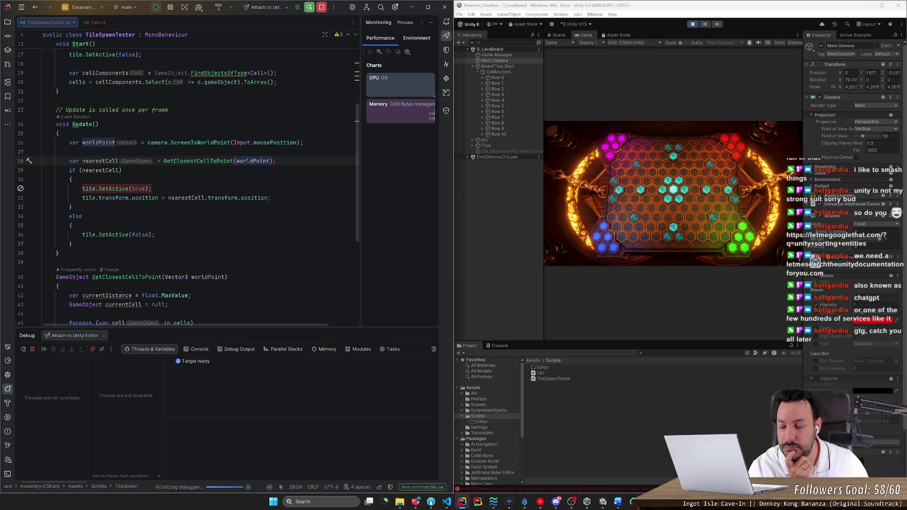
# Inspect the InvalidOperationException on the Input.mousePosition line, then stop debugging
pyautogui.click(283, 229)
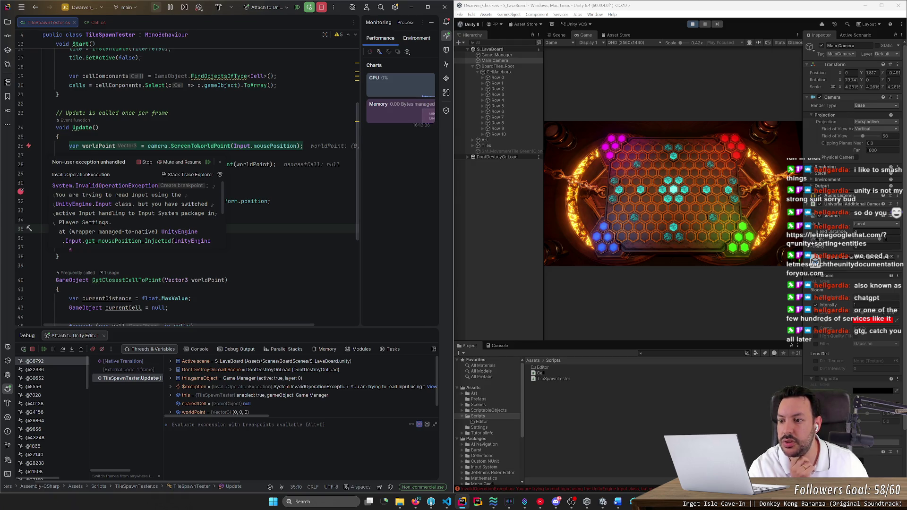
pyautogui.scroll(-4, 133, 212)
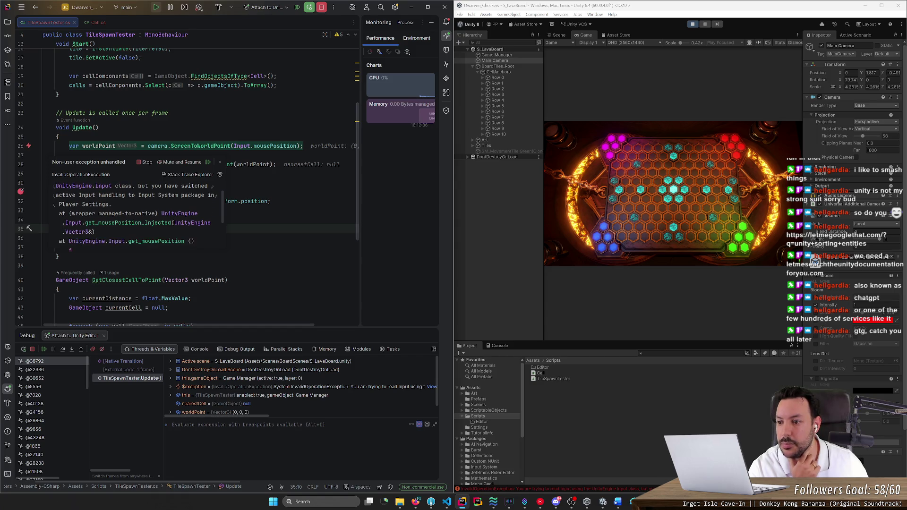
pyautogui.click(58, 137)
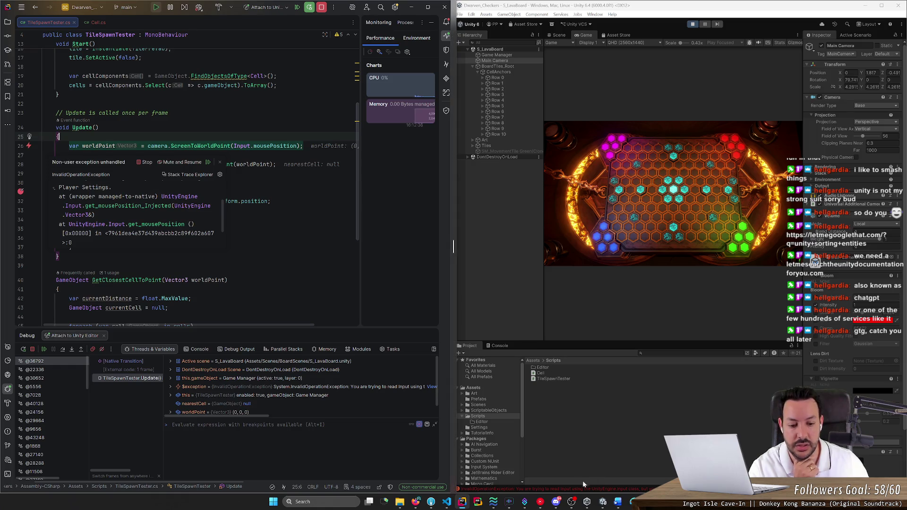
pyautogui.click(311, 10)
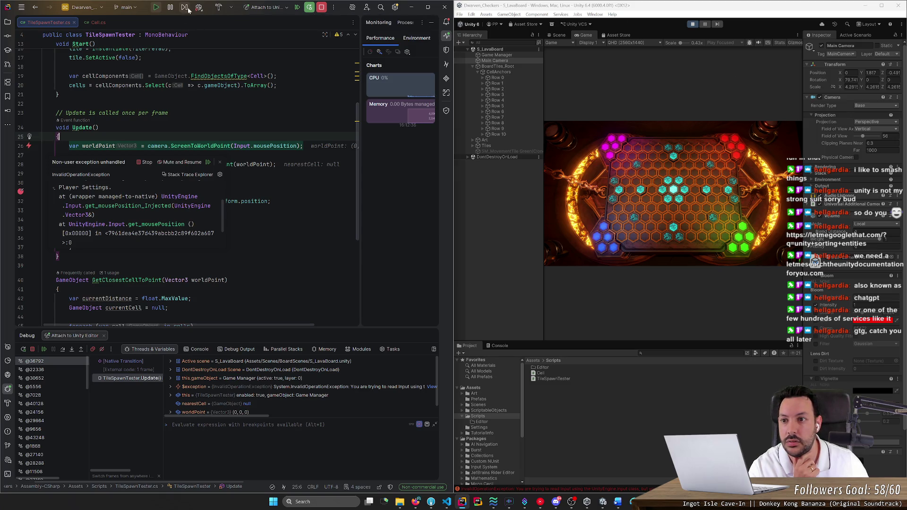
pyautogui.click(33, 349)
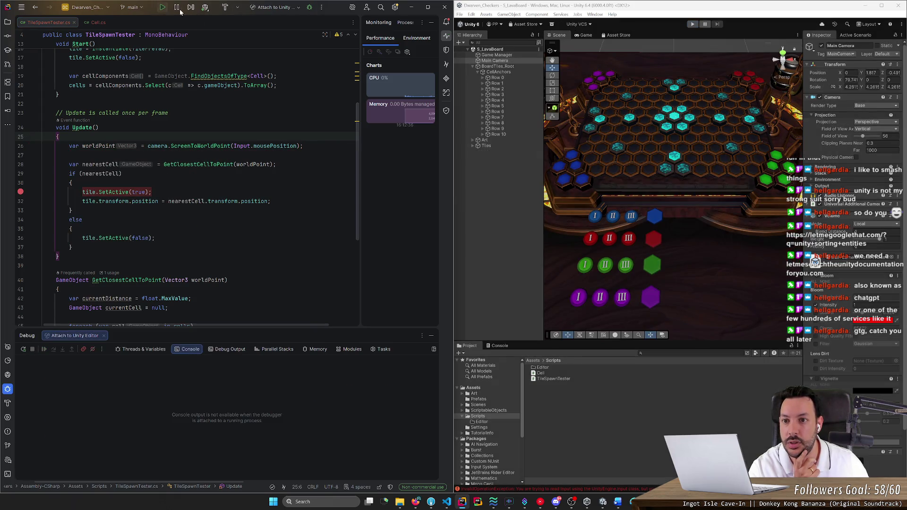
# Reattach to Unity Editor, enter play mode, and stop debugging when the Input exception appears
pyautogui.click(310, 7)
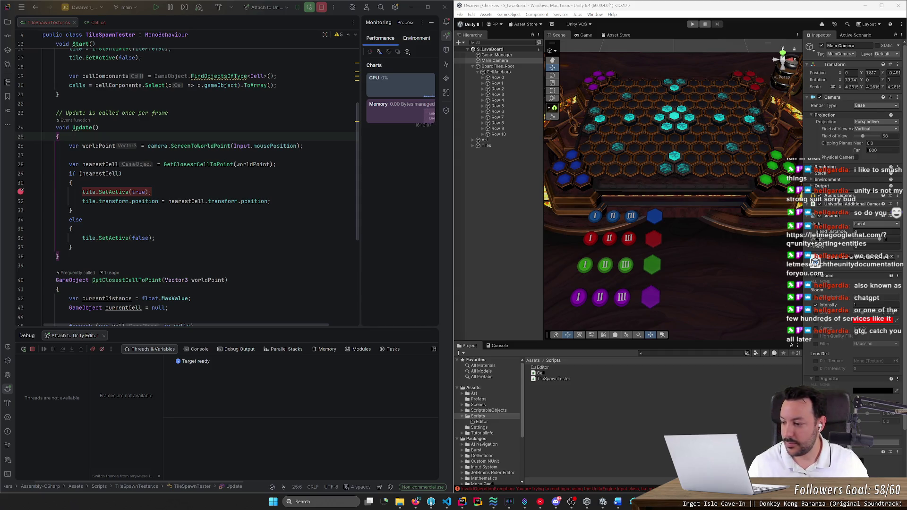
pyautogui.click(14, 189)
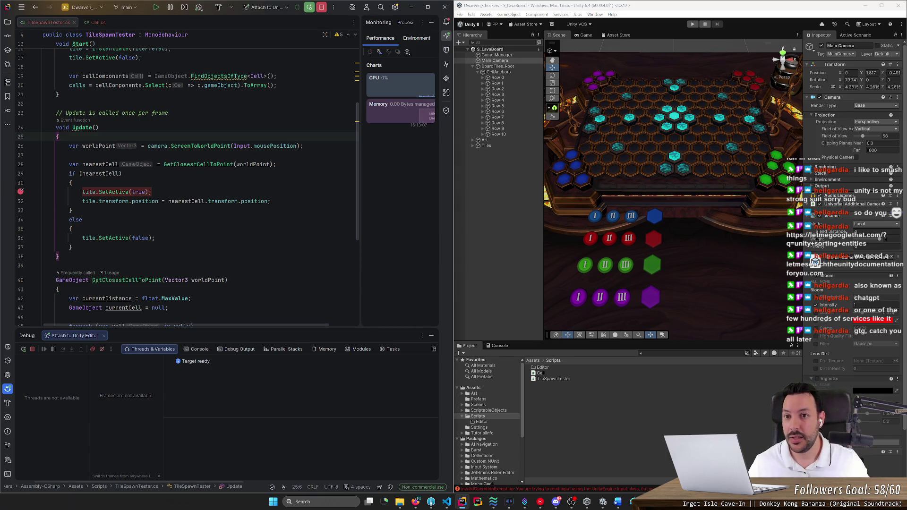
pyautogui.click(160, 11)
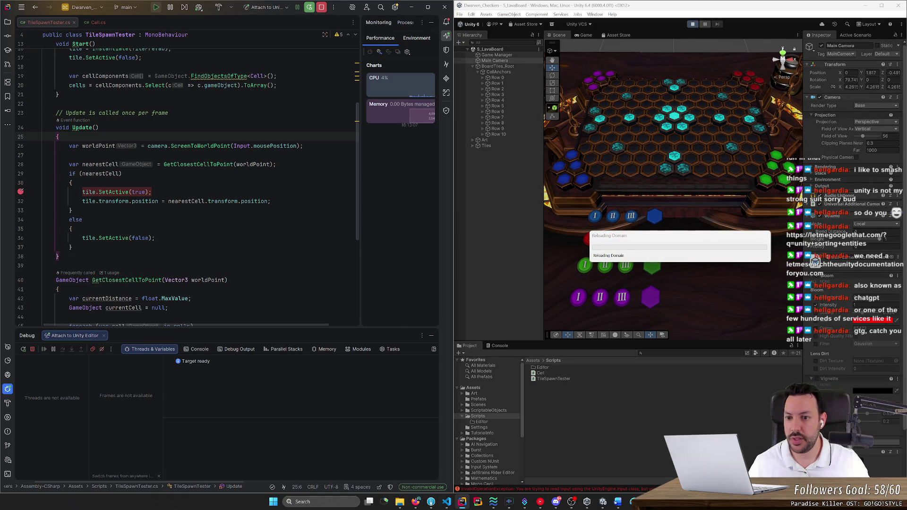
pyautogui.moveTo(633, 502)
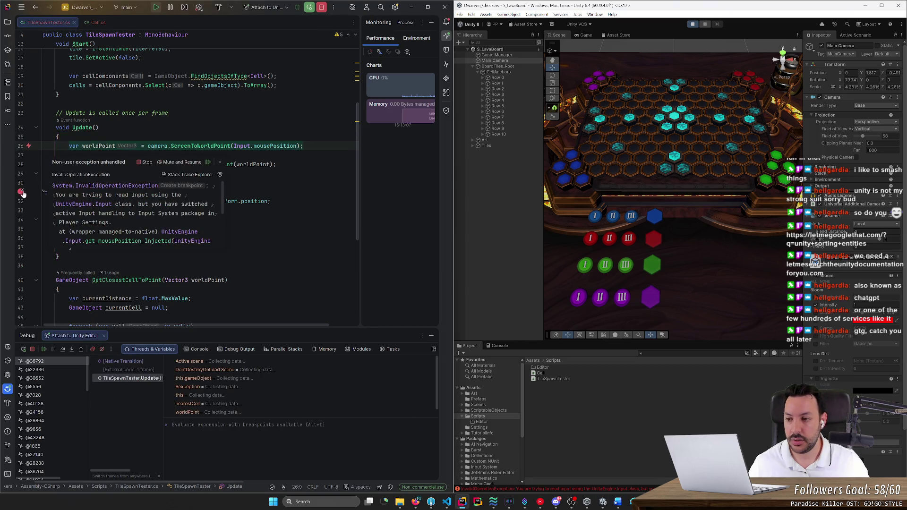
pyautogui.click(144, 162)
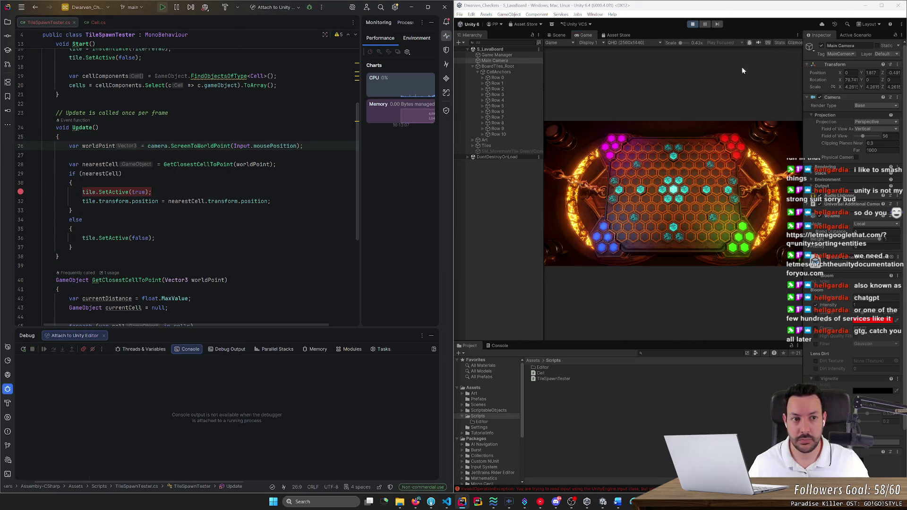
pyautogui.click(692, 25)
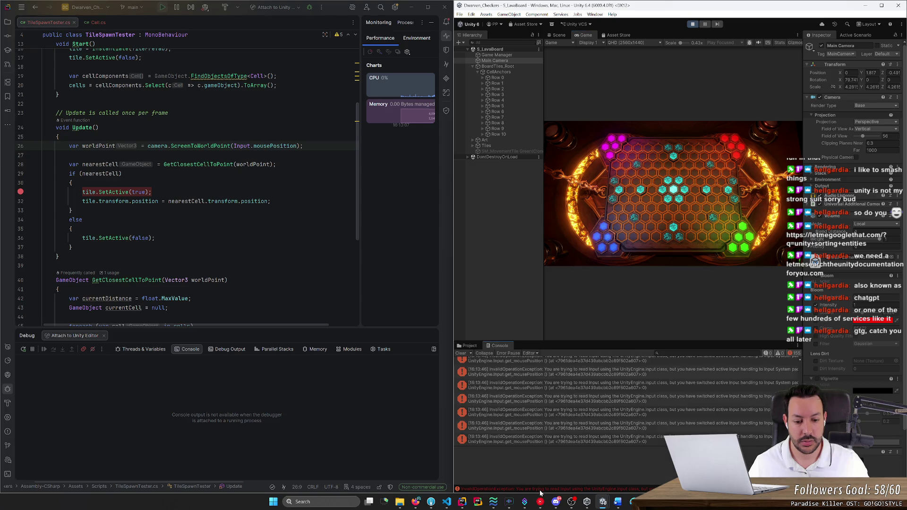
# Exit play mode, read the exception's stack trace, select its Input System wording, and restore the browser
pyautogui.click(693, 24)
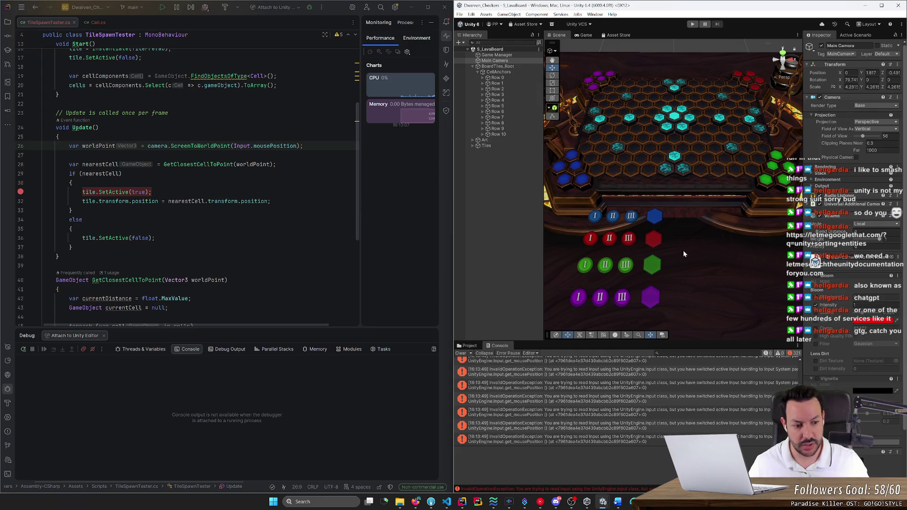
pyautogui.click(606, 412)
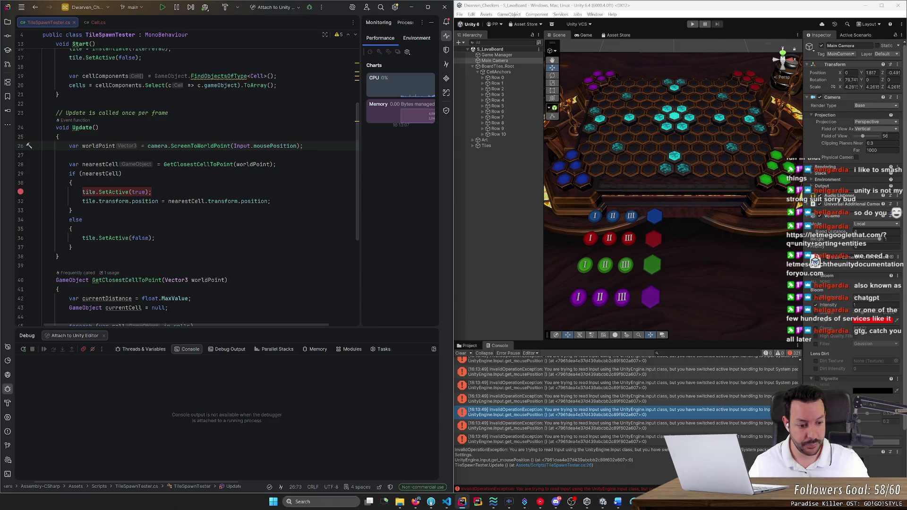
pyautogui.click(603, 501)
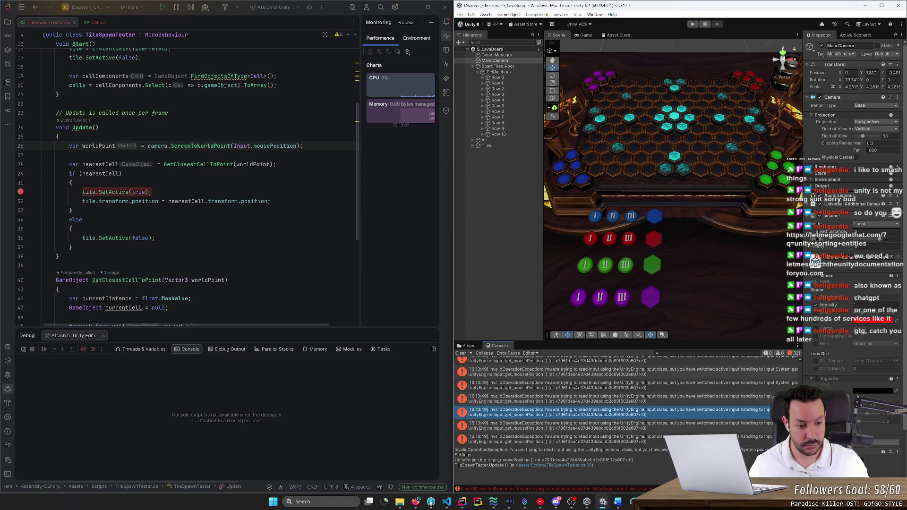
pyautogui.moveTo(520, 450); pyautogui.dragTo(768, 449)
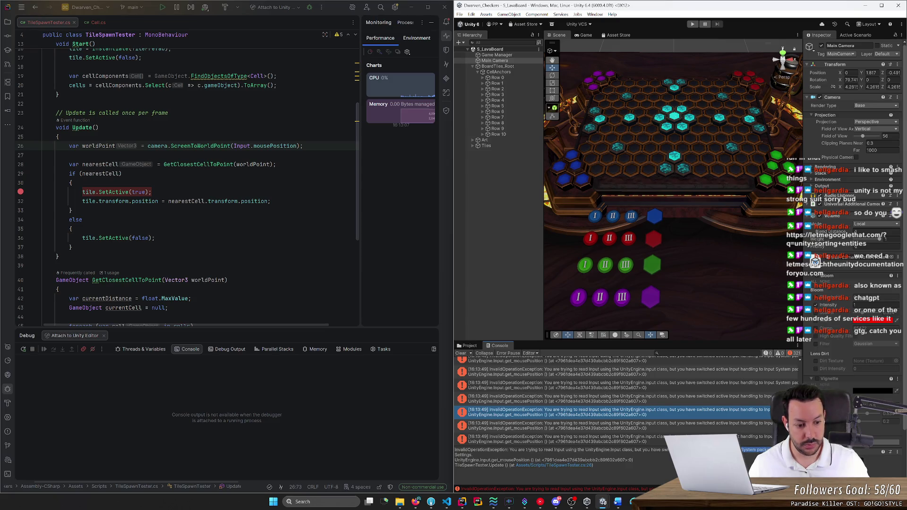
pyautogui.click(415, 502)
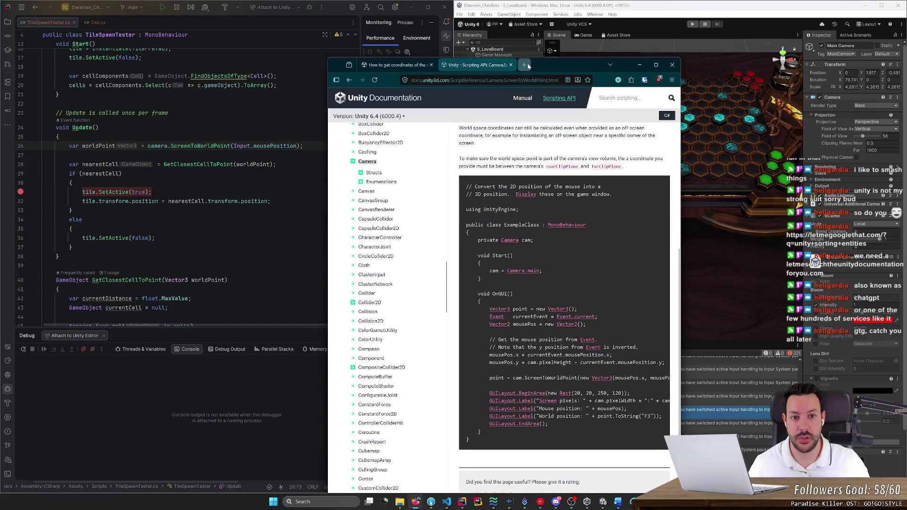
# Search 'Input System package', open the Input System 1.19.0 manual, and close the Camera API tab
pyautogui.doubleClick(529, 66)
pyautogui.write('Input System package')
pyautogui.press('Return')
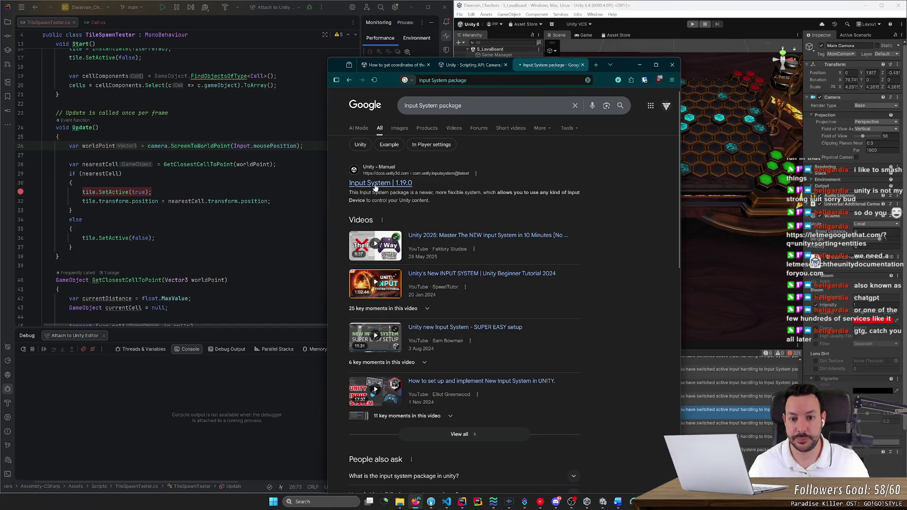
pyautogui.click(392, 190)
pyautogui.click(505, 65)
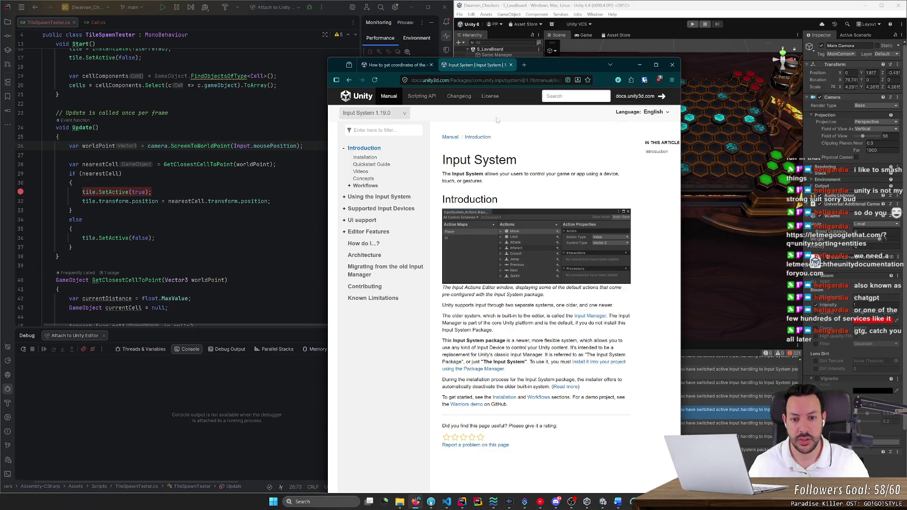
pyautogui.moveTo(570, 68); pyautogui.dragTo(333, 54)
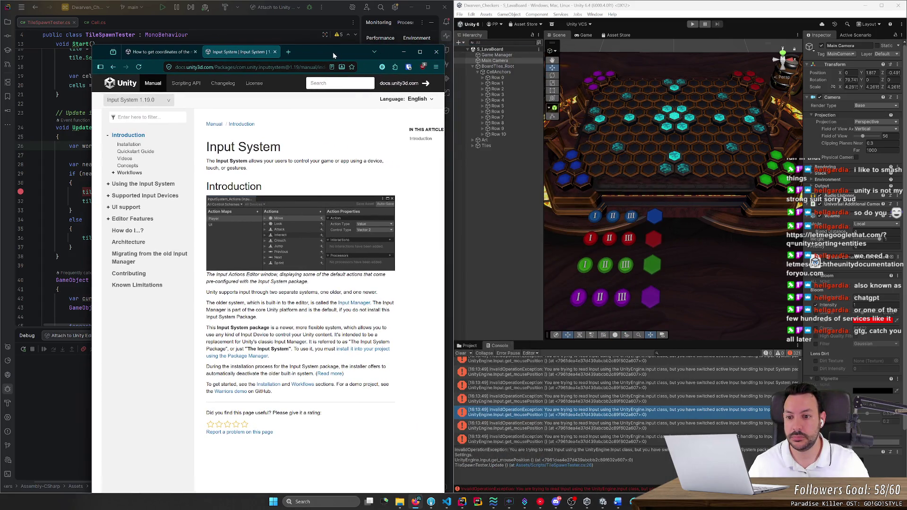